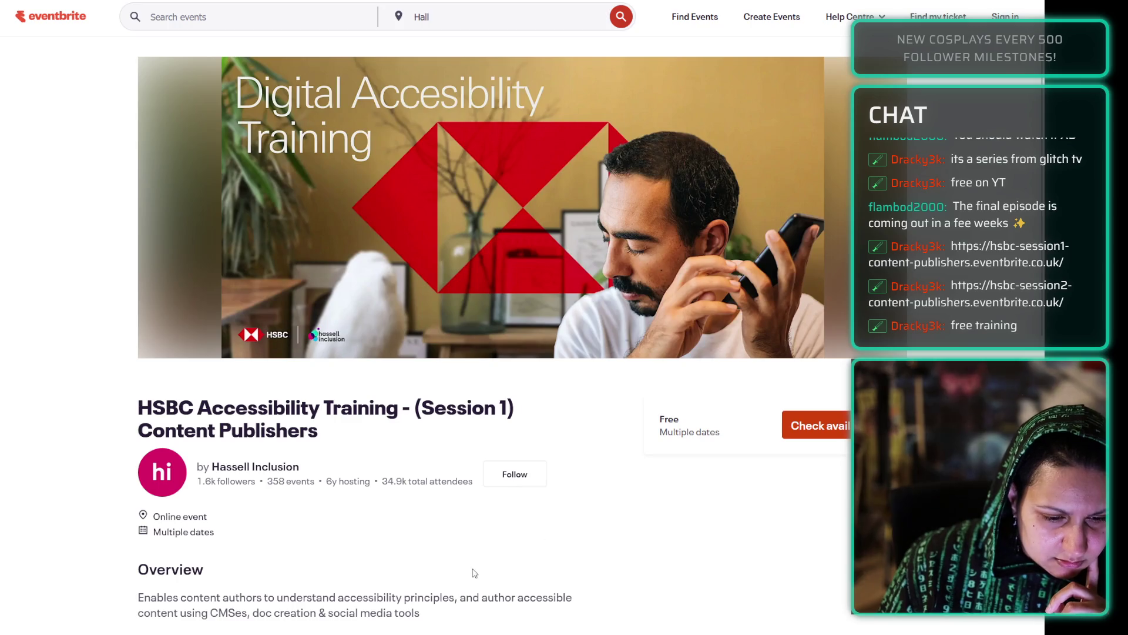
- Expand and read the full Session 1 course description
{"action": "scroll", "coordinate": [471, 572], "scroll_direction": "down", "scroll_amount": 5}
{"action": "left_click", "coordinate": [169, 400]}
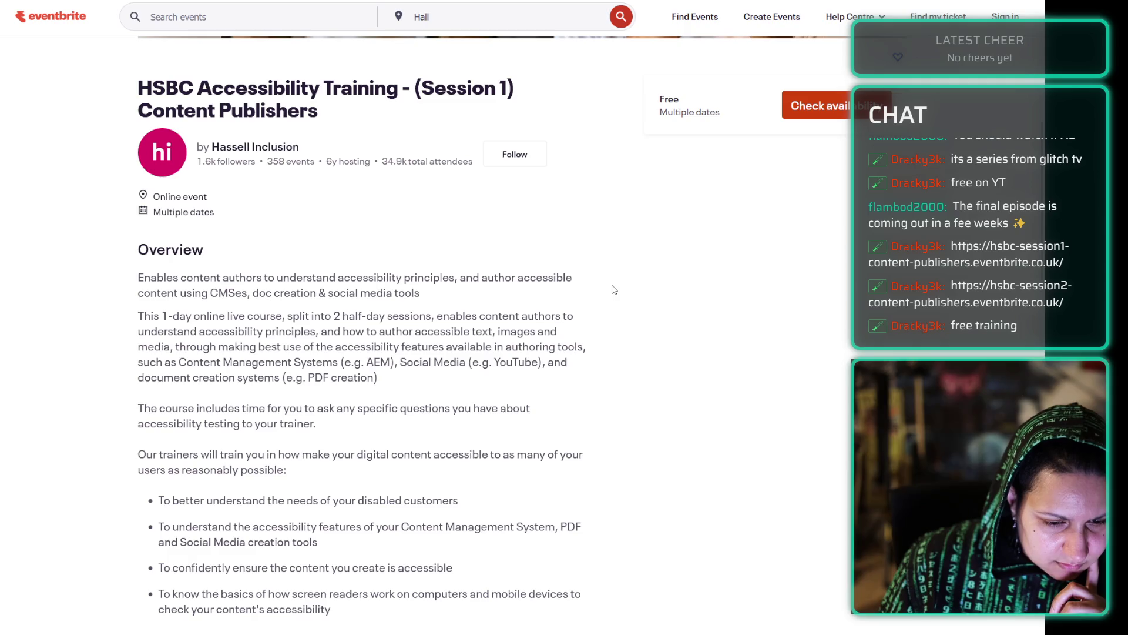
{"action": "scroll", "coordinate": [615, 289], "scroll_direction": "down", "scroll_amount": 5}
- Expand and read the full Session 2 course description on its event page
{"action": "key", "text": "ctrl+Tab"}
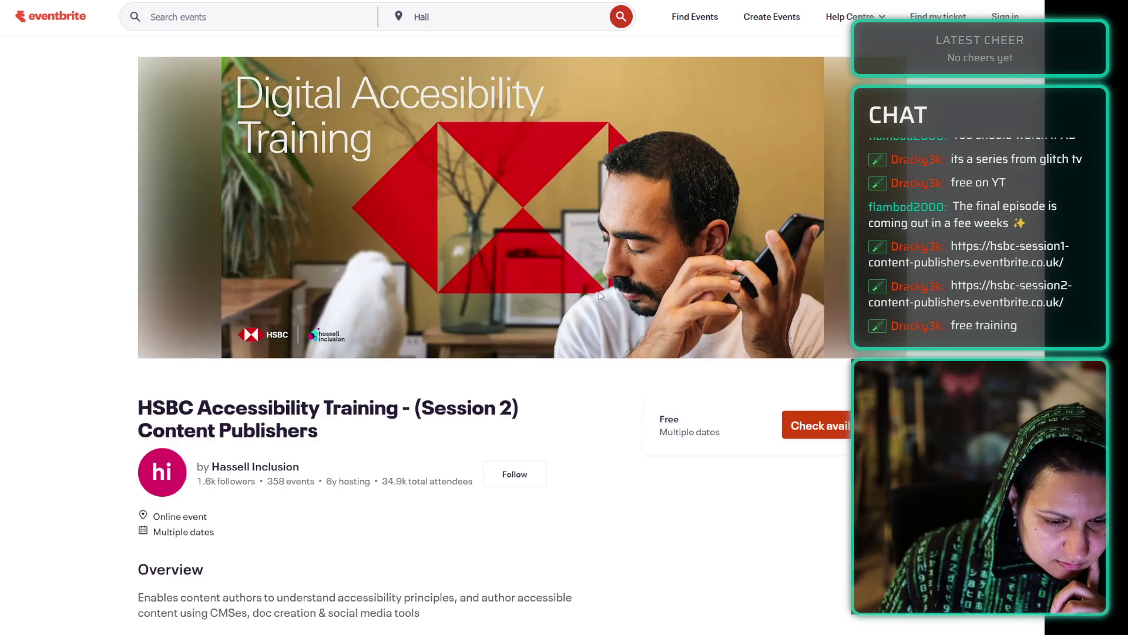
{"action": "scroll", "coordinate": [644, 236], "scroll_direction": "down", "scroll_amount": 6}
{"action": "left_click", "coordinate": [170, 321]}
{"action": "scroll", "coordinate": [474, 335], "scroll_direction": "up", "scroll_amount": 4}
{"action": "scroll", "coordinate": [475, 335], "scroll_direction": "down", "scroll_amount": 8}
- Check the available training dates, then move on to the Isaacus Quickstart tab
{"action": "left_click", "coordinate": [842, 94]}
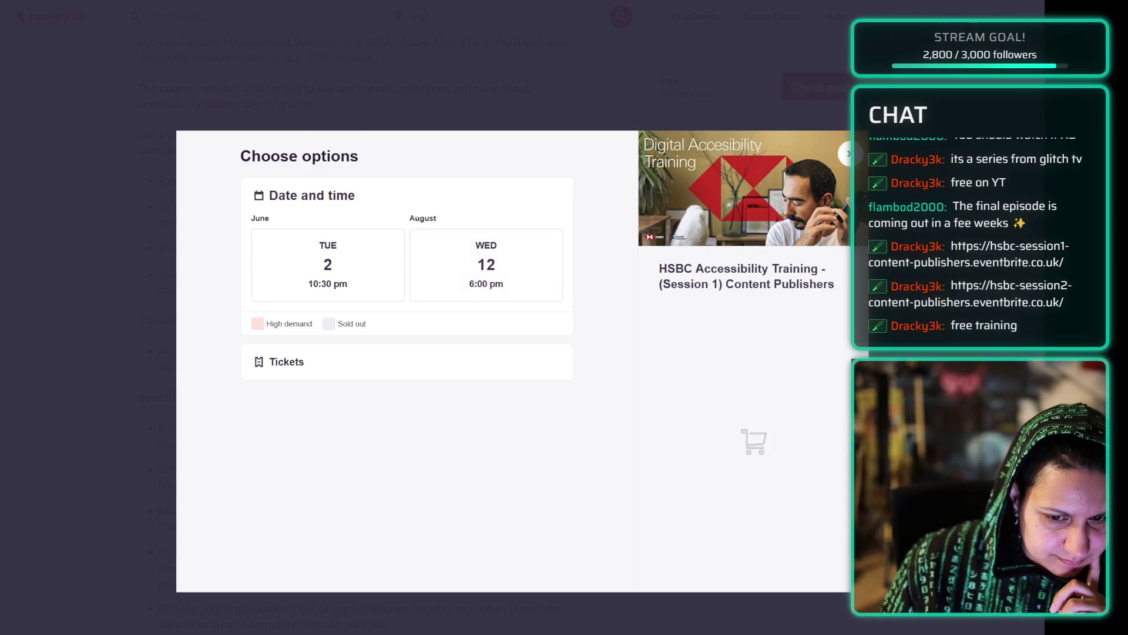
{"action": "key", "text": "Escape"}
{"action": "key", "text": "ctrl+Tab"}
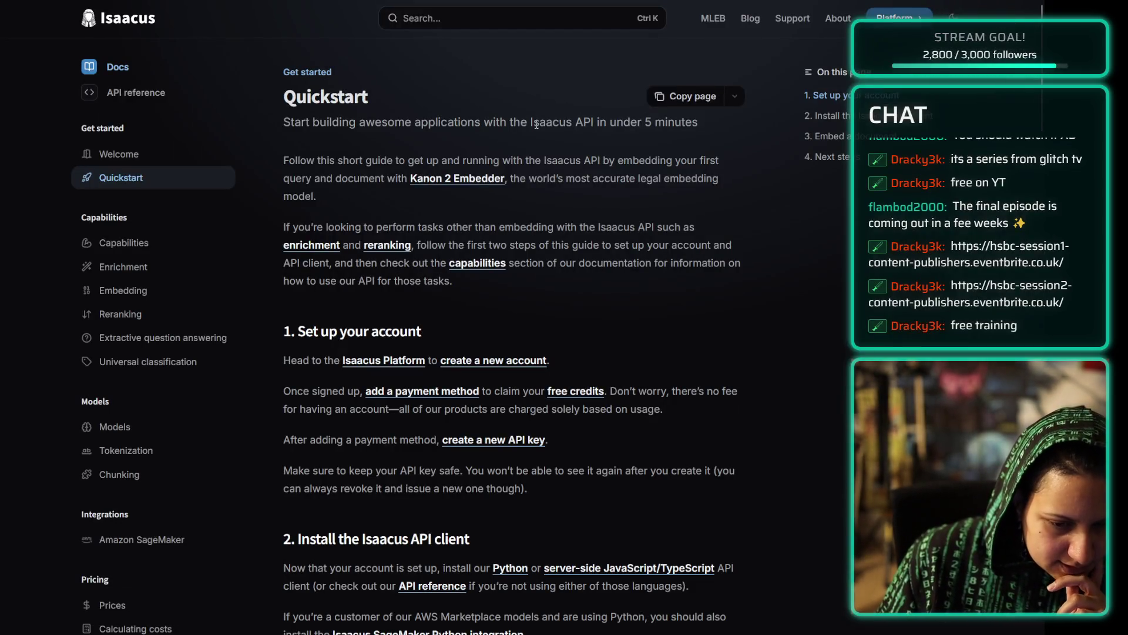
{"action": "left_click_drag", "start_coordinate": [283, 157], "coordinate": [679, 199]}
{"action": "left_click", "coordinate": [680, 200]}
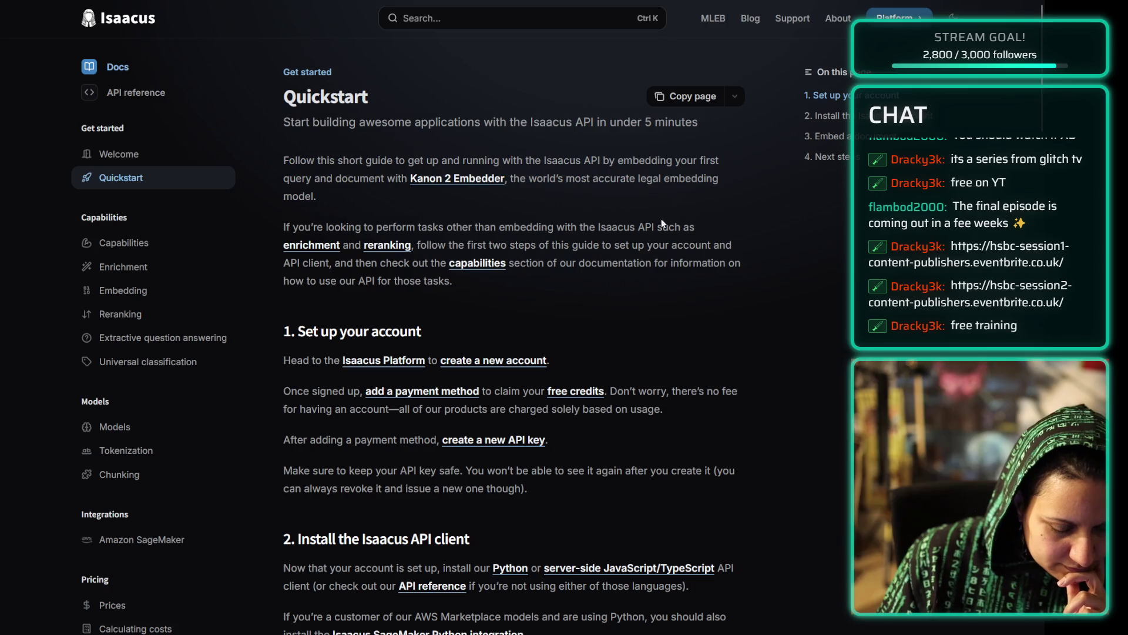
{"action": "scroll", "coordinate": [683, 259], "scroll_direction": "down", "scroll_amount": 1}
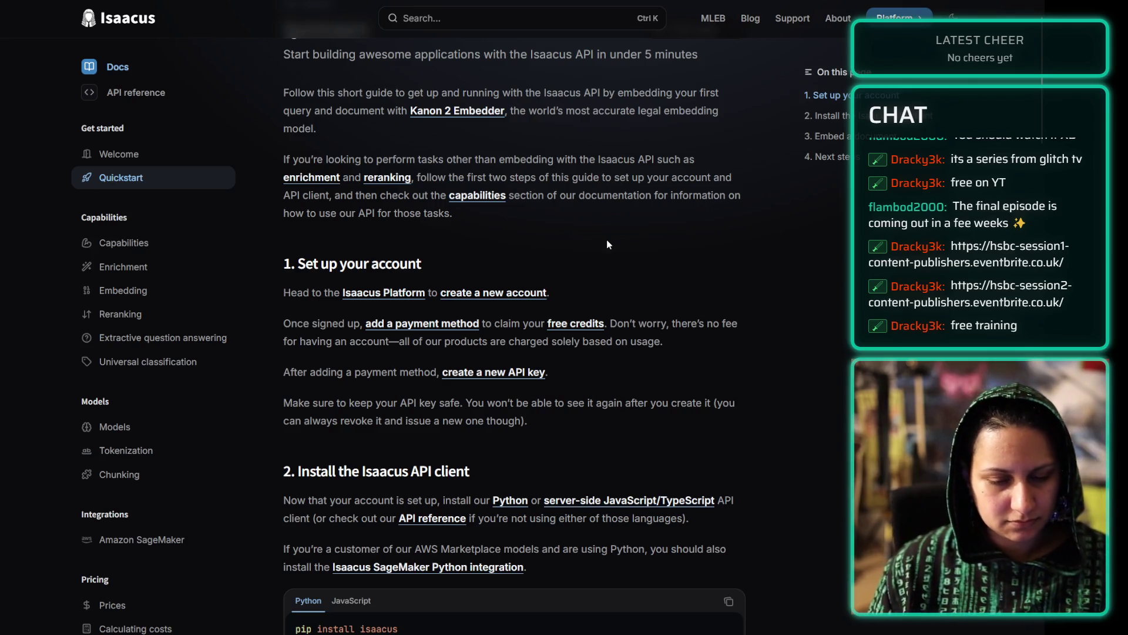
{"action": "scroll", "coordinate": [606, 239], "scroll_direction": "up", "scroll_amount": 2}
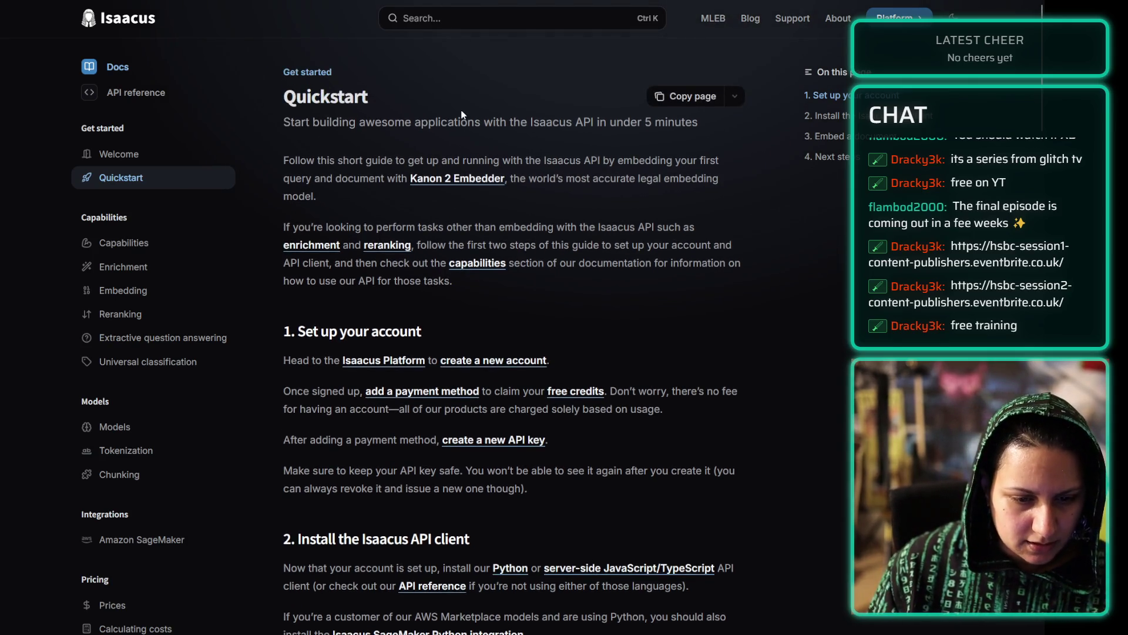
{"action": "triple_click", "coordinate": [582, 177]}
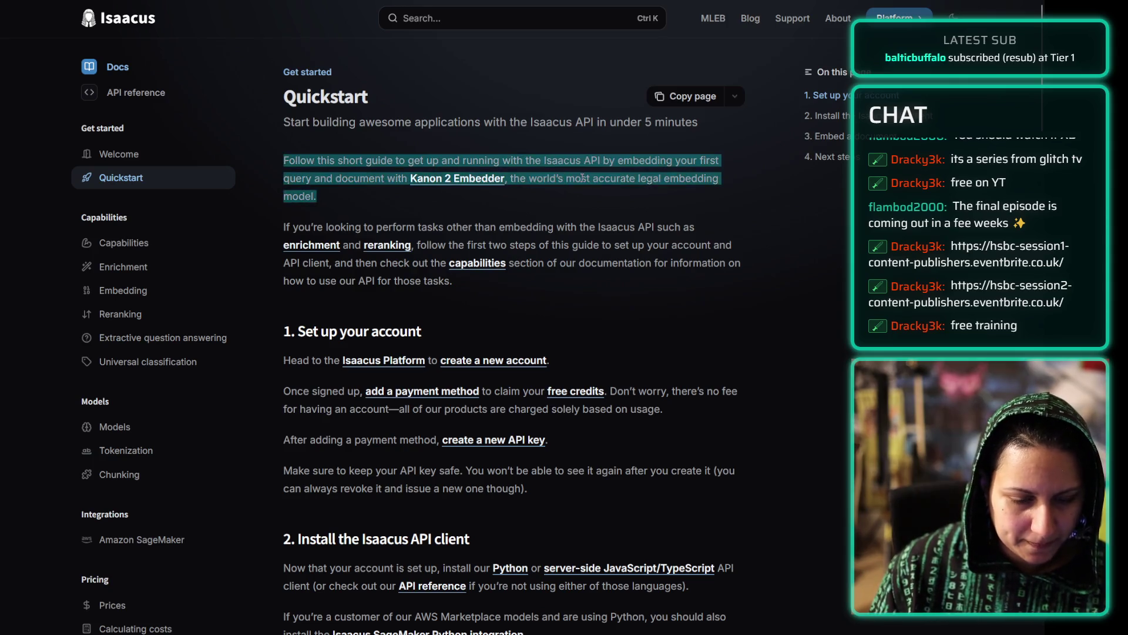
{"action": "left_click", "coordinate": [606, 201]}
{"action": "scroll", "coordinate": [651, 276], "scroll_direction": "down", "scroll_amount": 2}
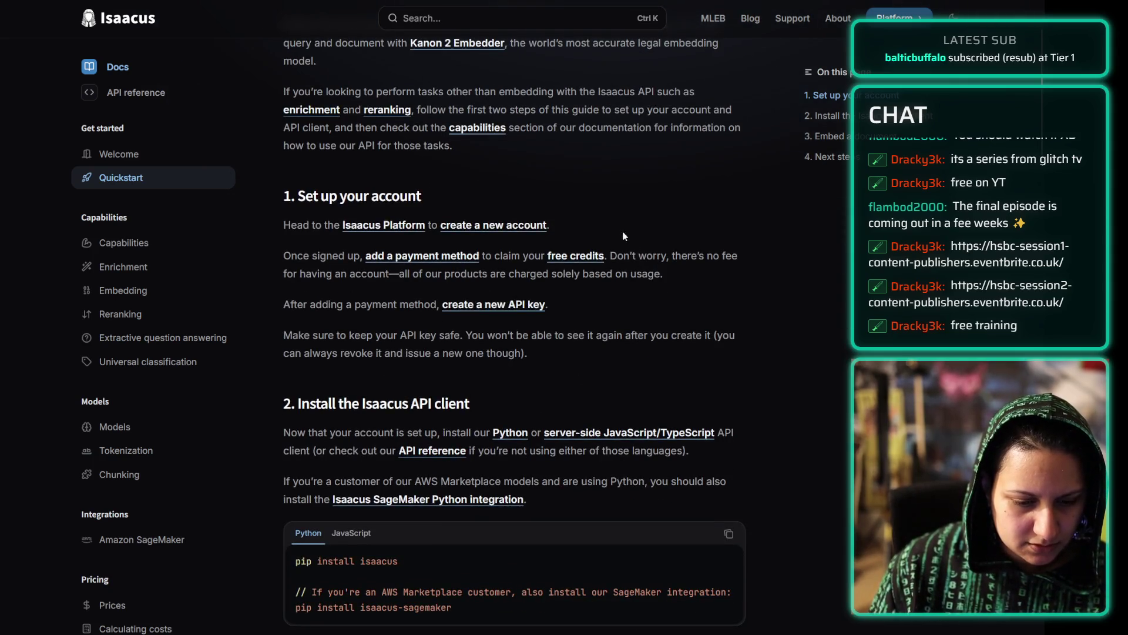
{"action": "left_click", "coordinate": [348, 533]}
{"action": "left_click", "coordinate": [318, 535]}
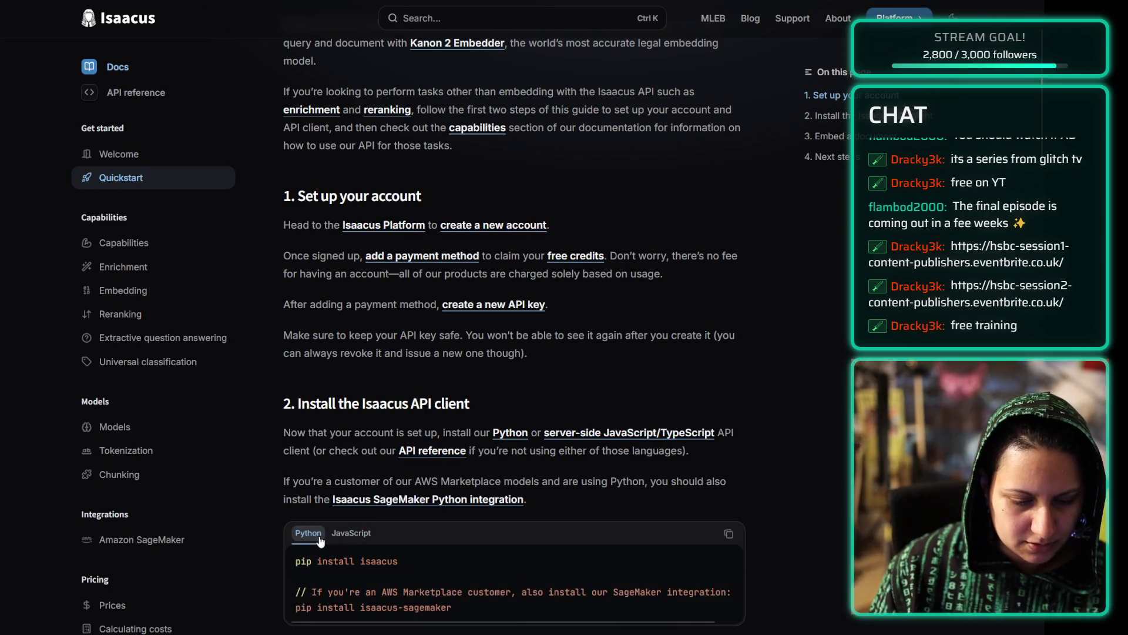
{"action": "triple_click", "coordinate": [312, 270]}
{"action": "left_click", "coordinate": [304, 286]}
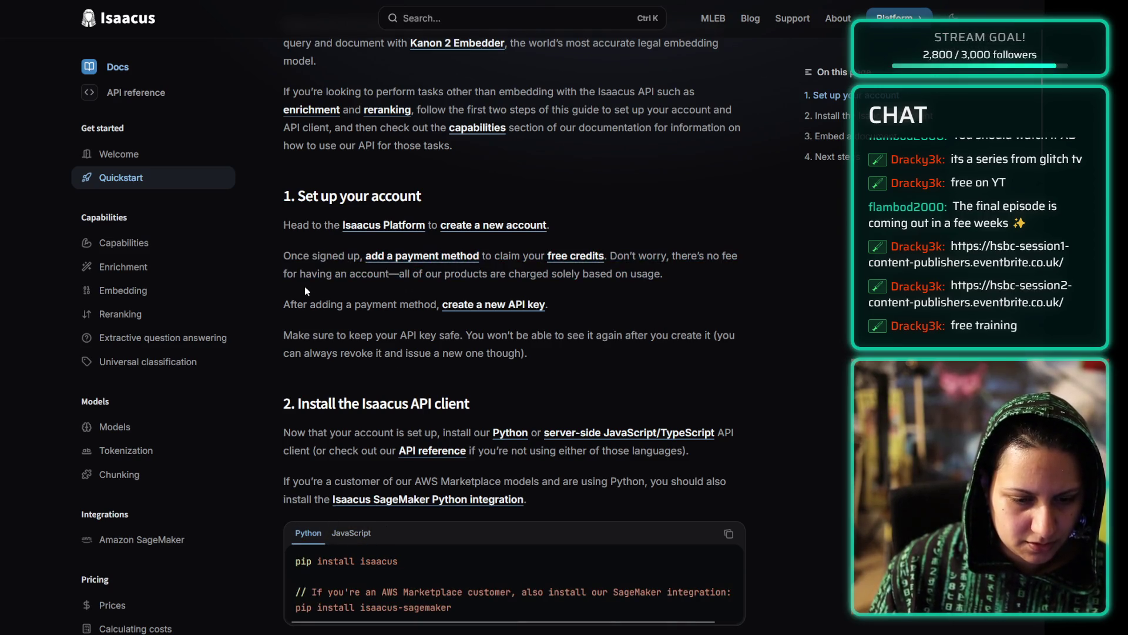
{"action": "triple_click", "coordinate": [326, 263]}
{"action": "left_click", "coordinate": [318, 288]}
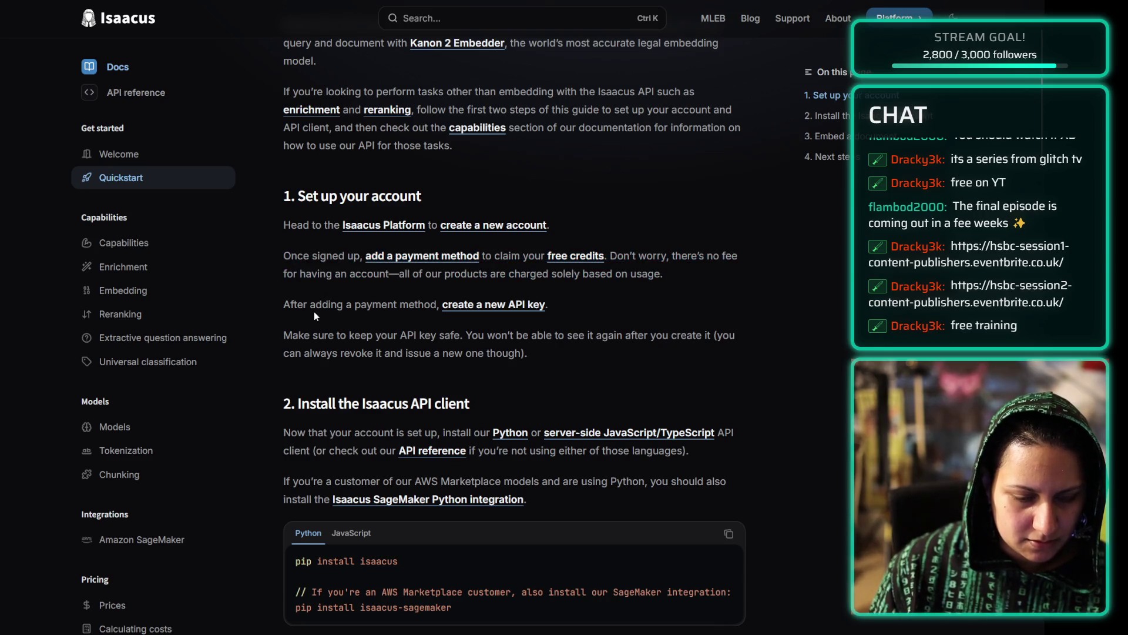
{"action": "triple_click", "coordinate": [314, 316]}
{"action": "left_click", "coordinate": [318, 359]}
{"action": "triple_click", "coordinate": [318, 359]}
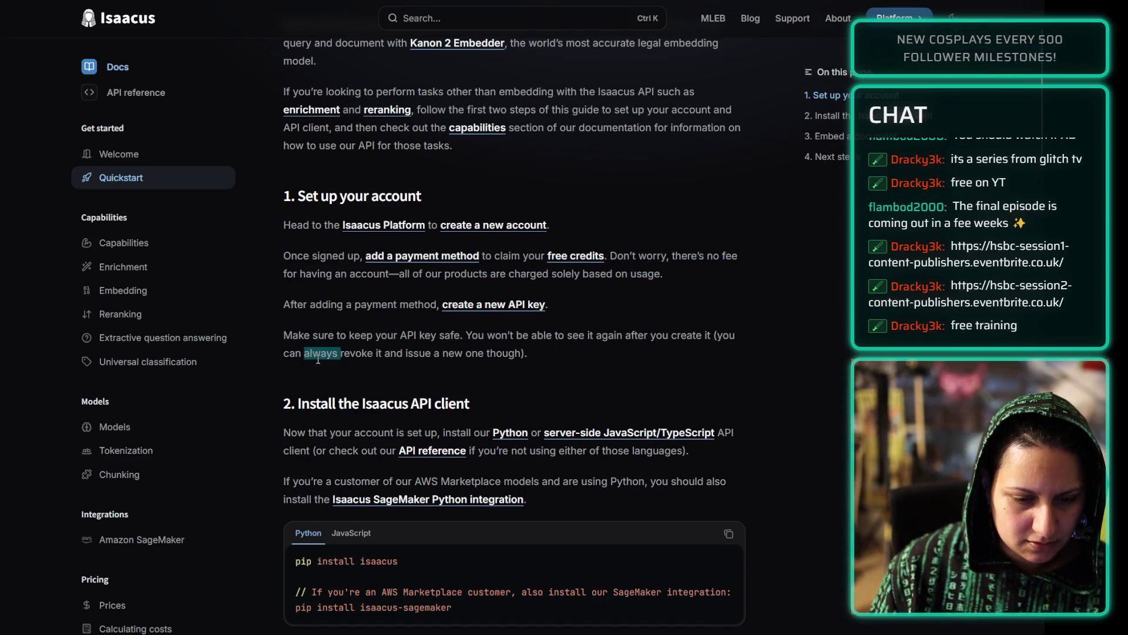
{"action": "left_click", "coordinate": [318, 359]}
{"action": "triple_click", "coordinate": [317, 359]}
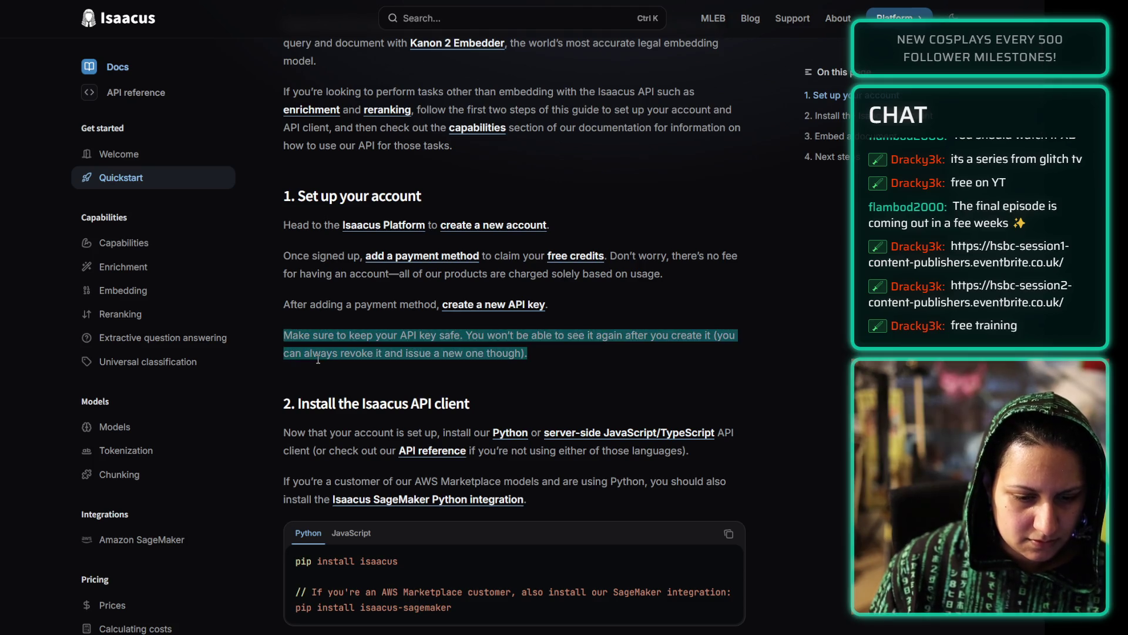
{"action": "left_click", "coordinate": [318, 359]}
{"action": "triple_click", "coordinate": [318, 359]}
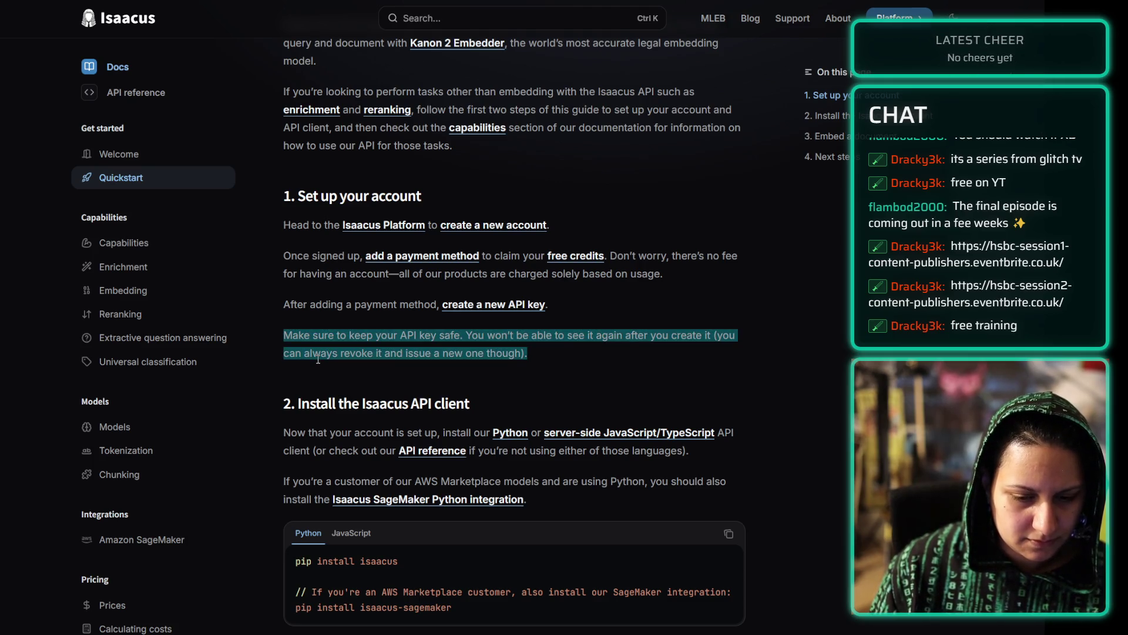
{"action": "left_click", "coordinate": [318, 359]}
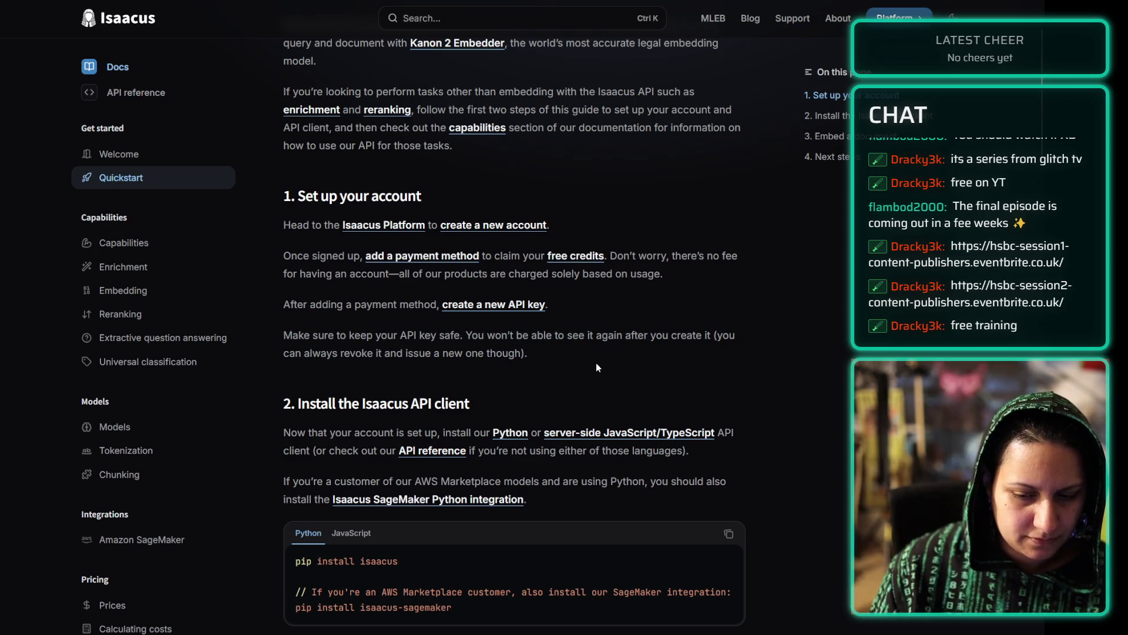
{"action": "left_click_drag", "start_coordinate": [535, 359], "coordinate": [284, 335]}
{"action": "left_click", "coordinate": [284, 335]}
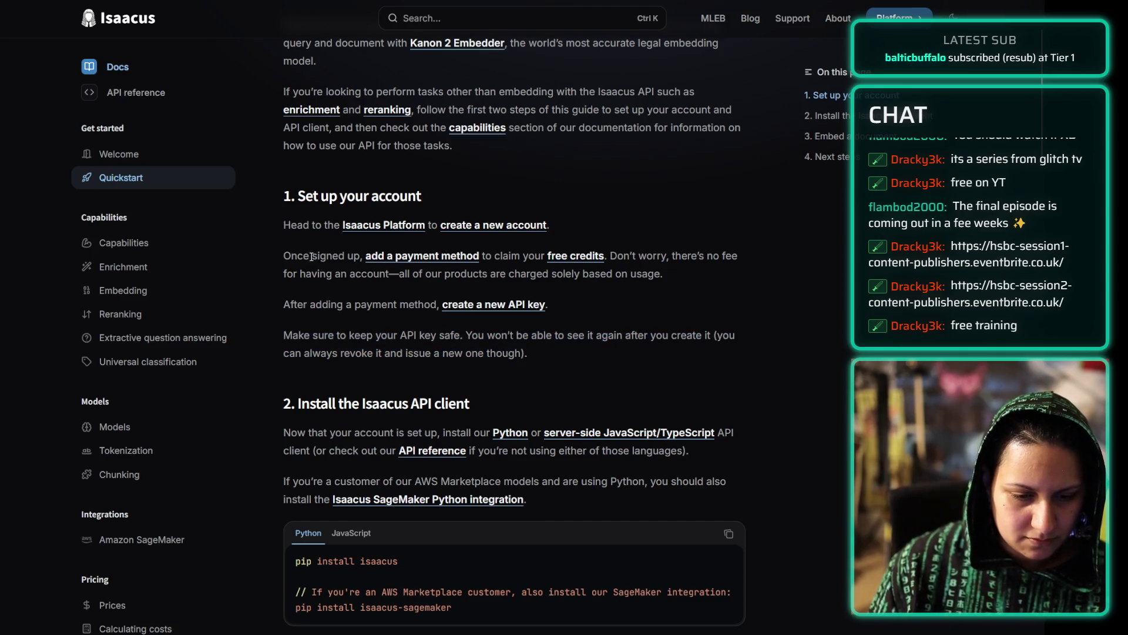
{"action": "scroll", "coordinate": [310, 257], "scroll_direction": "down", "scroll_amount": 12}
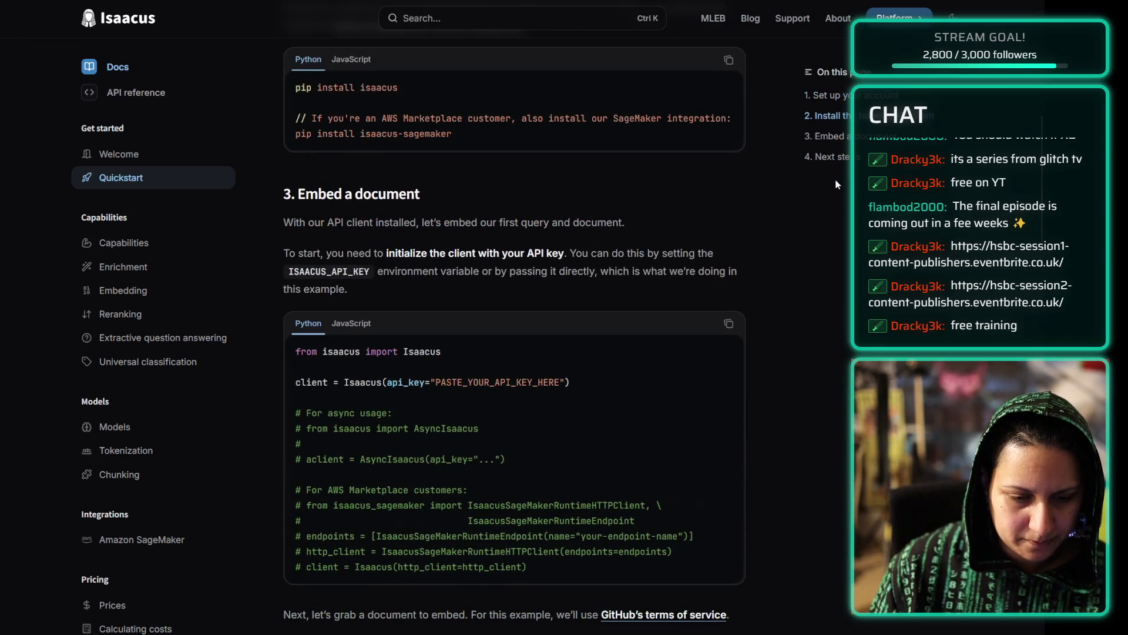
- Scroll up and down through the Quickstart guide's setup instructions
{"action": "scroll", "coordinate": [808, 281], "scroll_direction": "down", "scroll_amount": 6}
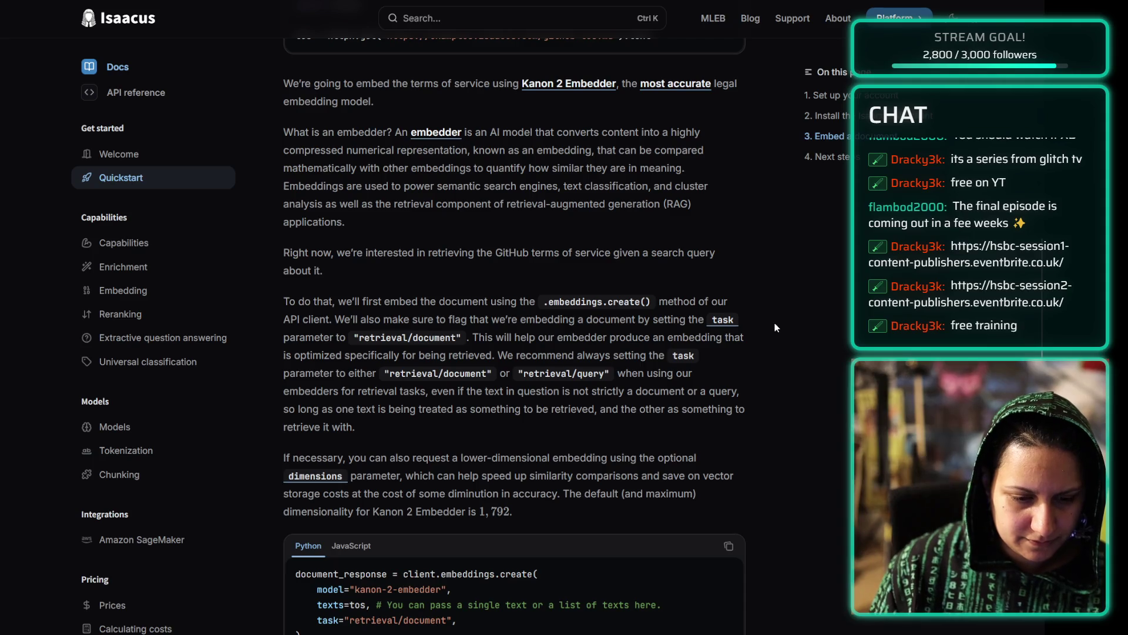
{"action": "scroll", "coordinate": [774, 324], "scroll_direction": "down", "scroll_amount": 20}
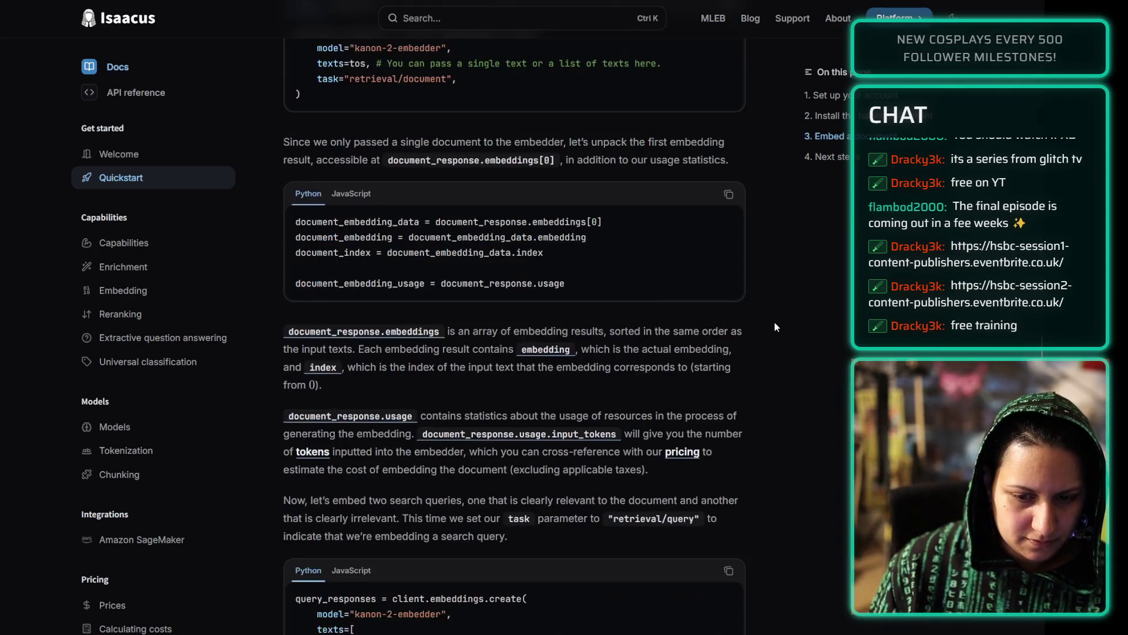
{"action": "scroll", "coordinate": [775, 322], "scroll_direction": "down", "scroll_amount": 6}
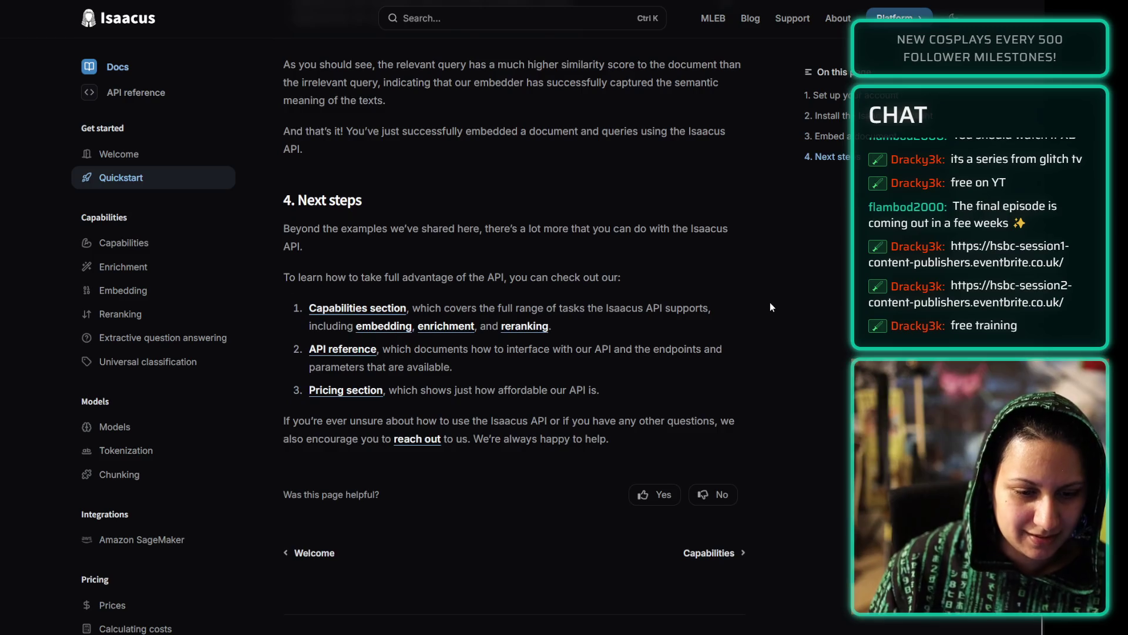
{"action": "scroll", "coordinate": [769, 302], "scroll_direction": "up", "scroll_amount": 20}
{"action": "scroll", "coordinate": [797, 336], "scroll_direction": "up", "scroll_amount": 15}
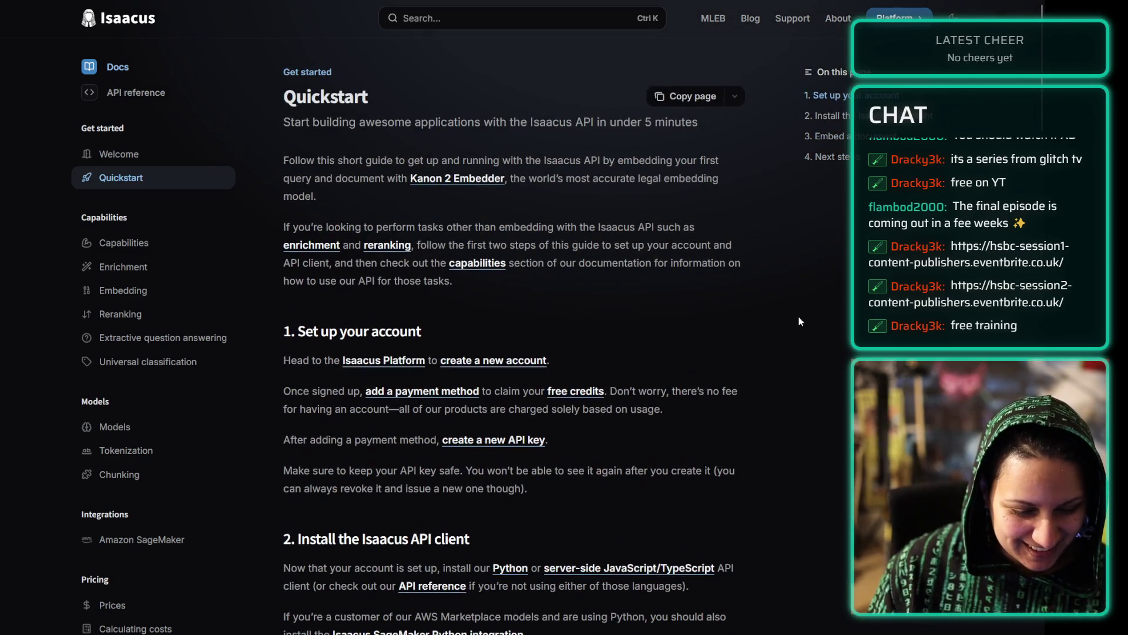
{"action": "scroll", "coordinate": [798, 316], "scroll_direction": "down", "scroll_amount": 5}
{"action": "scroll", "coordinate": [758, 312], "scroll_direction": "up", "scroll_amount": 2}
{"action": "scroll", "coordinate": [721, 310], "scroll_direction": "down", "scroll_amount": 2}
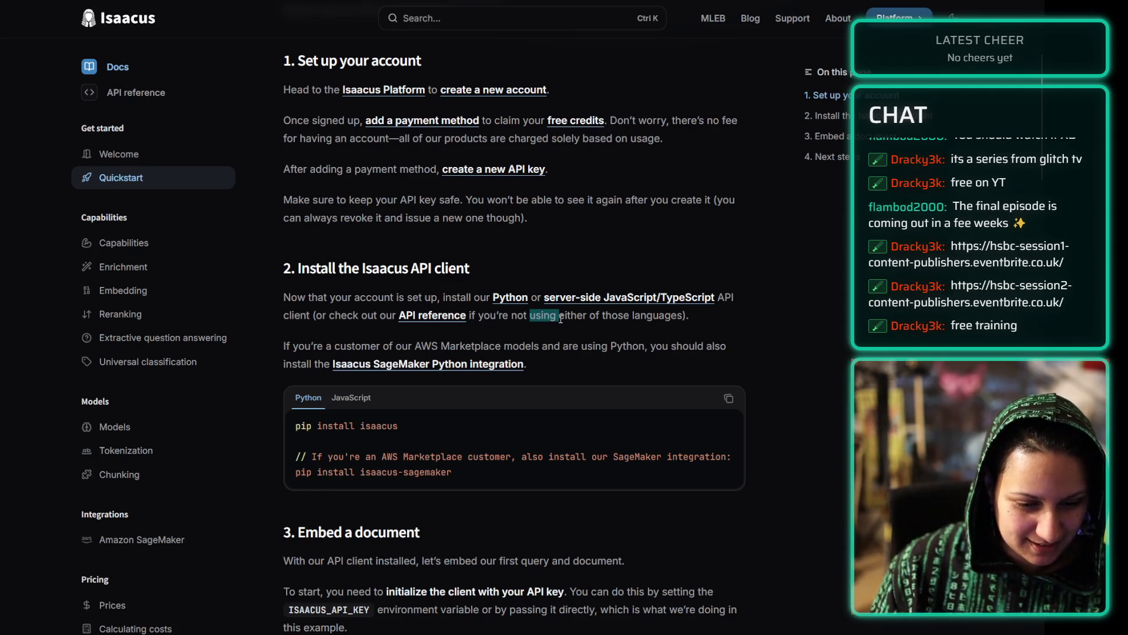
{"action": "scroll", "coordinate": [352, 301], "scroll_direction": "up", "scroll_amount": 4}
{"action": "scroll", "coordinate": [349, 305], "scroll_direction": "down", "scroll_amount": 4}
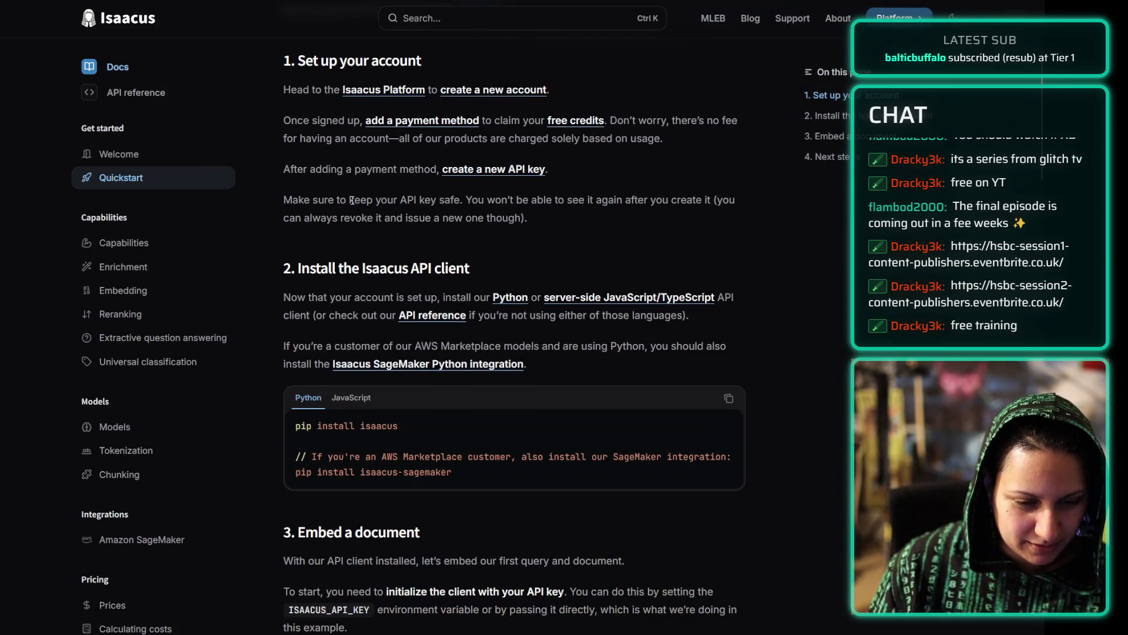
{"action": "scroll", "coordinate": [389, 285], "scroll_direction": "up", "scroll_amount": 5}
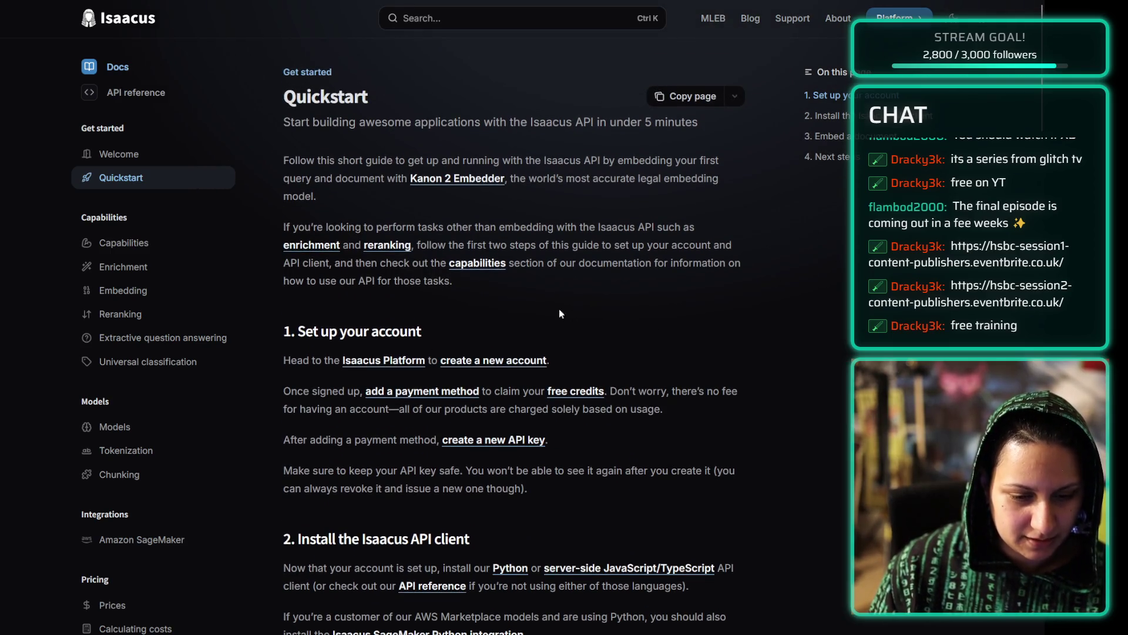
{"action": "scroll", "coordinate": [454, 371], "scroll_direction": "down", "scroll_amount": 5}
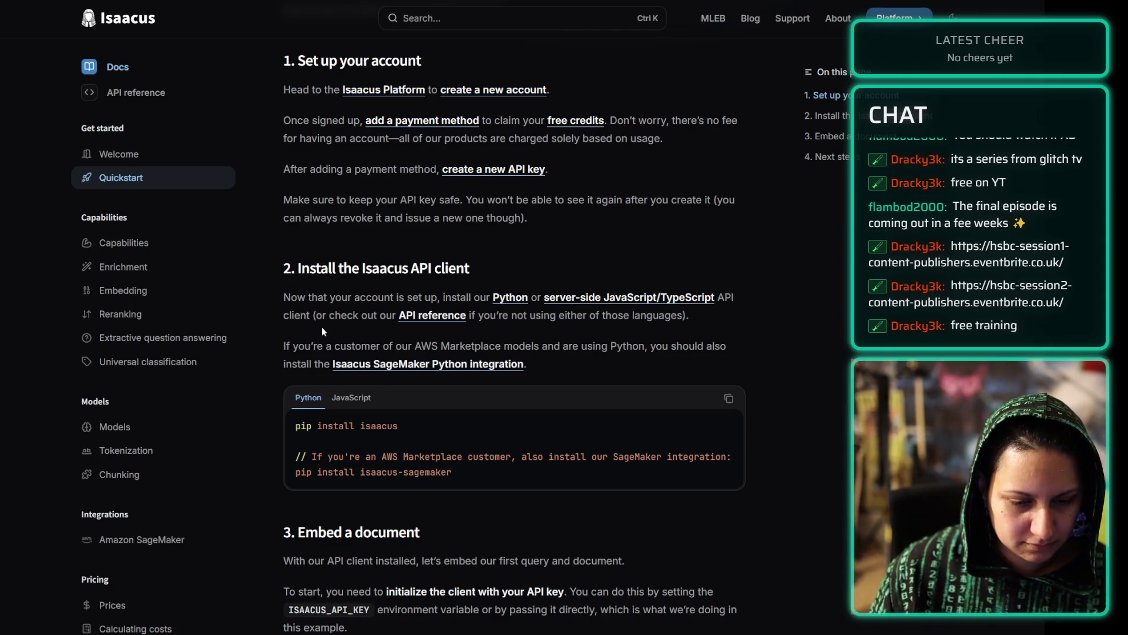
- Follow the install section's link to the API reference's Making requests page
{"action": "triple_click", "coordinate": [285, 316]}
{"action": "left_click", "coordinate": [285, 316]}
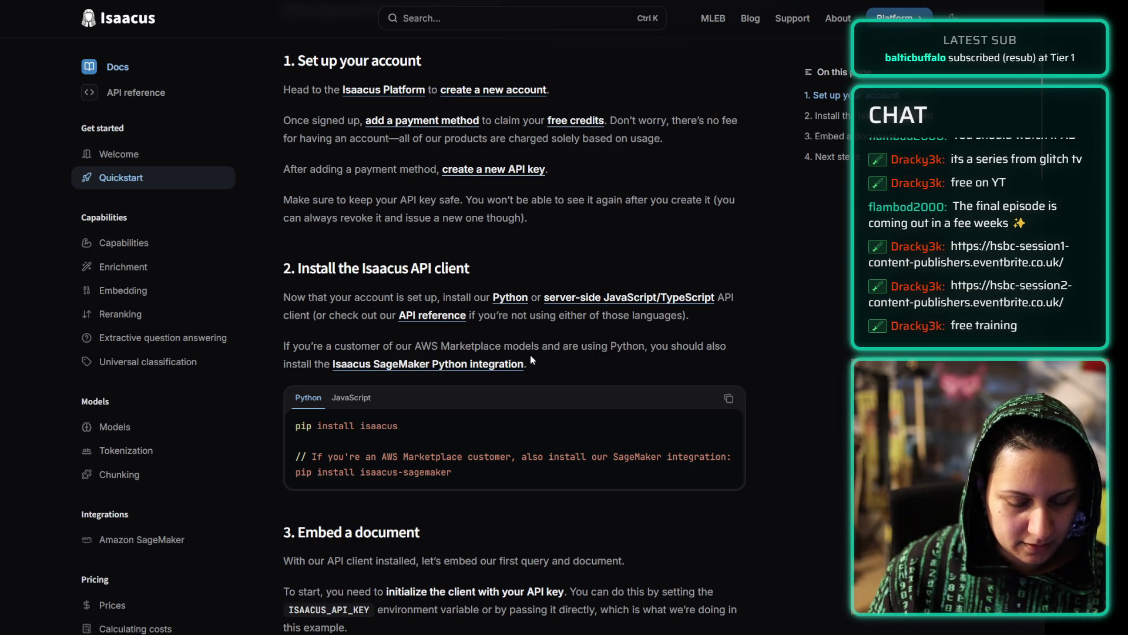
{"action": "left_click", "coordinate": [339, 83]}
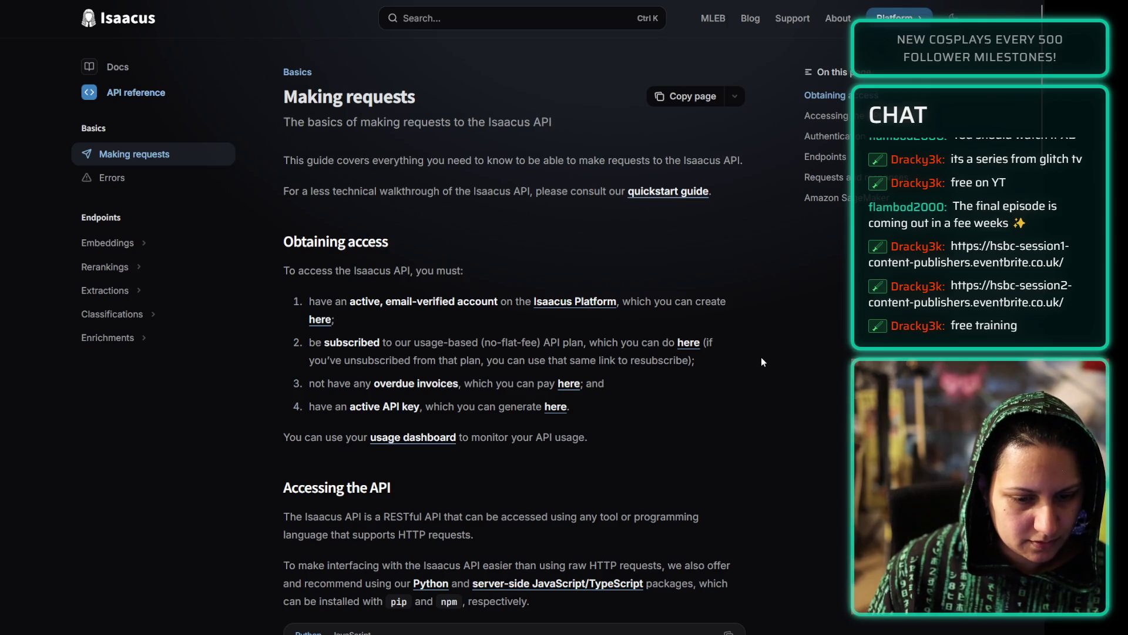
- Return from the Making requests page to the Quickstart guide
{"action": "scroll", "coordinate": [760, 358], "scroll_direction": "down", "scroll_amount": 5}
{"action": "scroll", "coordinate": [754, 335], "scroll_direction": "down", "scroll_amount": 20}
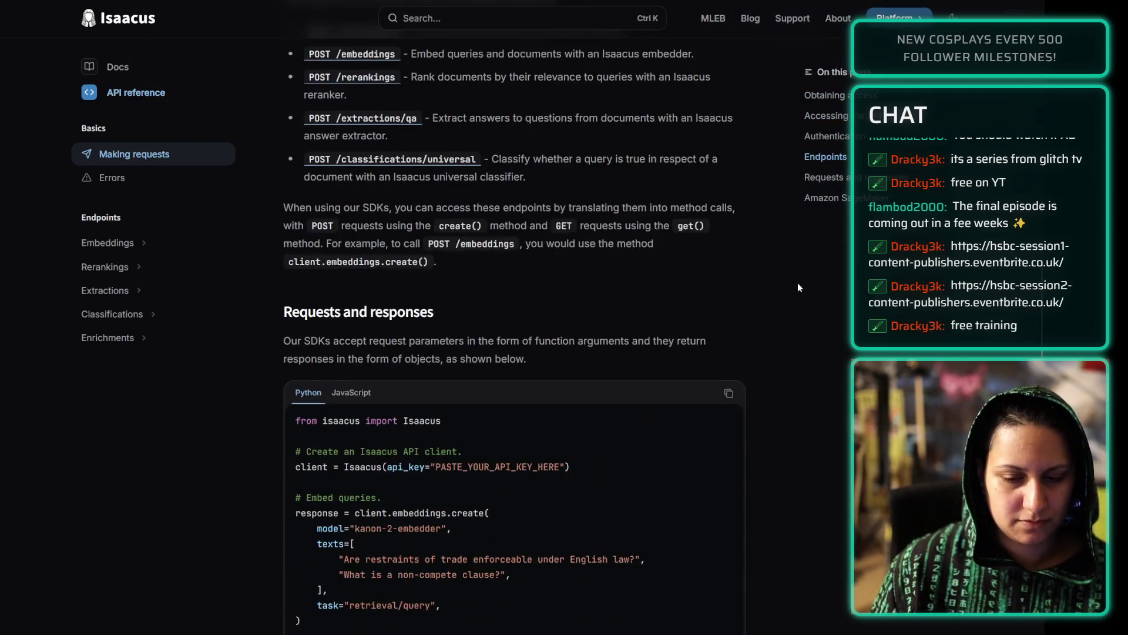
{"action": "key", "text": "alt+Left"}
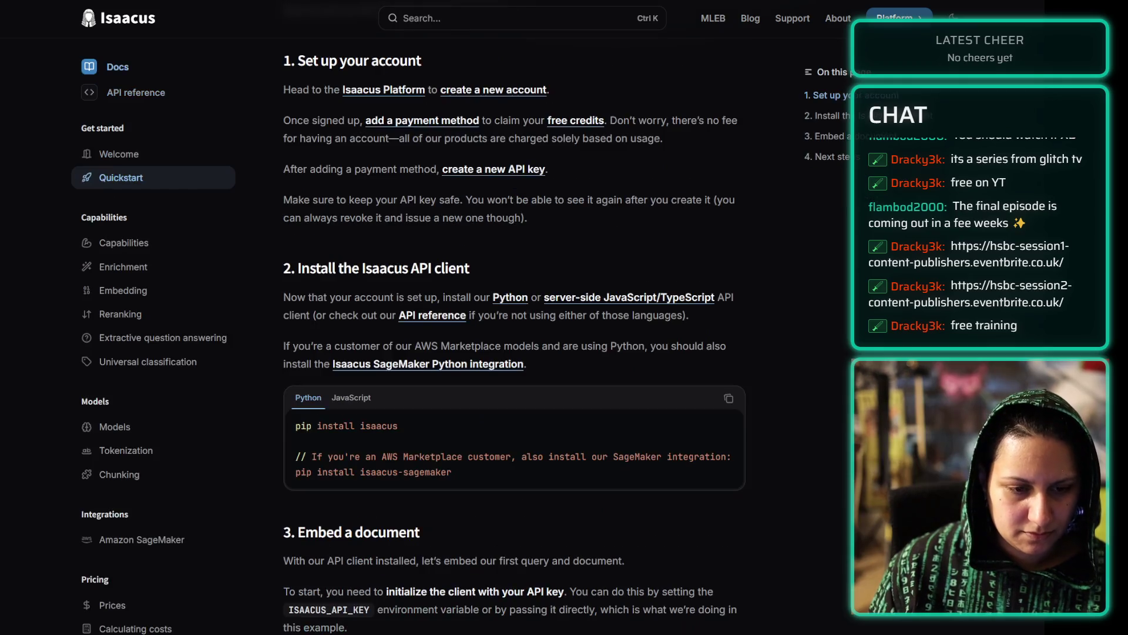
- Follow the Isaacus SageMaker Python integration link next to the AWS Marketplace paragraph
{"action": "triple_click", "coordinate": [591, 341]}
{"action": "left_click", "coordinate": [524, 342]}
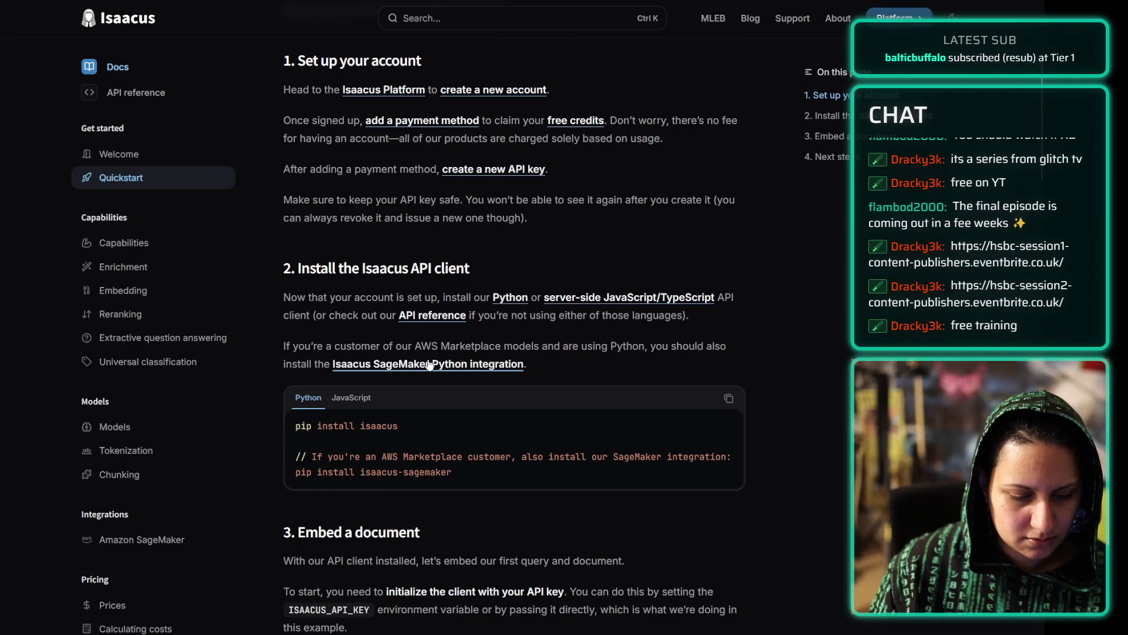
{"action": "left_click", "coordinate": [351, 6]}
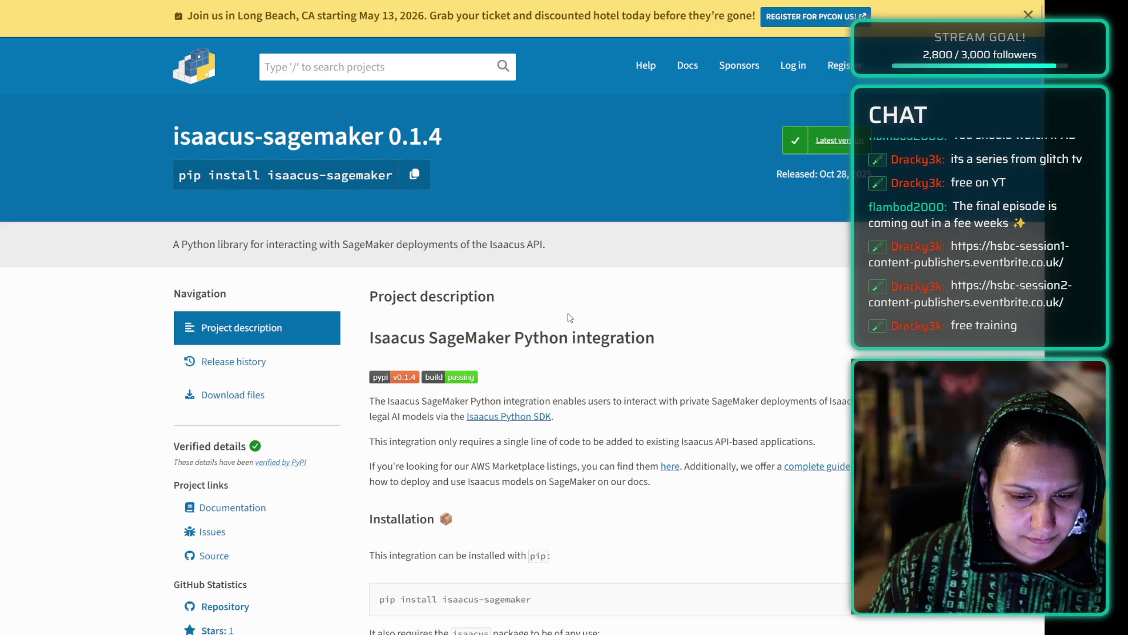
- Scroll the isaacus-sagemaker PyPI page down to Usage, then return to the Quickstart
{"action": "scroll", "coordinate": [569, 298], "scroll_direction": "down", "scroll_amount": 3}
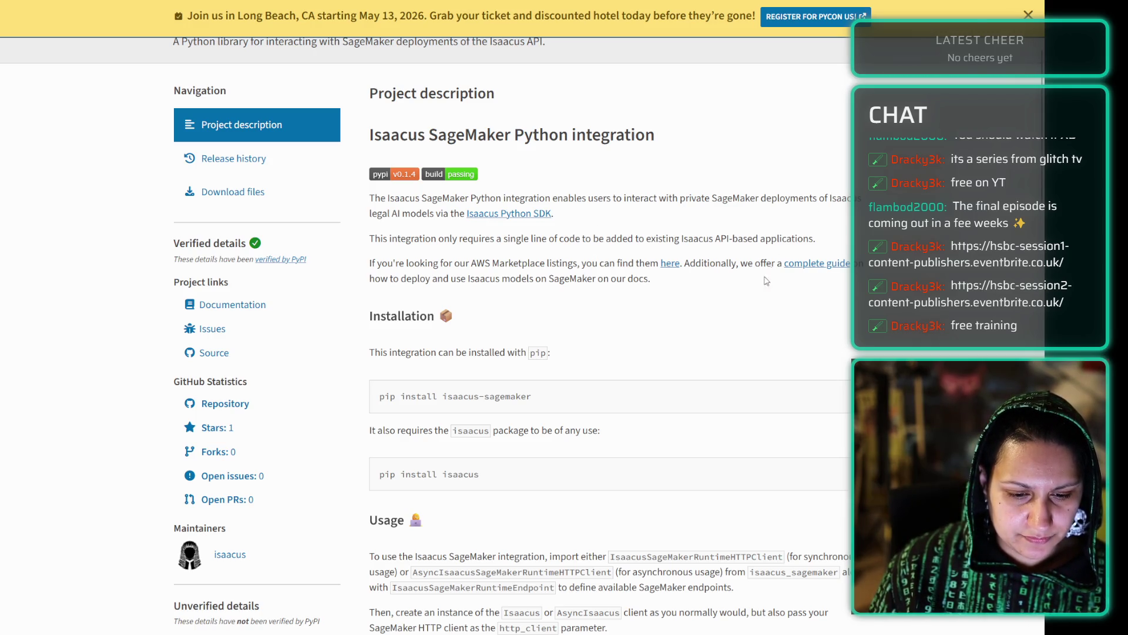
{"action": "scroll", "coordinate": [652, 264], "scroll_direction": "down", "scroll_amount": 3}
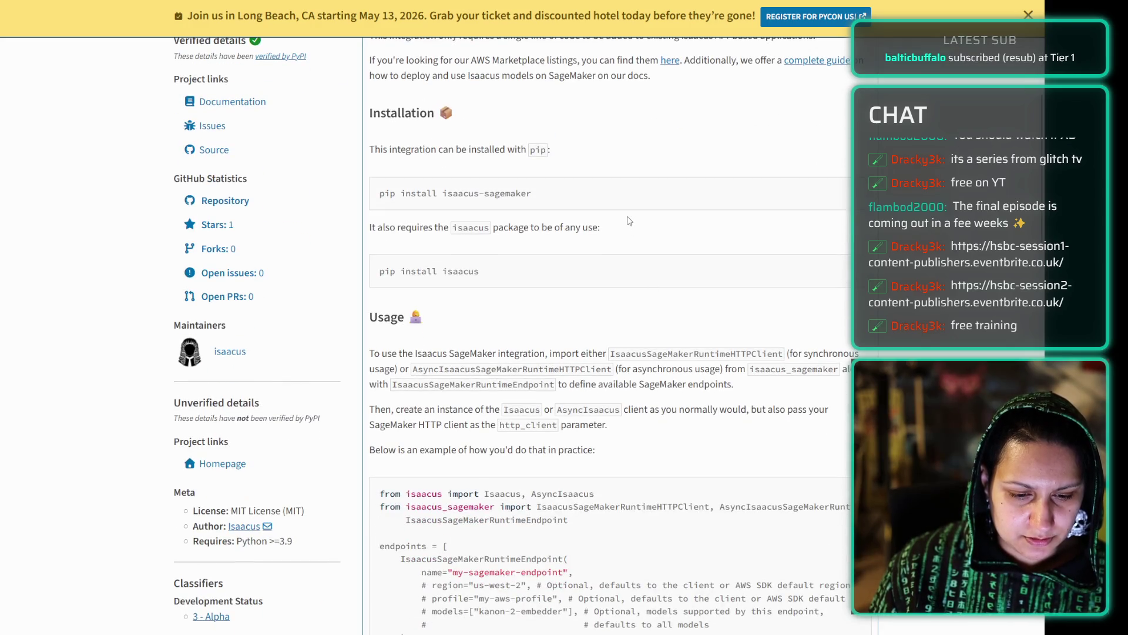
{"action": "scroll", "coordinate": [629, 220], "scroll_direction": "down", "scroll_amount": 4}
{"action": "key", "text": "alt+Left"}
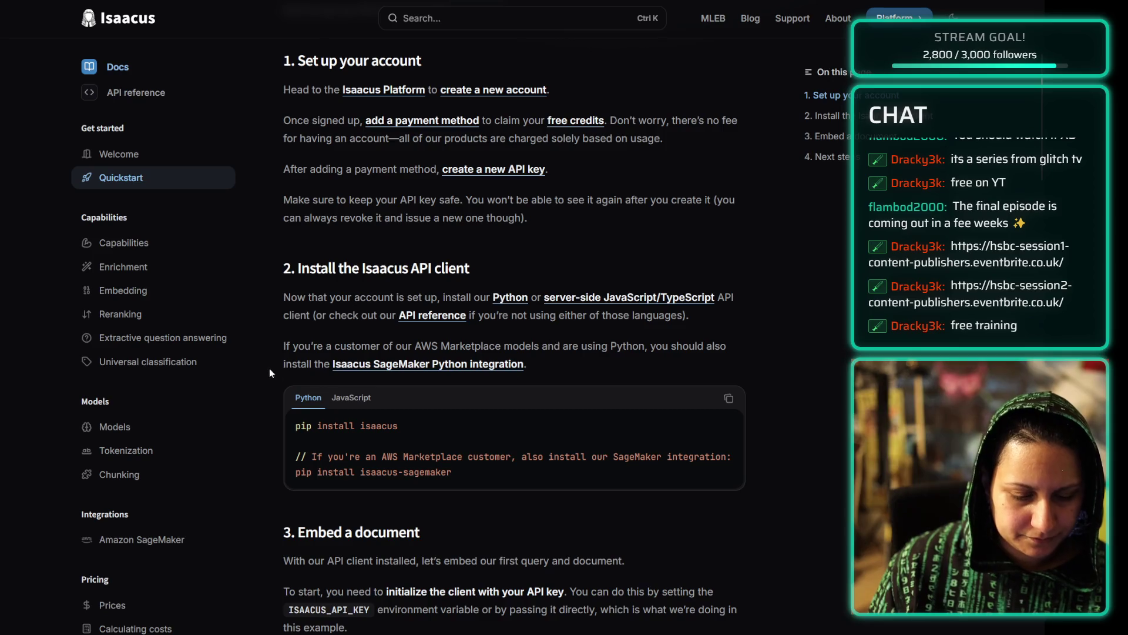
- Read the Quickstart through the 'What is an embedder' explanation and the GitHub terms retrieval
{"action": "scroll", "coordinate": [275, 376], "scroll_direction": "down", "scroll_amount": 3}
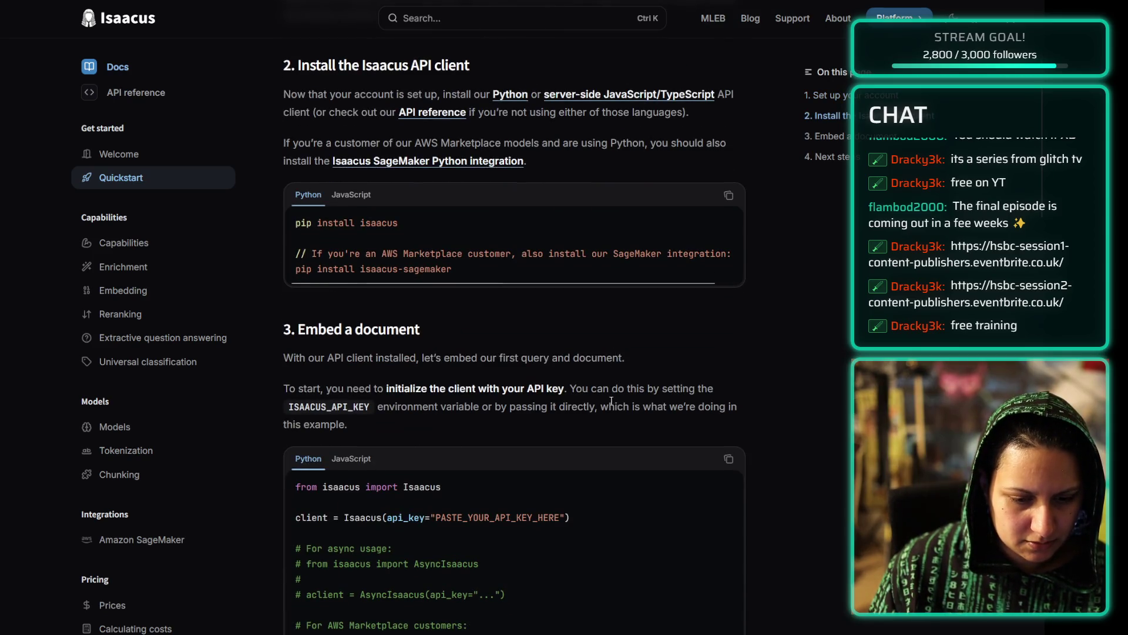
{"action": "scroll", "coordinate": [649, 347], "scroll_direction": "down", "scroll_amount": 3}
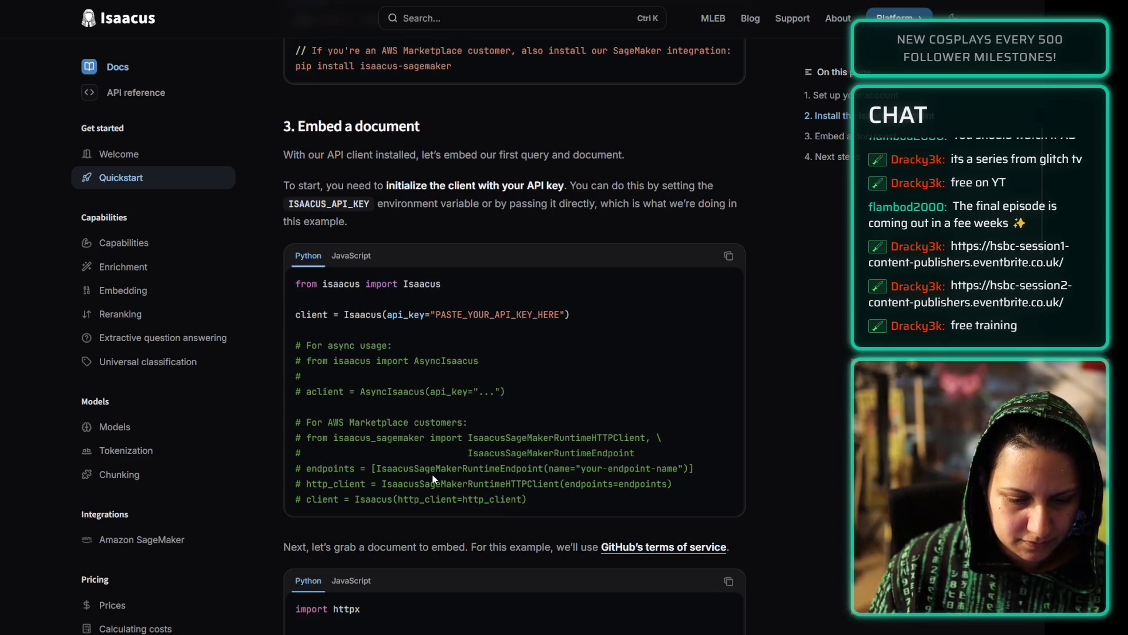
{"action": "scroll", "coordinate": [394, 543], "scroll_direction": "down", "scroll_amount": 4}
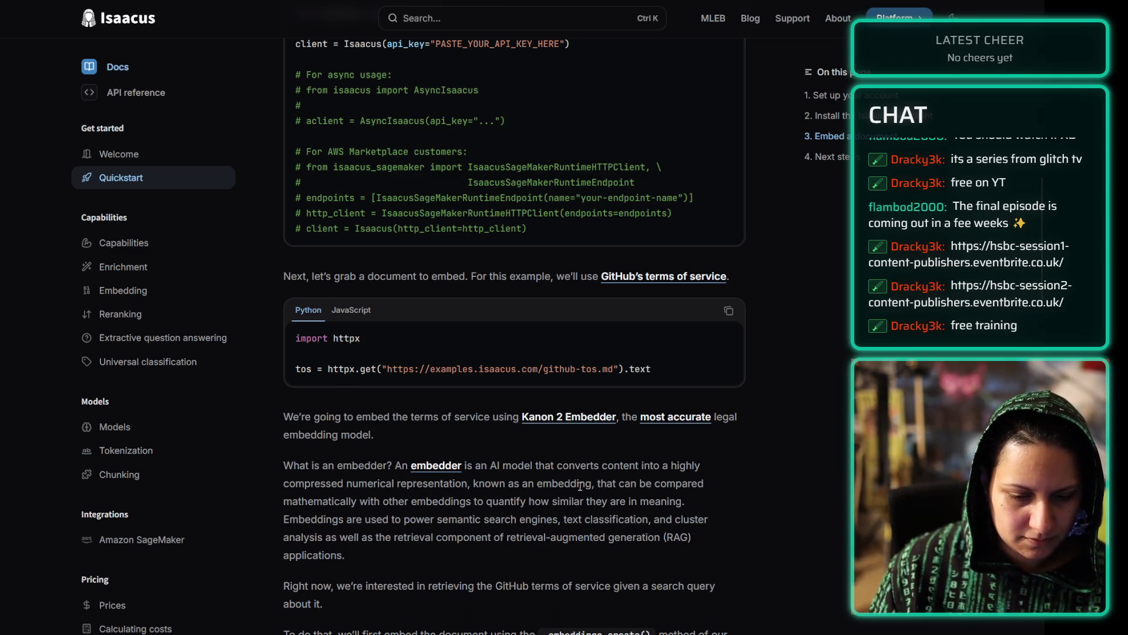
{"action": "scroll", "coordinate": [511, 388], "scroll_direction": "down", "scroll_amount": 3}
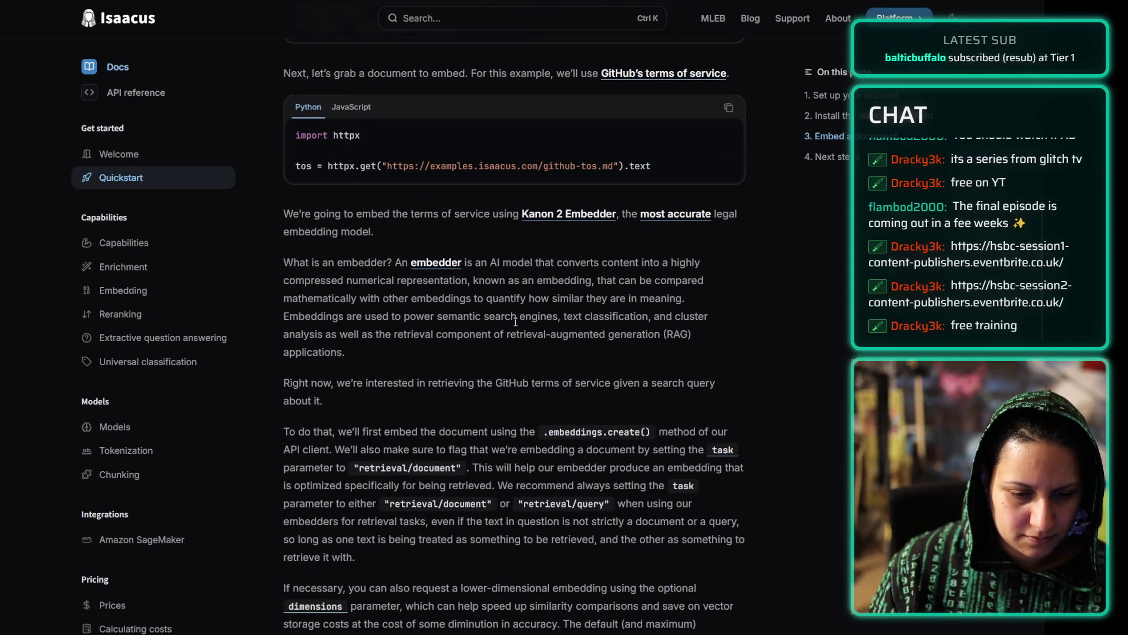
{"action": "mouse_move", "coordinate": [349, 348]}
{"action": "left_mouse_down"}
{"action": "mouse_move", "coordinate": [310, 316]}
{"action": "mouse_move", "coordinate": [290, 269]}
{"action": "mouse_move", "coordinate": [381, 385]}
{"action": "mouse_move", "coordinate": [370, 357]}
{"action": "left_mouse_up"}
{"action": "left_click", "coordinate": [283, 261]}
{"action": "left_click", "coordinate": [369, 357]}
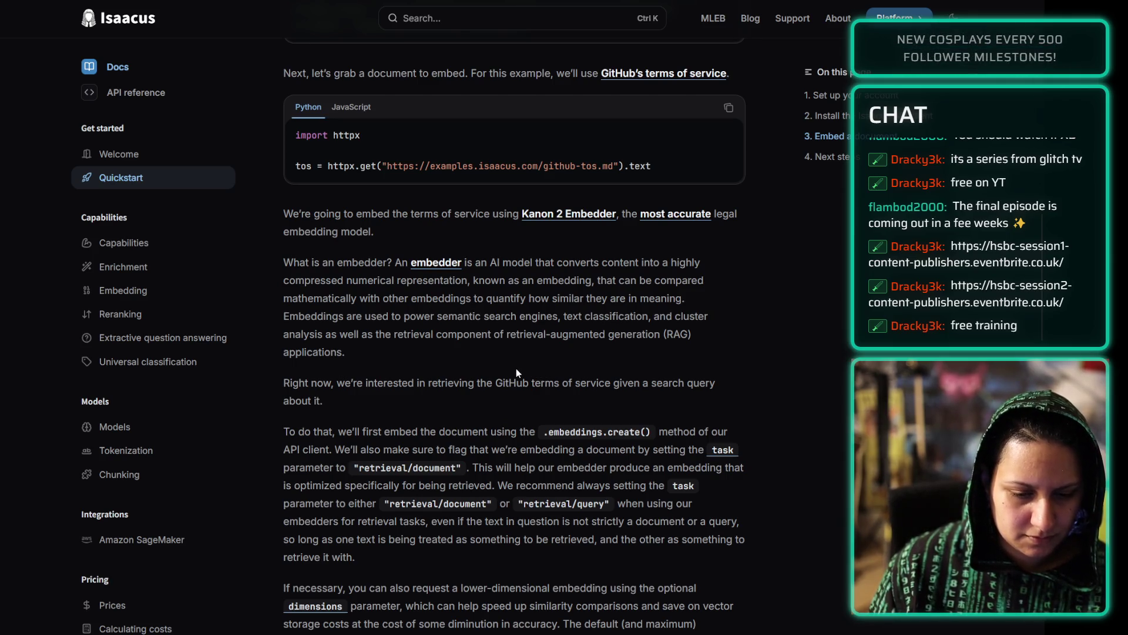
{"action": "scroll", "coordinate": [524, 341], "scroll_direction": "down", "scroll_amount": 5}
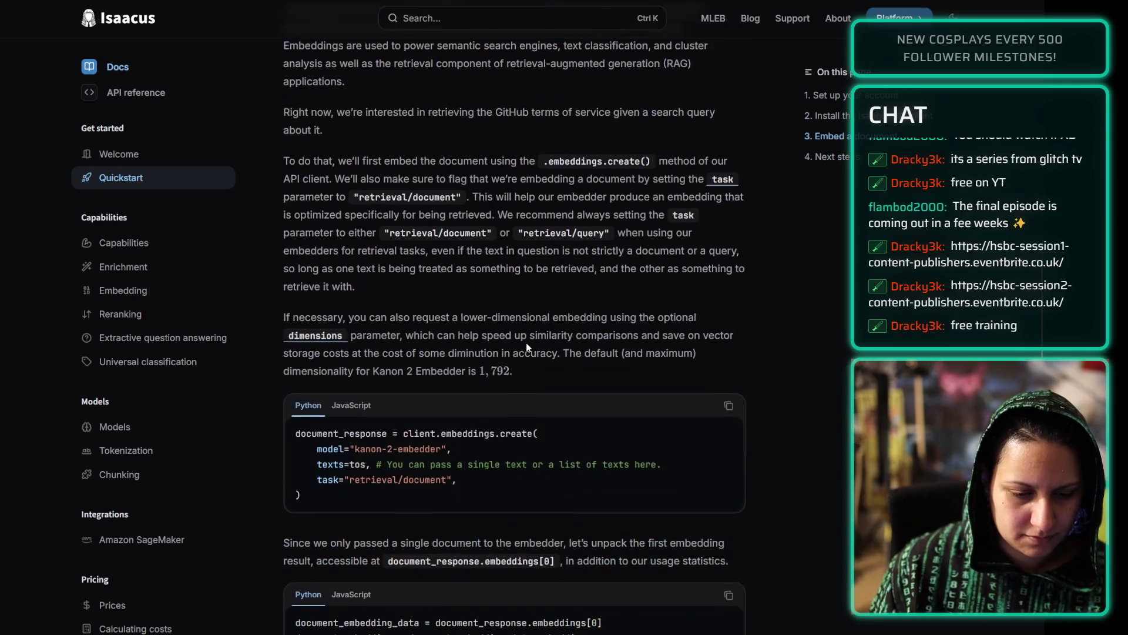
{"action": "triple_click", "coordinate": [312, 121]}
{"action": "left_click", "coordinate": [312, 121]}
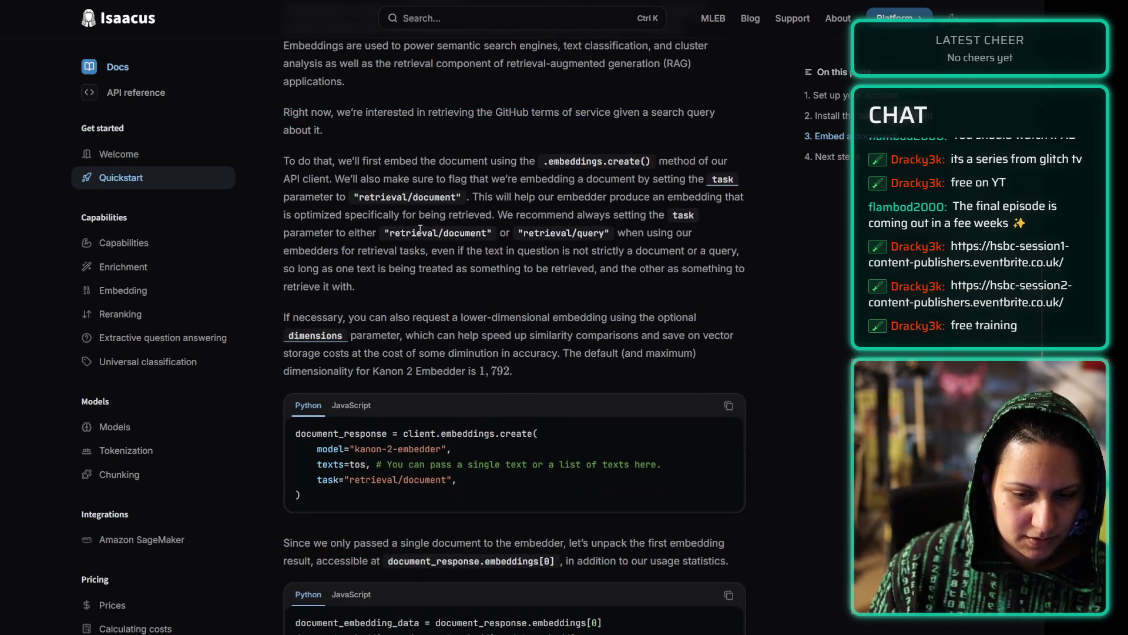
- Continue through the embedding examples down to the '4. Next steps' section
{"action": "scroll", "coordinate": [417, 228], "scroll_direction": "down", "scroll_amount": 13}
{"action": "scroll", "coordinate": [410, 219], "scroll_direction": "down", "scroll_amount": 14}
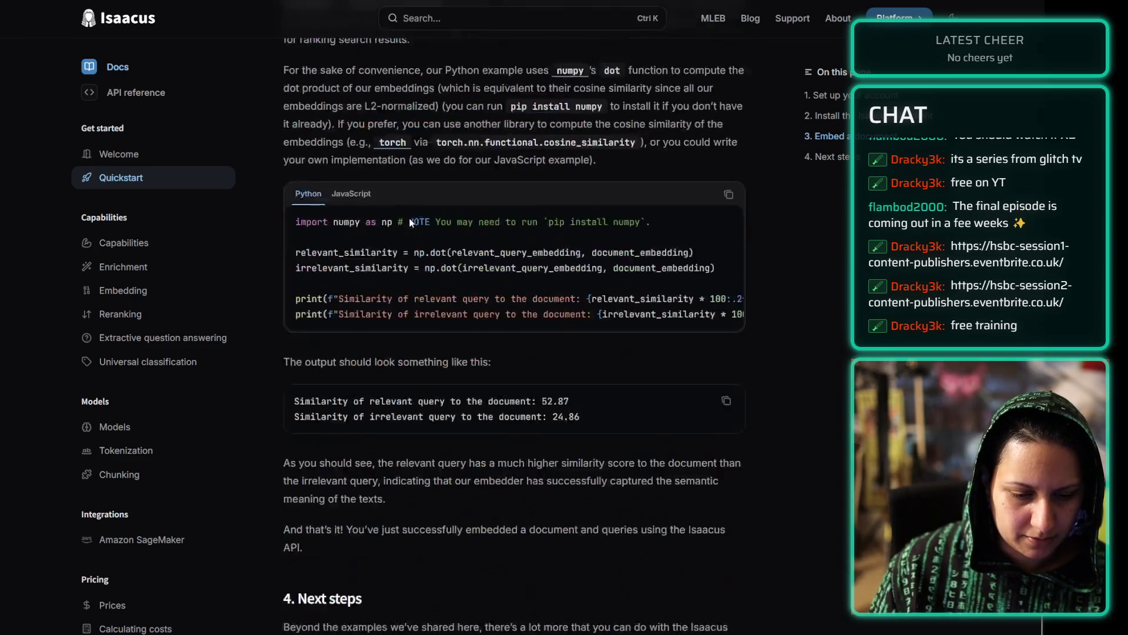
{"action": "scroll", "coordinate": [409, 218], "scroll_direction": "up", "scroll_amount": 12}
{"action": "scroll", "coordinate": [412, 222], "scroll_direction": "up", "scroll_amount": 15}
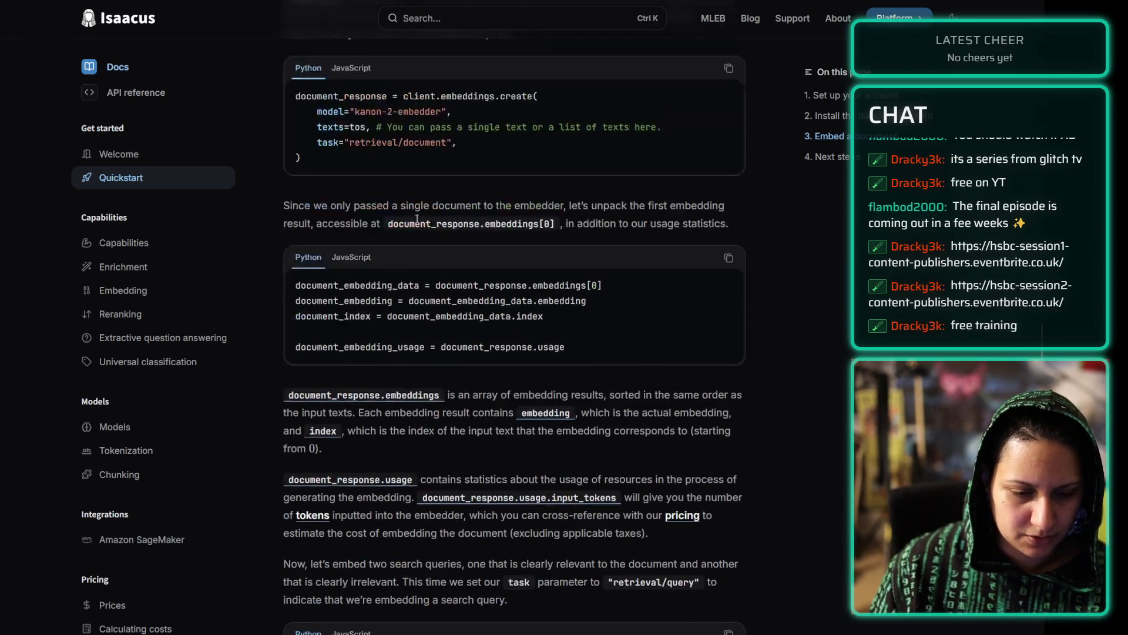
{"action": "scroll", "coordinate": [398, 215], "scroll_direction": "up", "scroll_amount": 3}
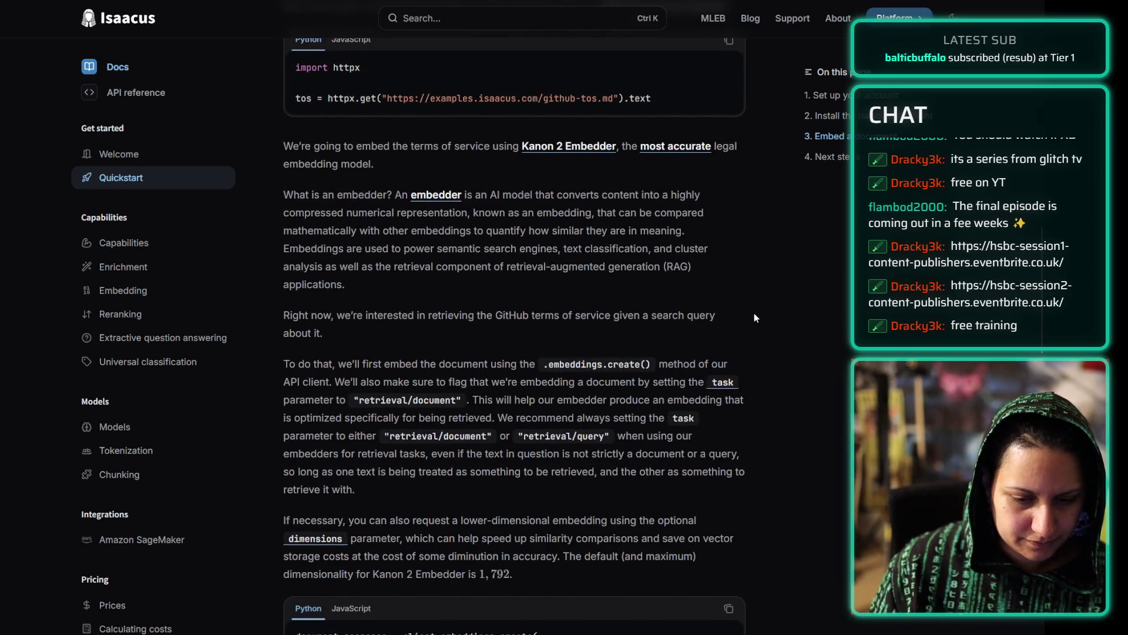
{"action": "scroll", "coordinate": [755, 317], "scroll_direction": "down", "scroll_amount": 4}
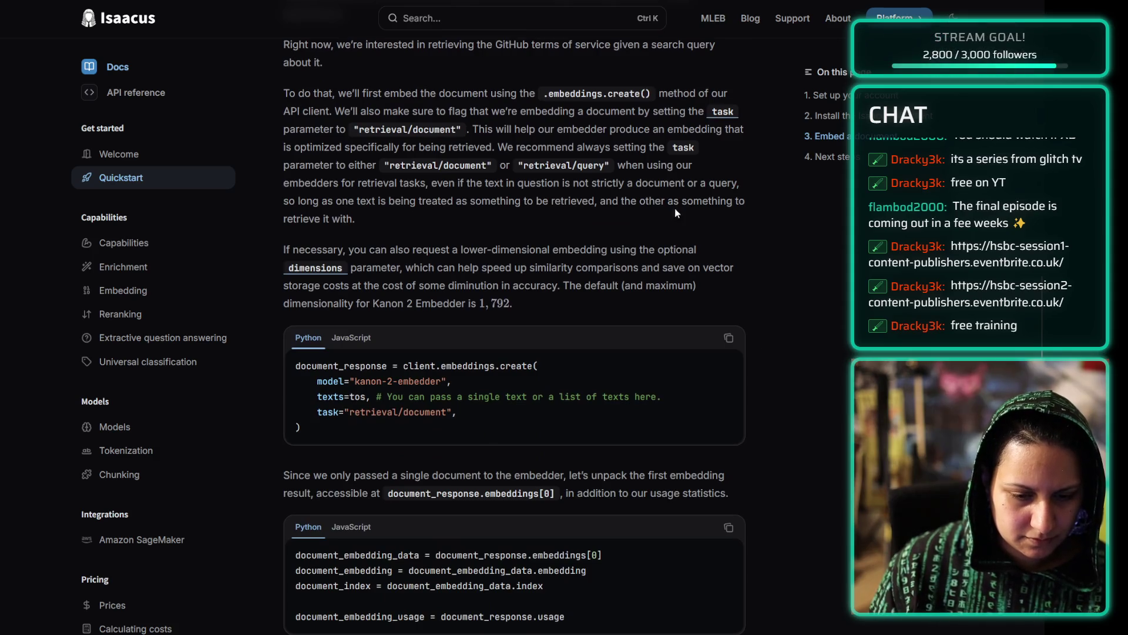
{"action": "scroll", "coordinate": [745, 340], "scroll_direction": "down", "scroll_amount": 10}
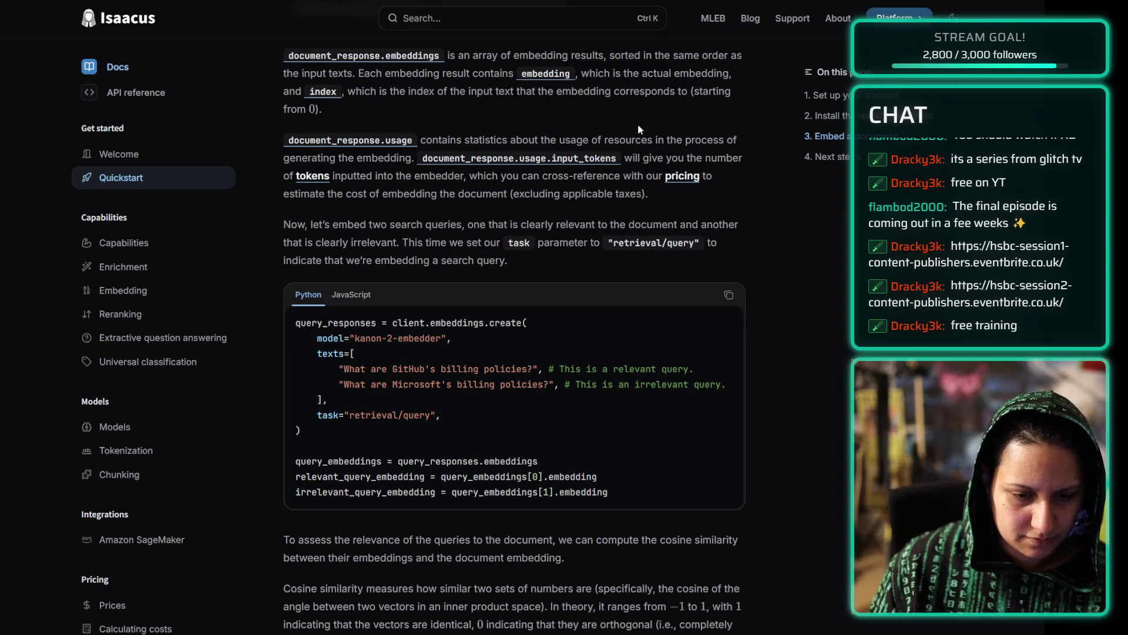
{"action": "left_click_drag", "start_coordinate": [617, 92], "coordinate": [444, 55]}
{"action": "left_click", "coordinate": [650, 115]}
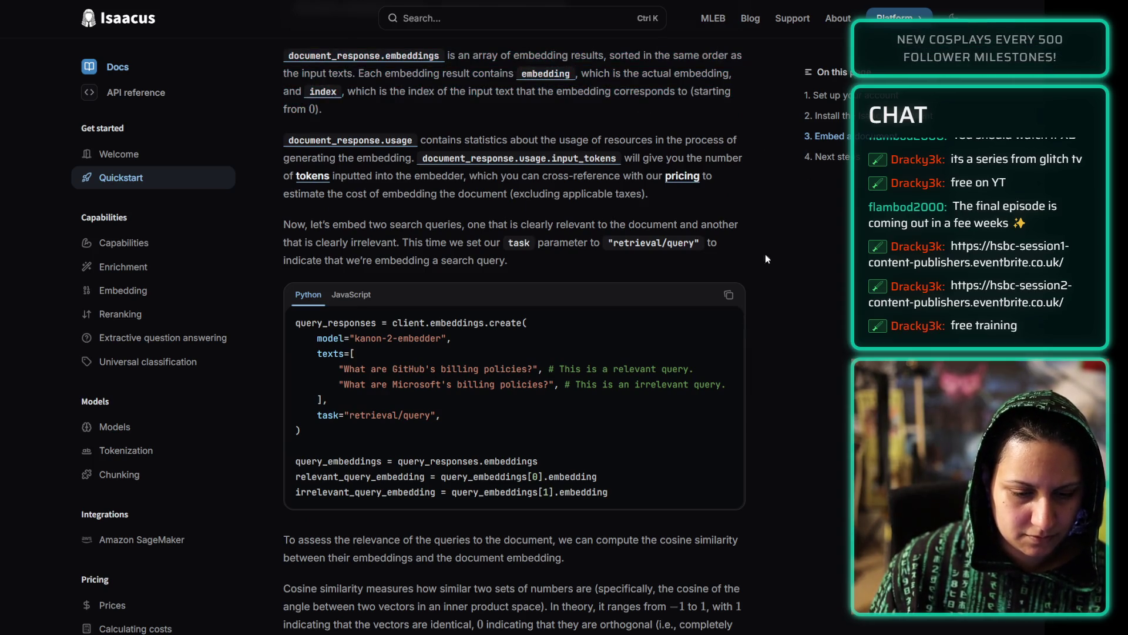
{"action": "scroll", "coordinate": [747, 259], "scroll_direction": "down", "scroll_amount": 15}
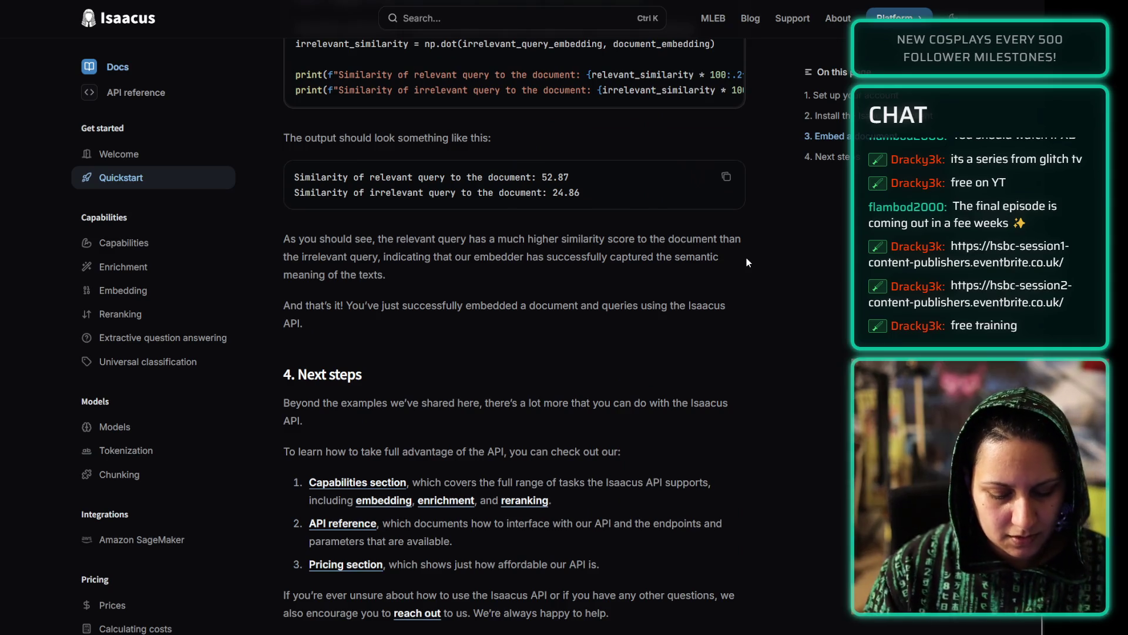
- Search Google for 'mintlify revision history' in a new tab
{"action": "key", "text": "ctrl+t"}
{"action": "type", "text": "min"}
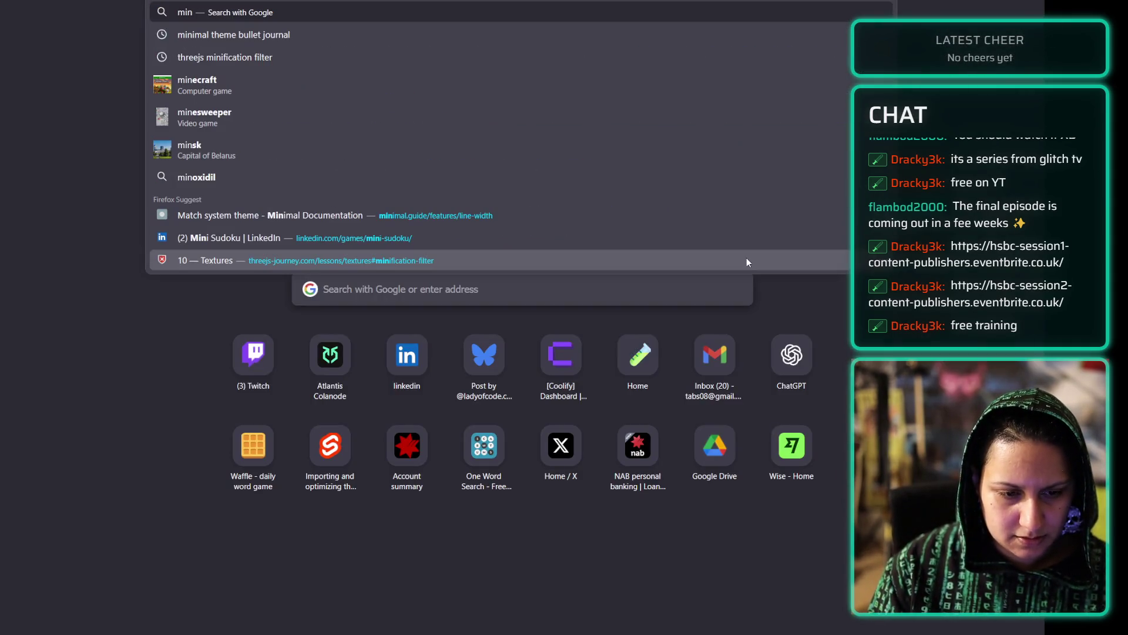
{"action": "type", "text": "tlify revi"}
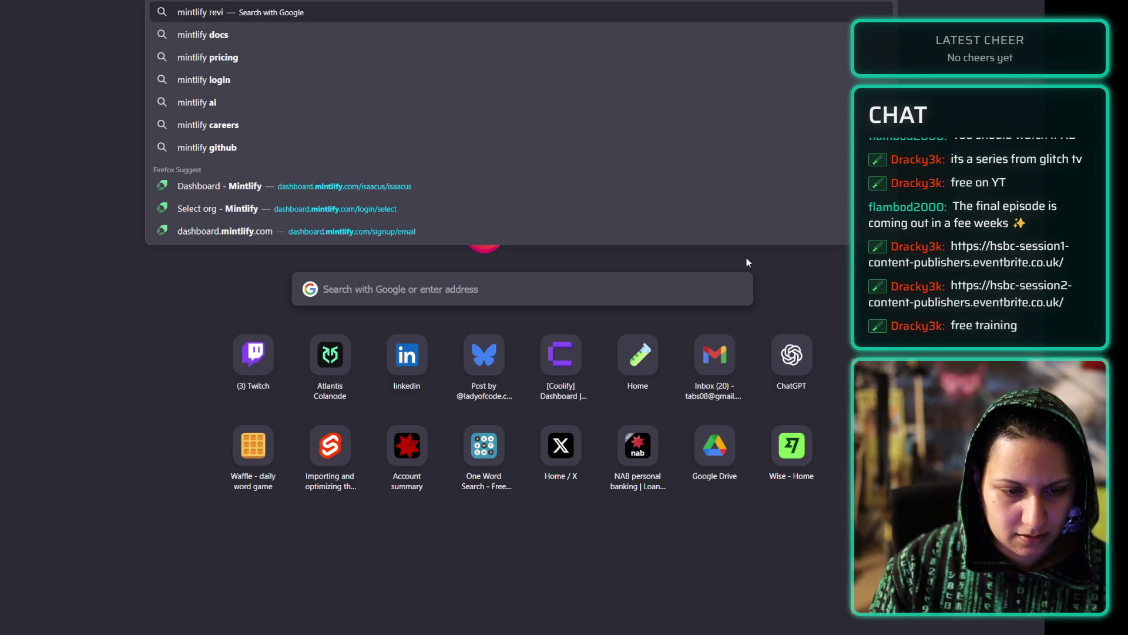
{"action": "type", "text": "sion history"}
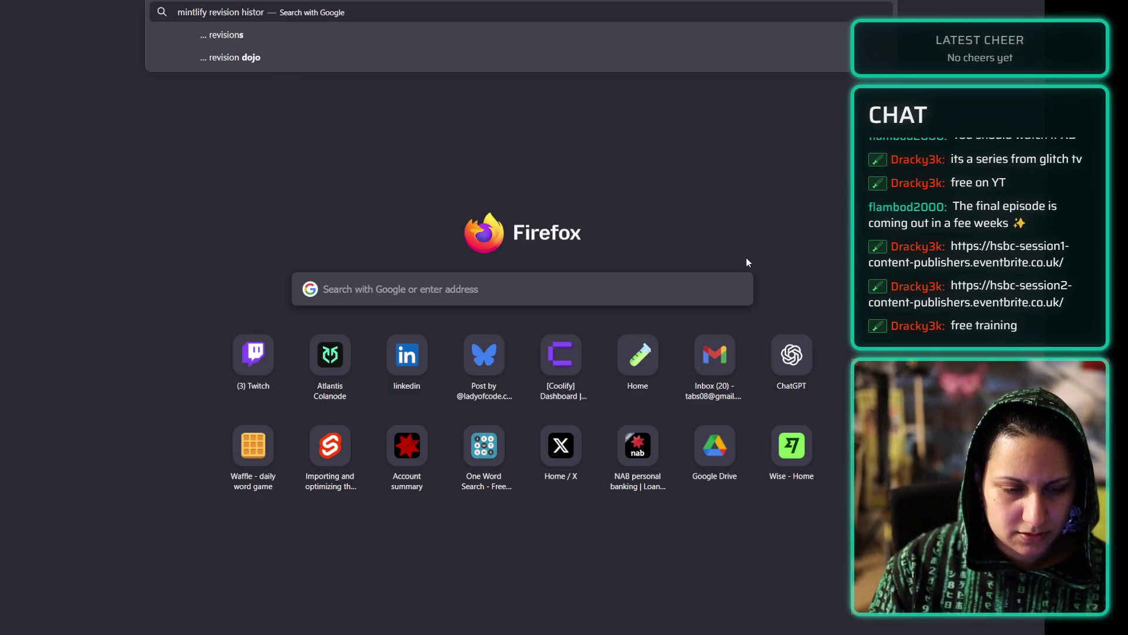
{"action": "key", "text": "Return"}
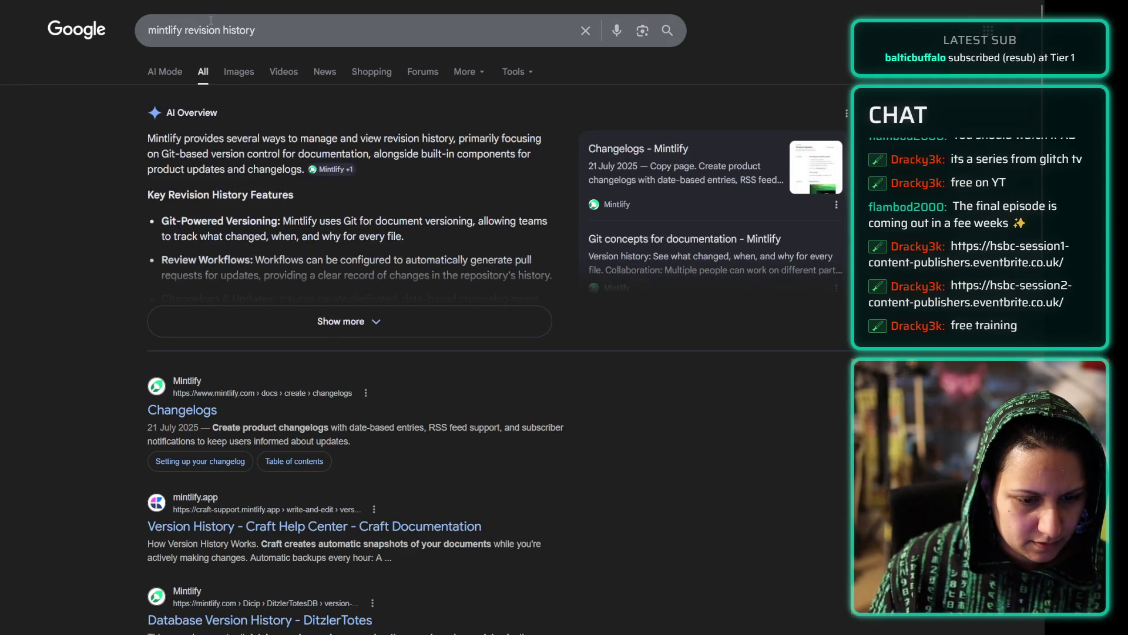
- Refine the search to 'mintlify version history for pages', then return to the Quickstart tab
{"action": "left_click_drag", "start_coordinate": [186, 29], "coordinate": [255, 30]}
{"action": "type", "text": "ver"}
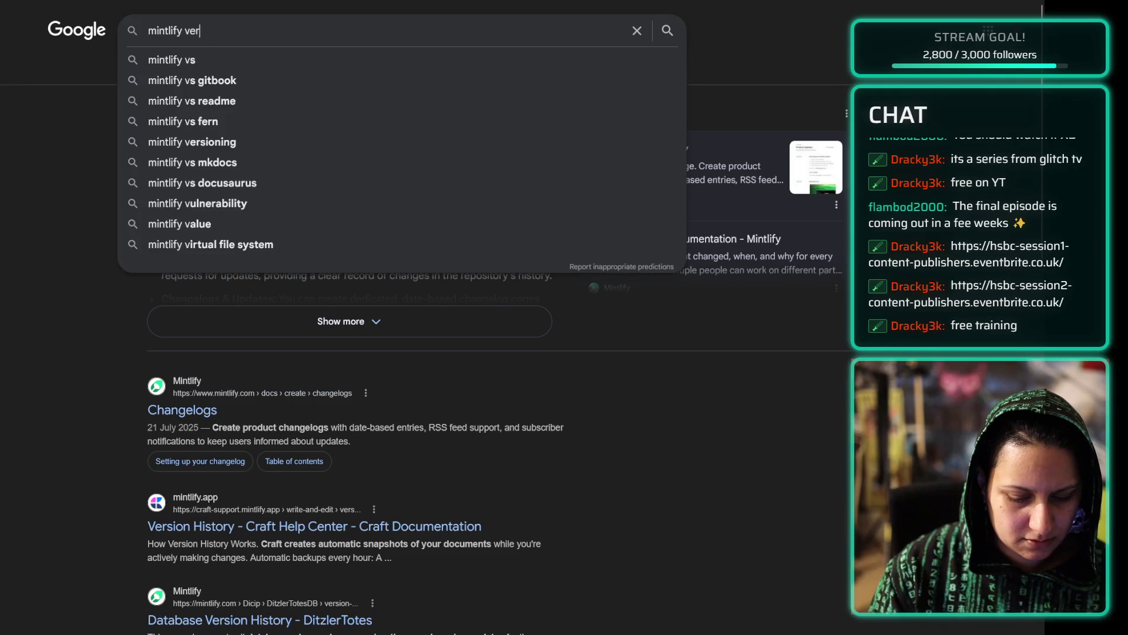
{"action": "type", "text": "sion history for pages"}
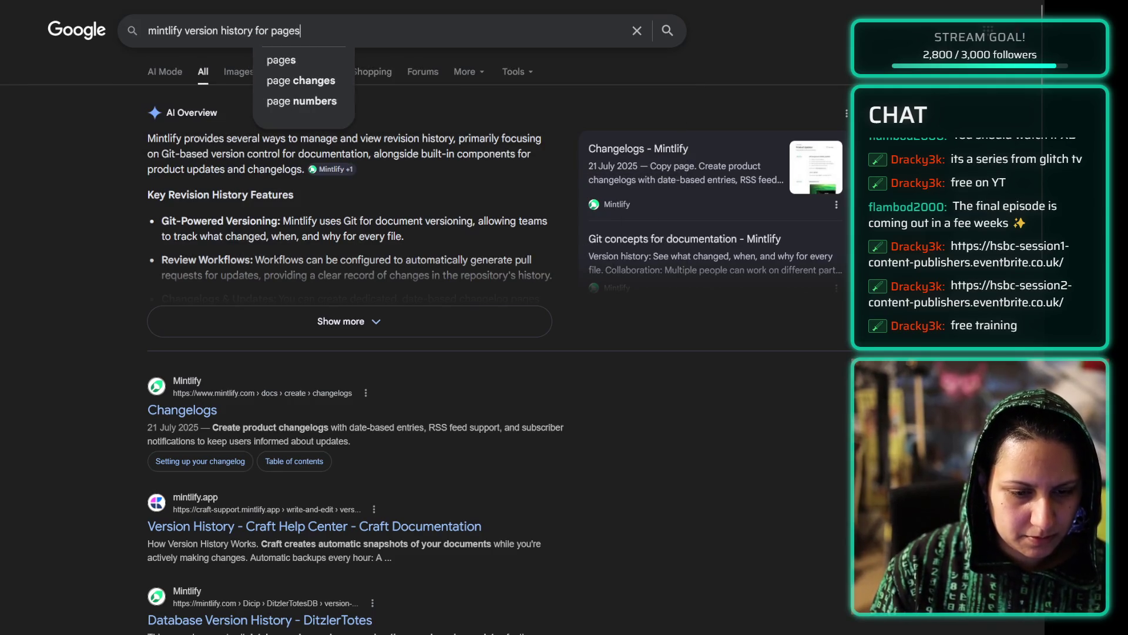
{"action": "key", "text": "Return"}
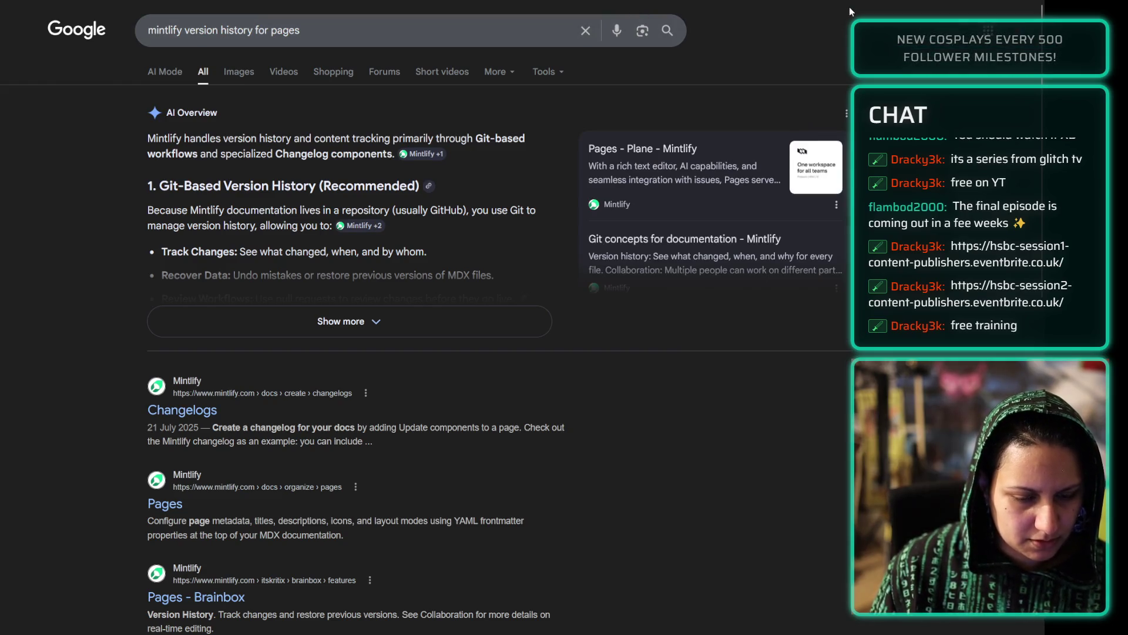
{"action": "key", "text": "ctrl+Tab"}
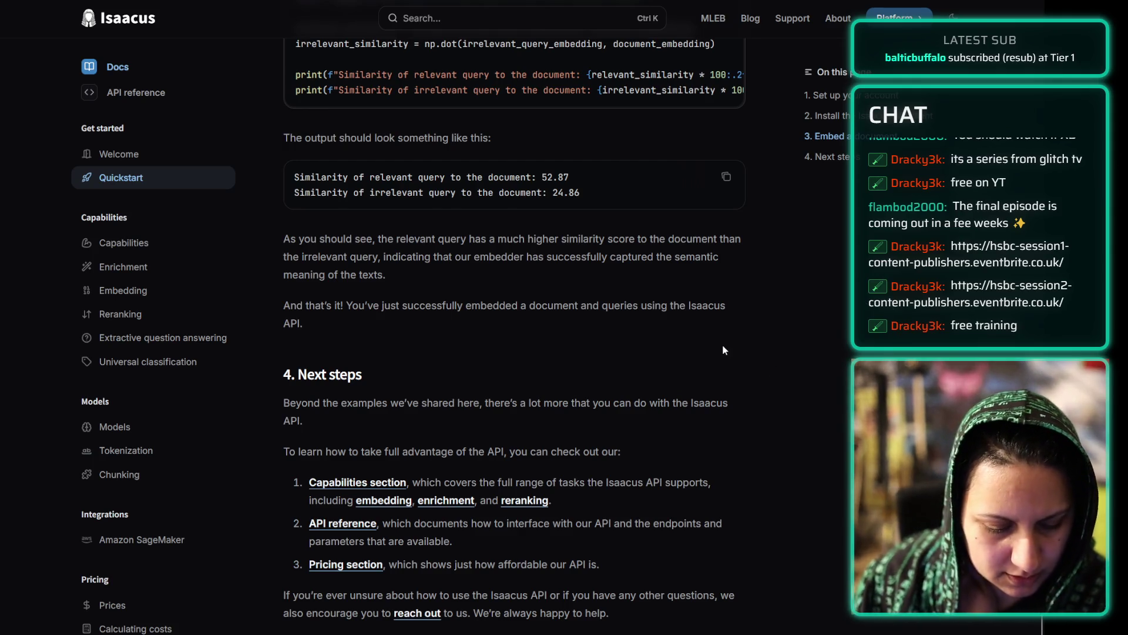
- Scroll to the end of the Quickstart and open the sidebar's Capabilities page
{"action": "scroll", "coordinate": [574, 410], "scroll_direction": "down", "scroll_amount": 3}
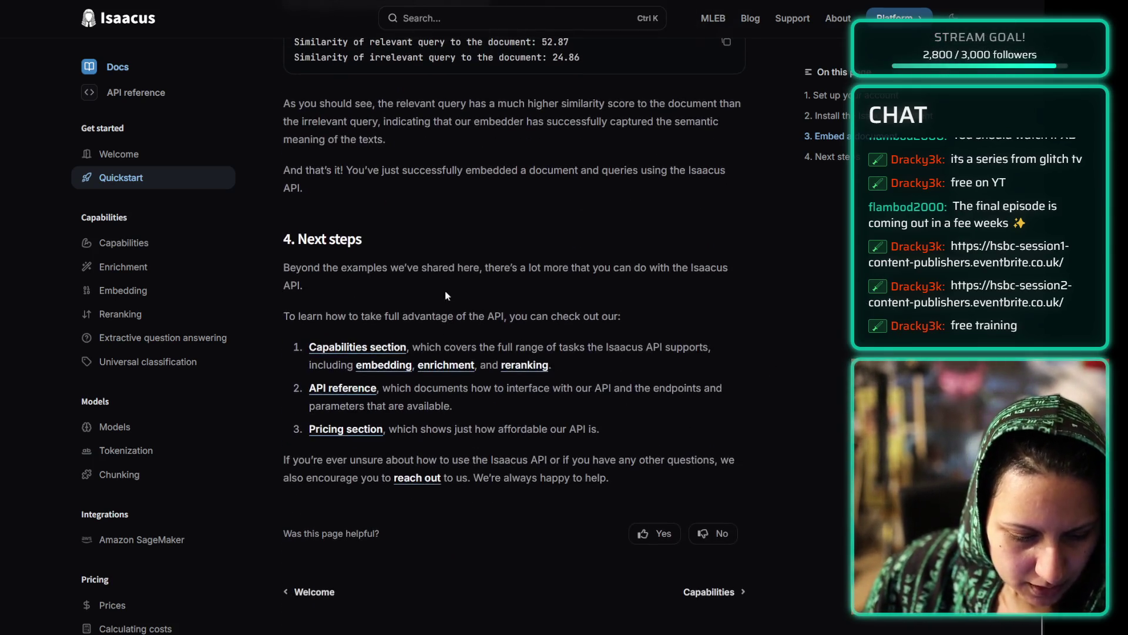
{"action": "left_click", "coordinate": [357, 346]}
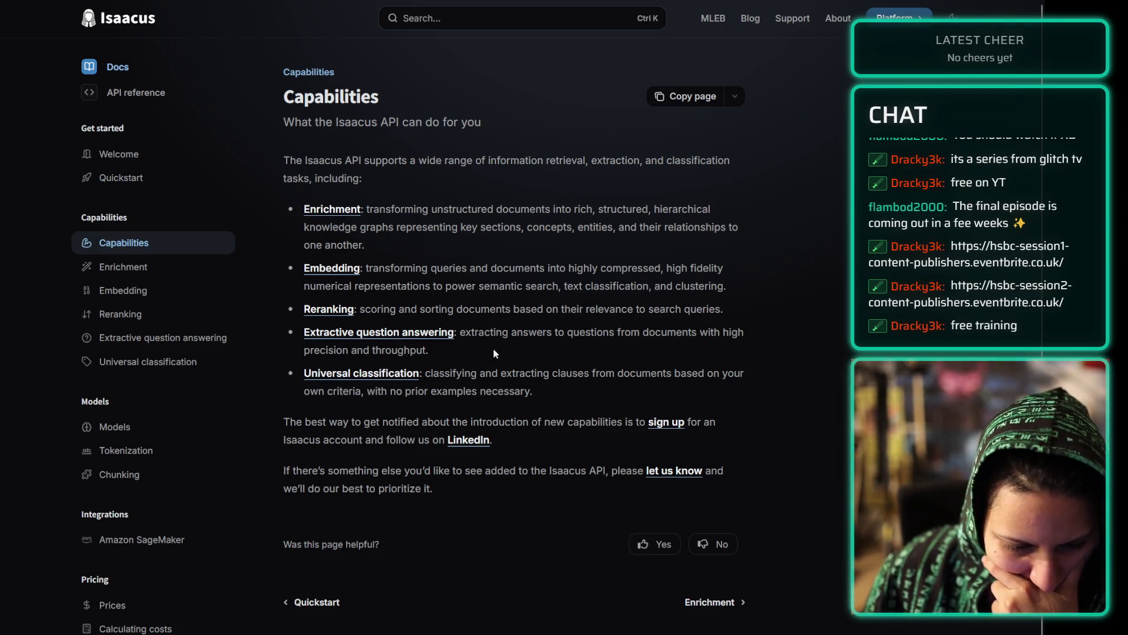
- Switch between the Enrichment and Capabilities pages, finishing on Enrichment
{"action": "left_click", "coordinate": [179, 271]}
{"action": "left_click", "coordinate": [153, 244]}
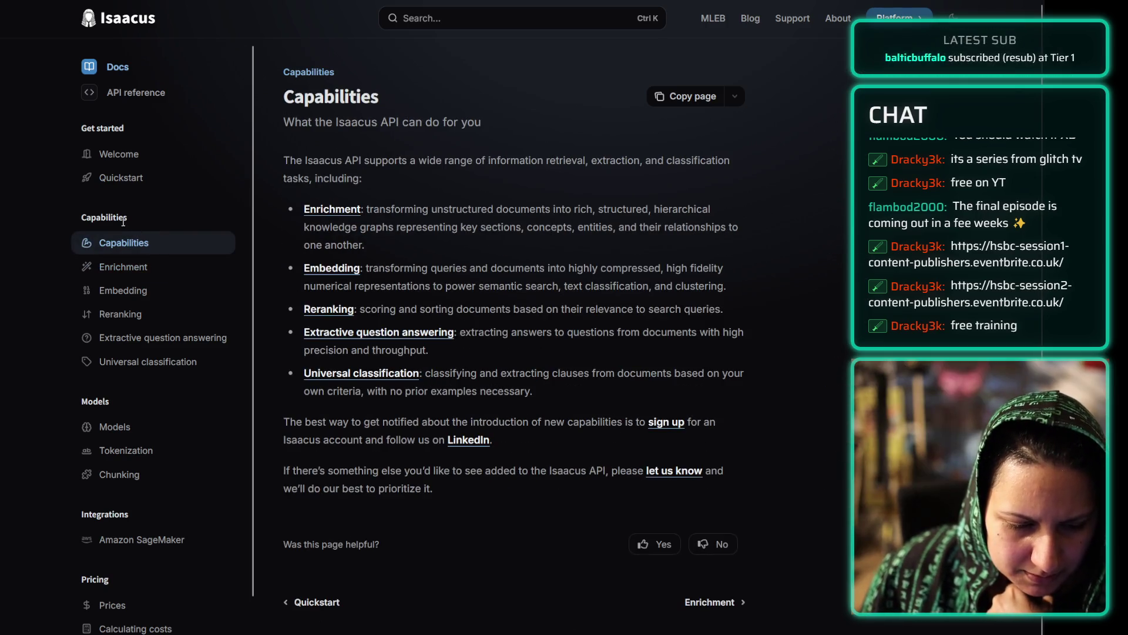
{"action": "left_click", "coordinate": [160, 268]}
{"action": "left_click", "coordinate": [152, 247]}
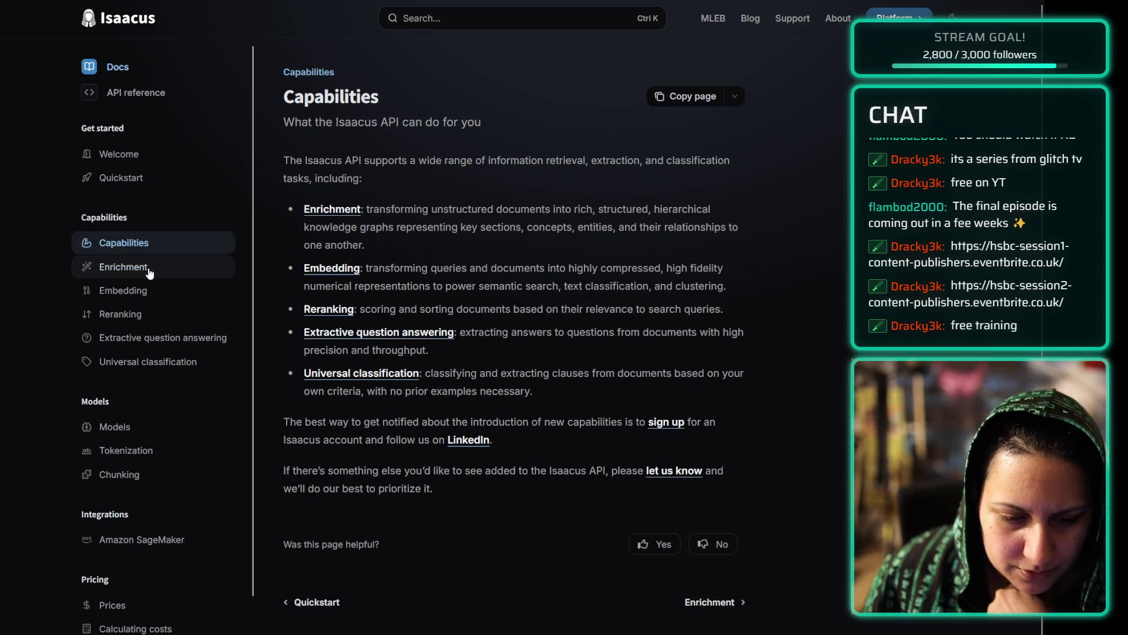
{"action": "left_click", "coordinate": [154, 272]}
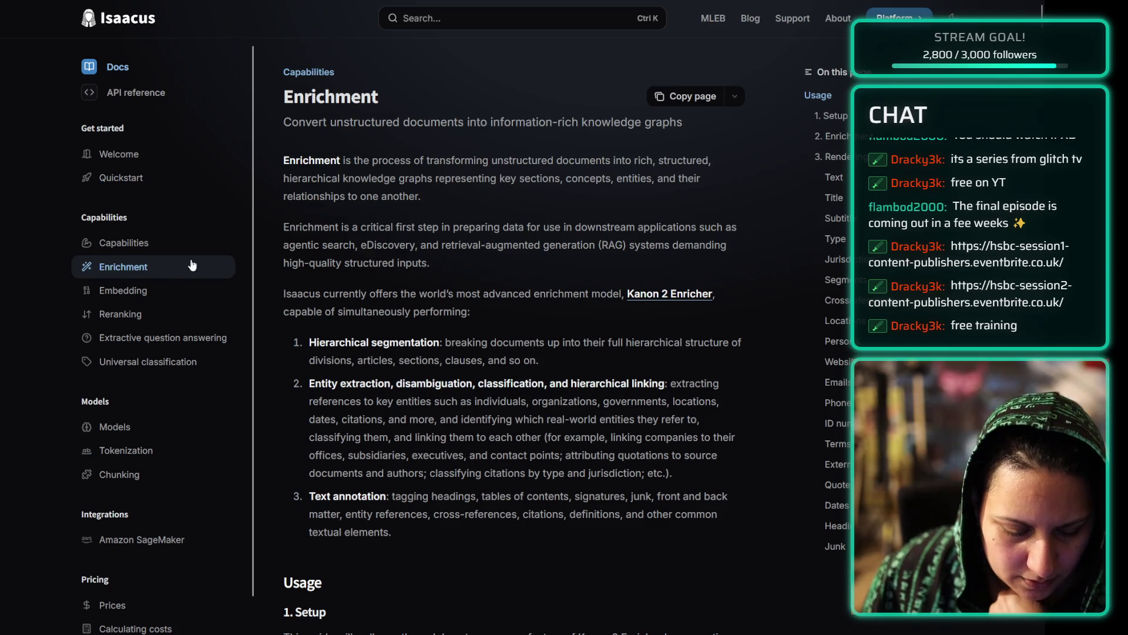
- Scroll through the Enrichment guide's opening sections
{"action": "scroll", "coordinate": [546, 222], "scroll_direction": "down", "scroll_amount": 5}
{"action": "scroll", "coordinate": [511, 253], "scroll_direction": "down", "scroll_amount": 15}
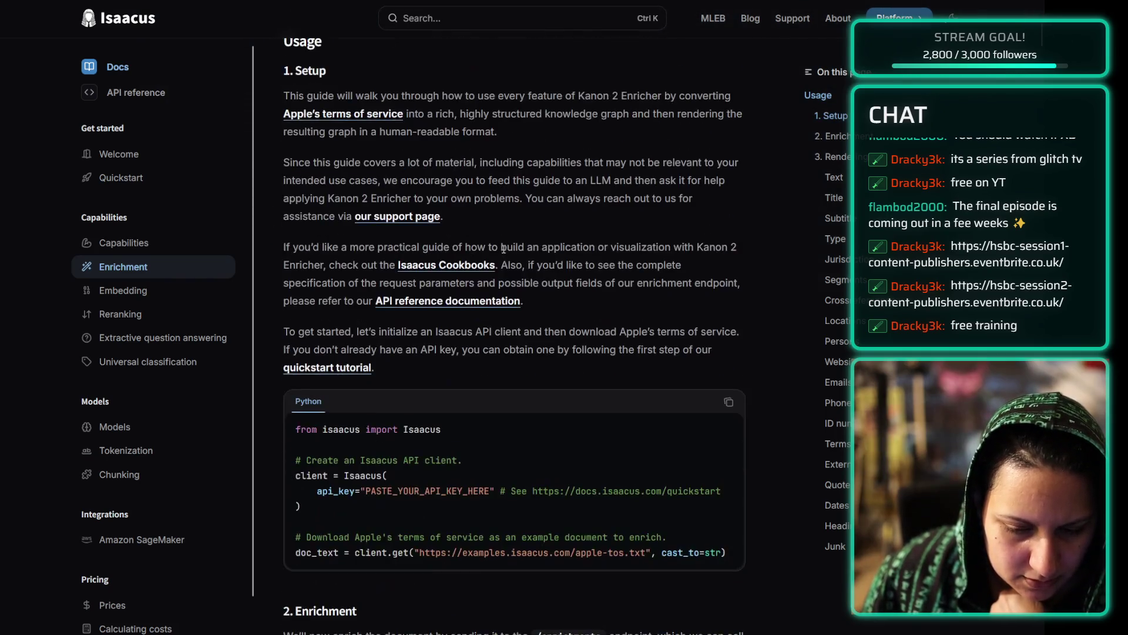
{"action": "scroll", "coordinate": [504, 249], "scroll_direction": "down", "scroll_amount": 6}
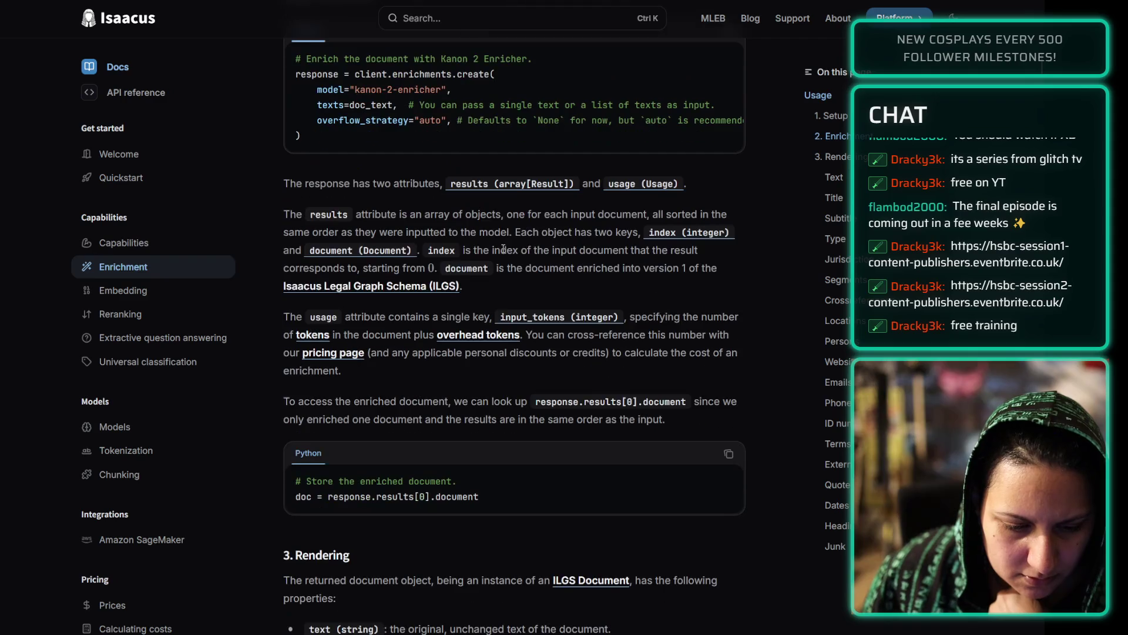
{"action": "scroll", "coordinate": [502, 247], "scroll_direction": "down", "scroll_amount": 20}
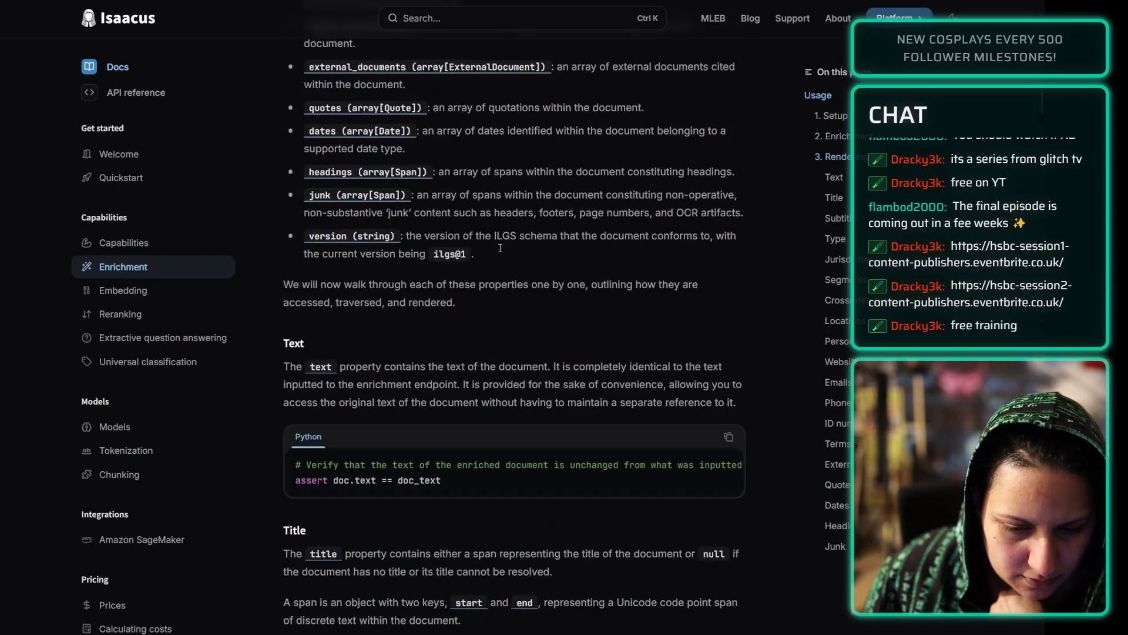
{"action": "scroll", "coordinate": [499, 248], "scroll_direction": "down", "scroll_amount": 2}
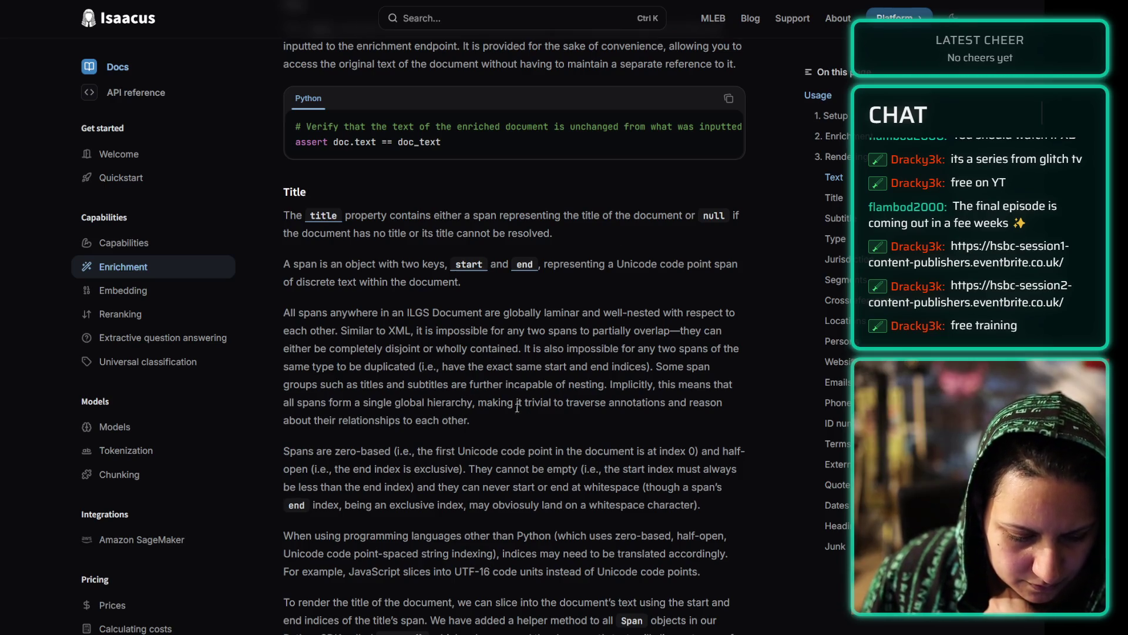
{"action": "scroll", "coordinate": [518, 386], "scroll_direction": "down", "scroll_amount": 3}
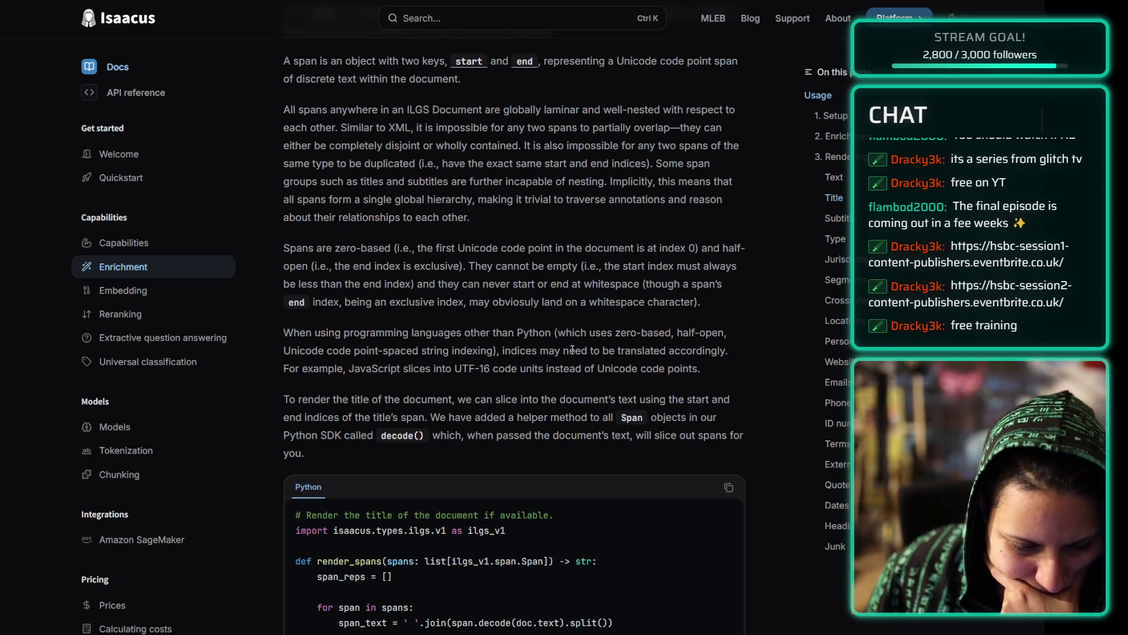
{"action": "scroll", "coordinate": [572, 349], "scroll_direction": "down", "scroll_amount": 15}
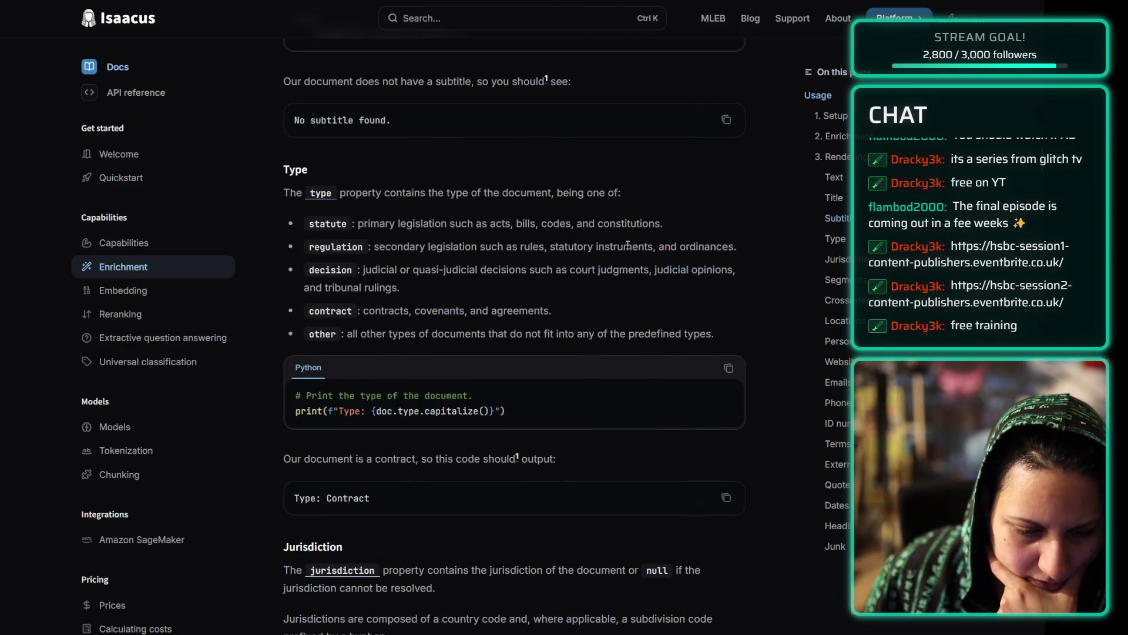
- Jump through the property sections from Type, Jurisdiction and Segments down to Dates
{"action": "left_click", "coordinate": [834, 238]}
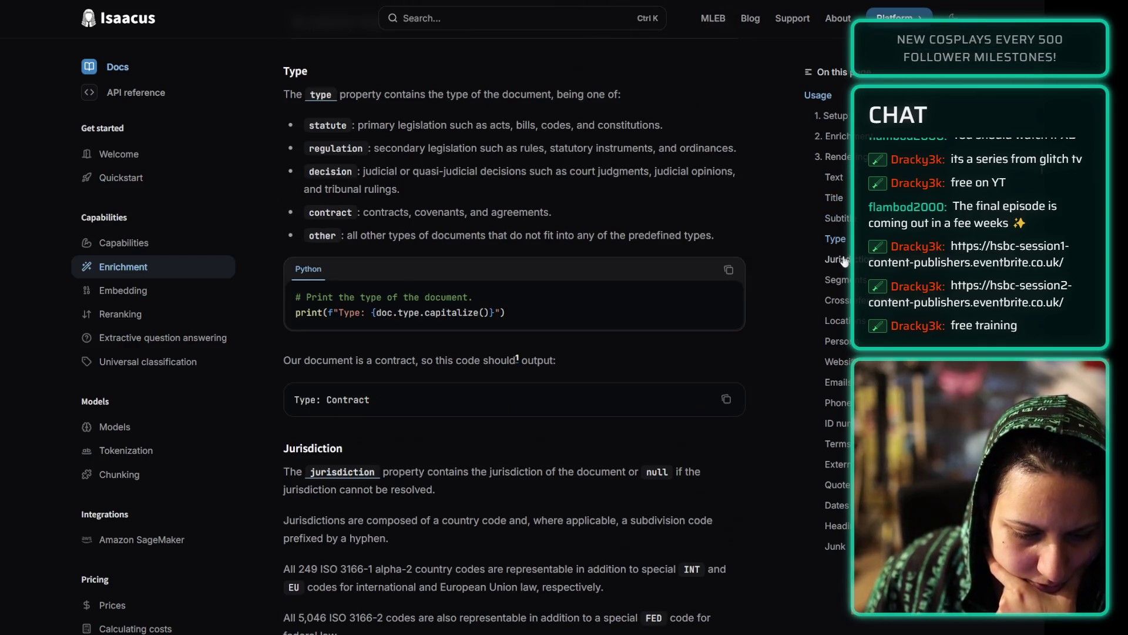
{"action": "left_click", "coordinate": [845, 260]}
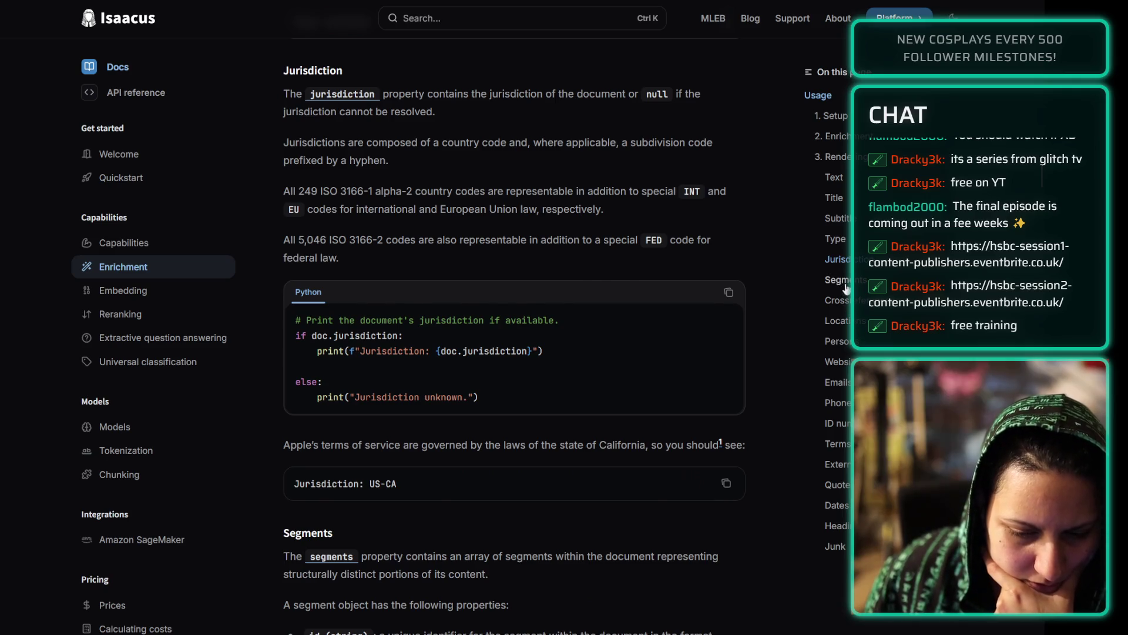
{"action": "left_click", "coordinate": [845, 282]}
{"action": "left_click", "coordinate": [837, 300]}
{"action": "left_click", "coordinate": [838, 322]}
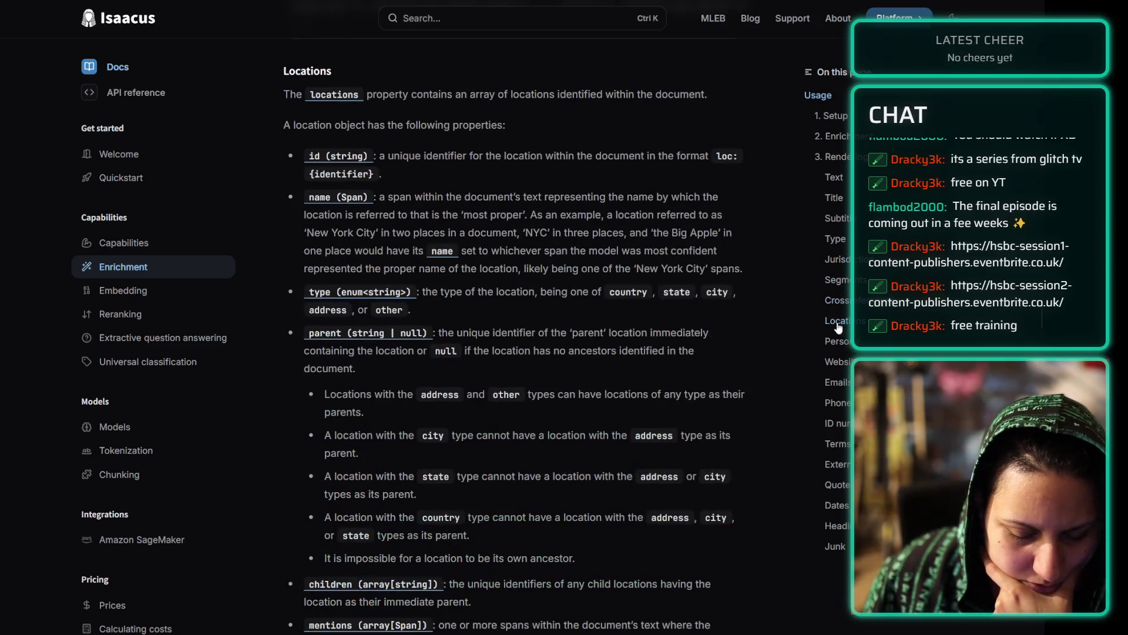
{"action": "left_click", "coordinate": [837, 341]}
{"action": "left_click", "coordinate": [837, 363]}
{"action": "left_click", "coordinate": [837, 403]}
{"action": "left_click", "coordinate": [839, 423]}
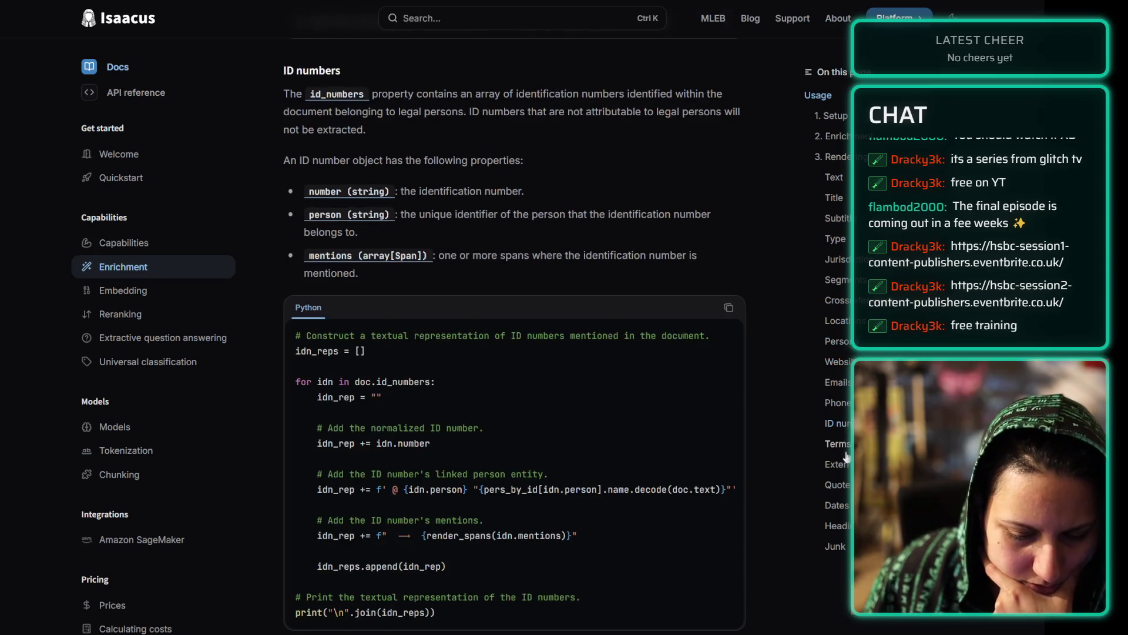
{"action": "left_click", "coordinate": [844, 445]}
{"action": "left_click", "coordinate": [841, 465]}
{"action": "left_click", "coordinate": [836, 505]}
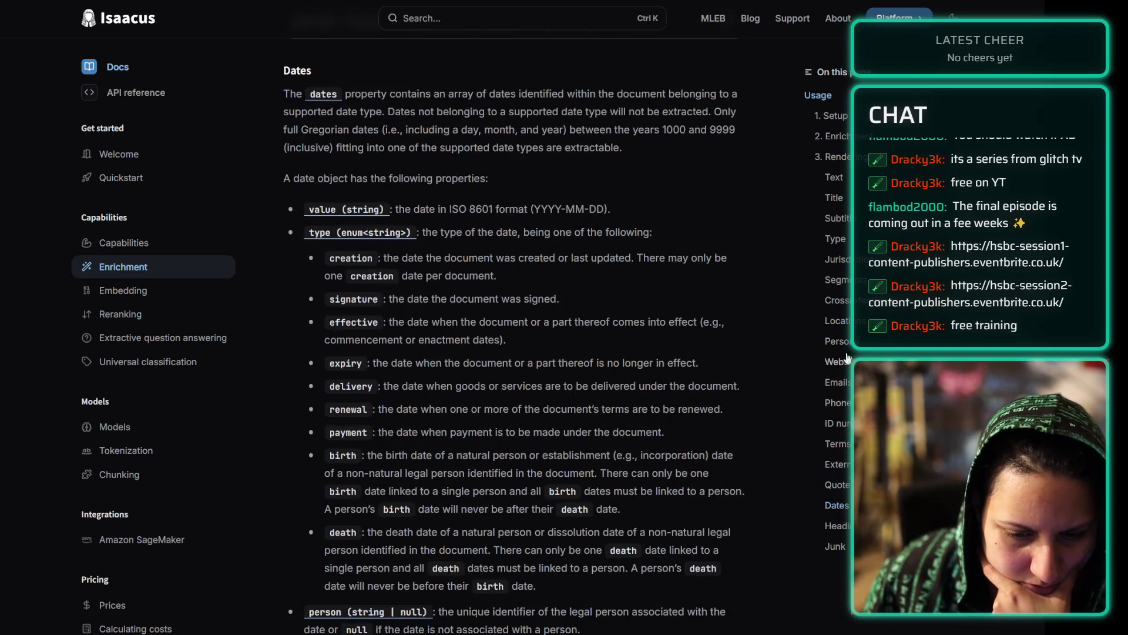
- Jump among 1. Setup, 2. Enrichment and 3. Rendering, settling on 3. Rendering
{"action": "left_click", "coordinate": [833, 157]}
{"action": "left_click", "coordinate": [835, 134]}
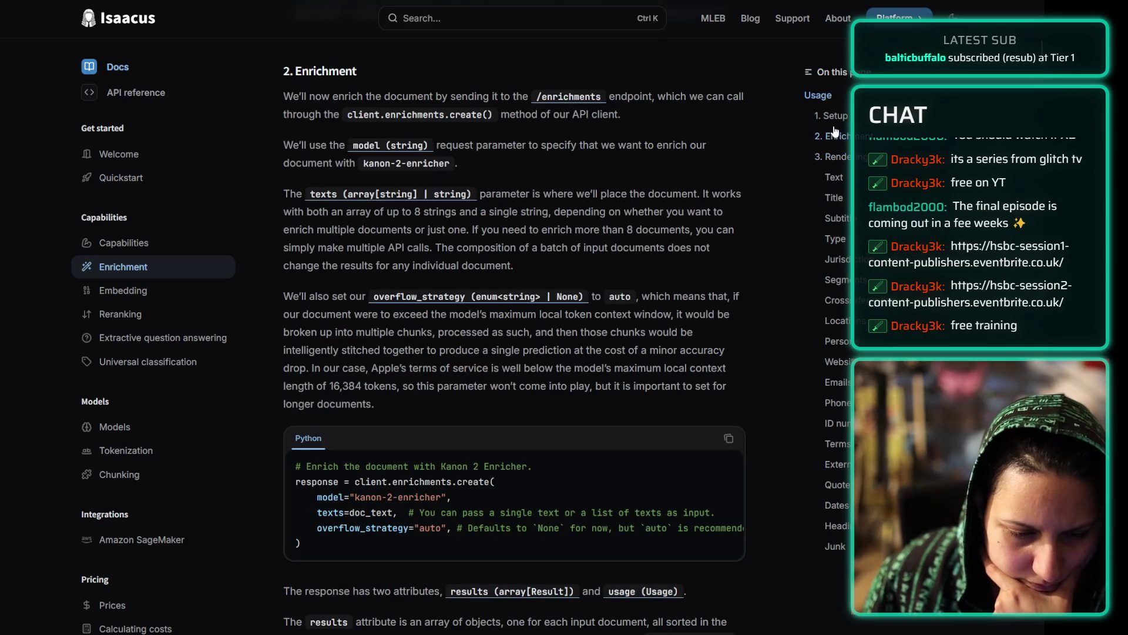
{"action": "left_click", "coordinate": [831, 116]}
{"action": "left_click", "coordinate": [835, 157]}
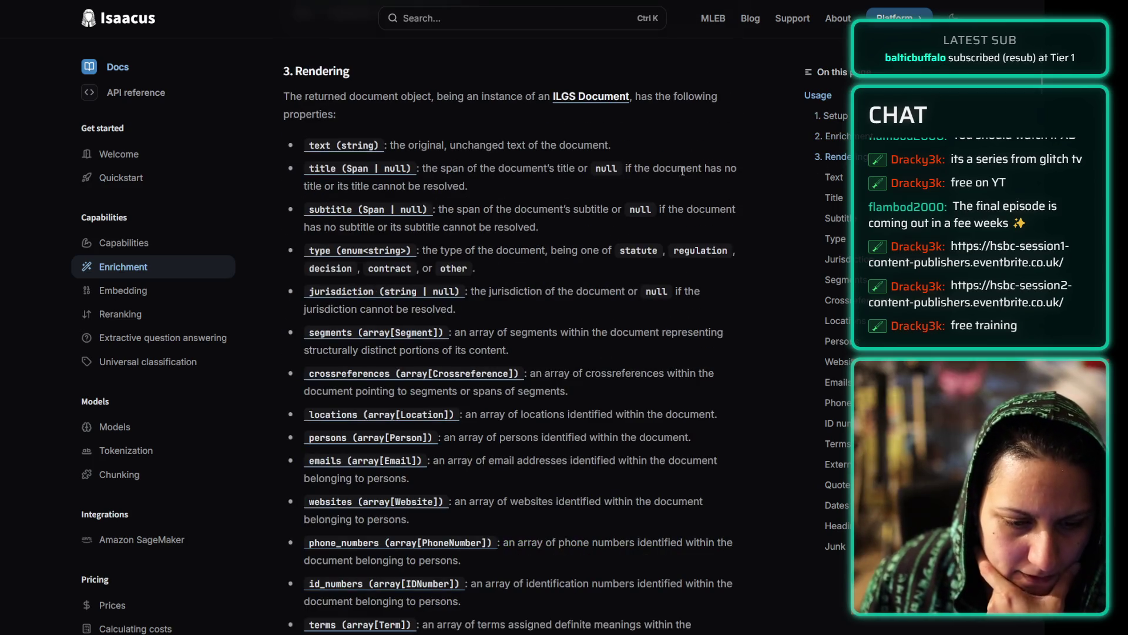
{"action": "scroll", "coordinate": [506, 139], "scroll_direction": "down", "scroll_amount": 5}
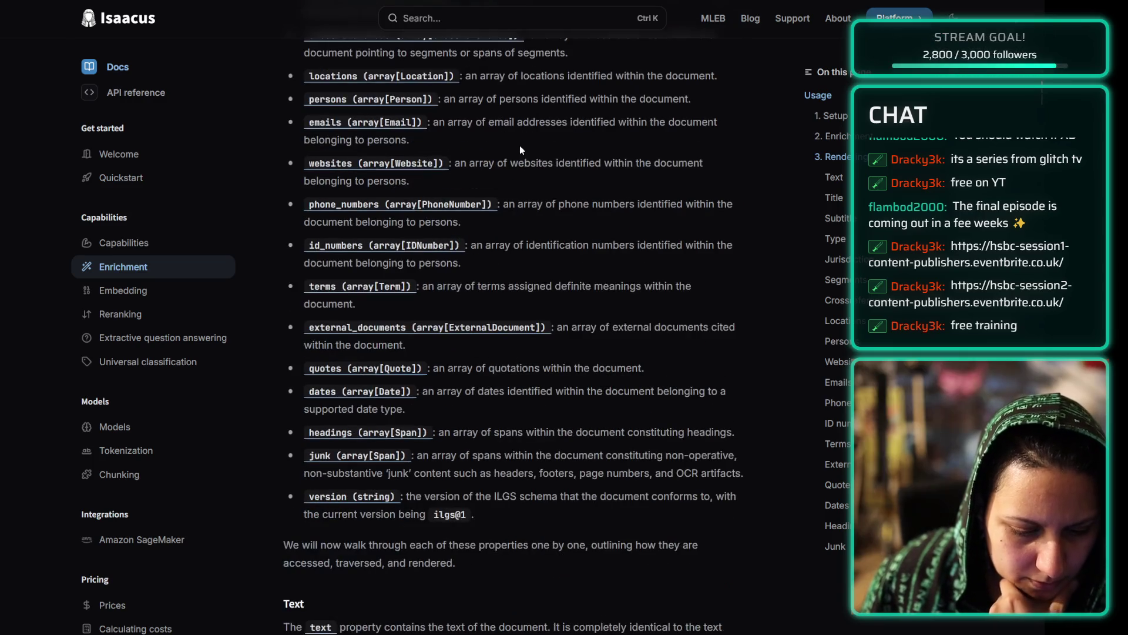
{"action": "scroll", "coordinate": [520, 145], "scroll_direction": "up", "scroll_amount": 7}
{"action": "scroll", "coordinate": [505, 169], "scroll_direction": "down", "scroll_amount": 5}
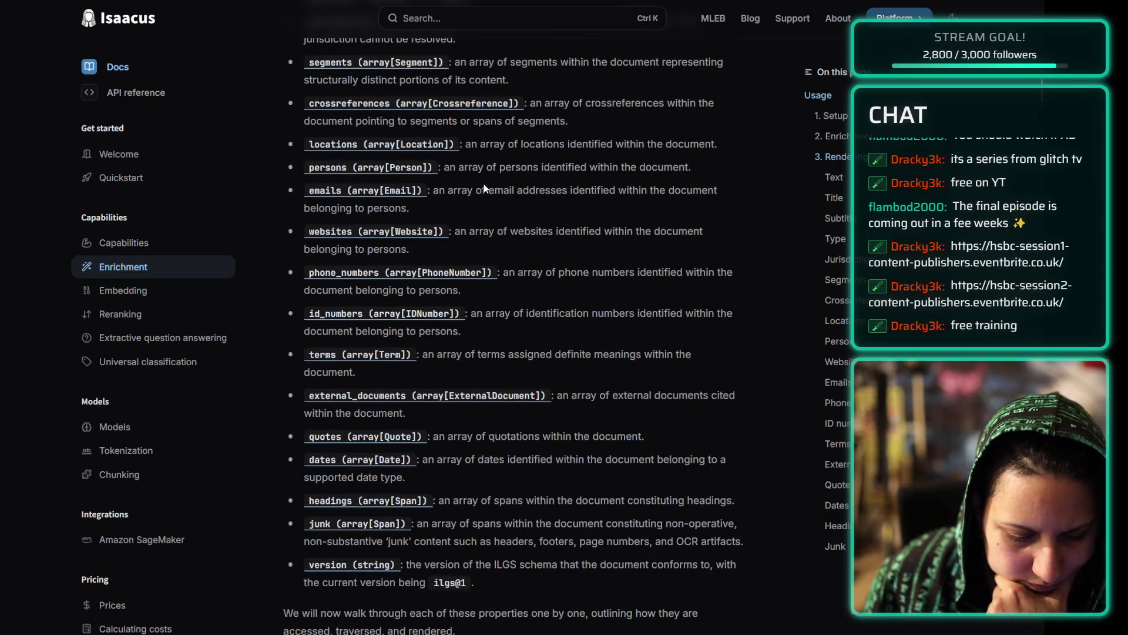
{"action": "scroll", "coordinate": [499, 203], "scroll_direction": "up", "scroll_amount": 4}
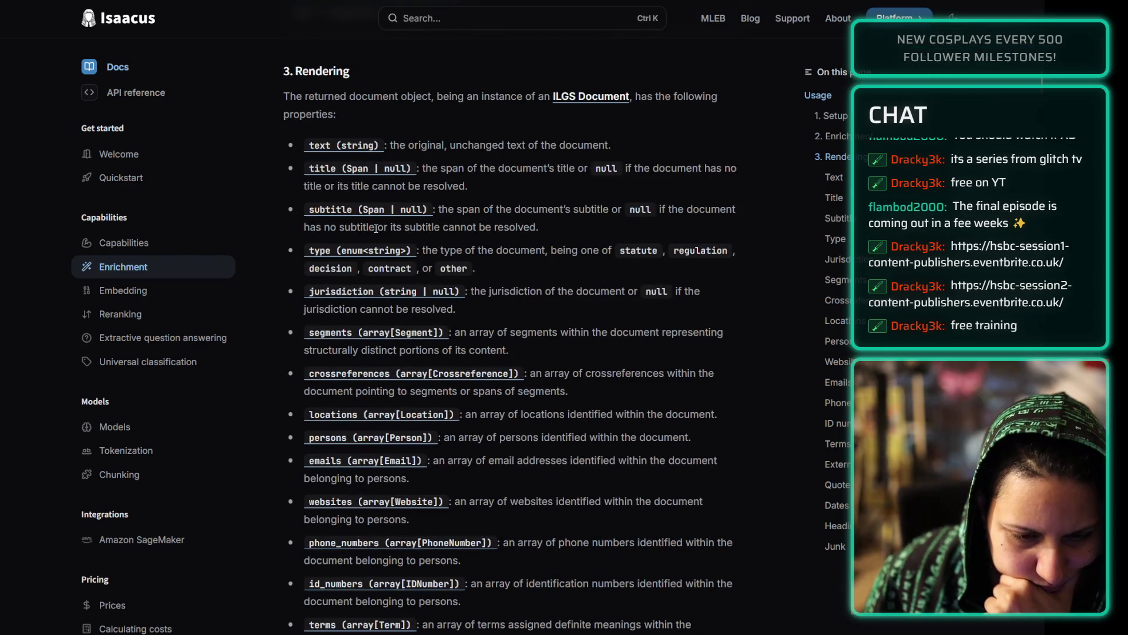
{"action": "key", "text": "alt+Left"}
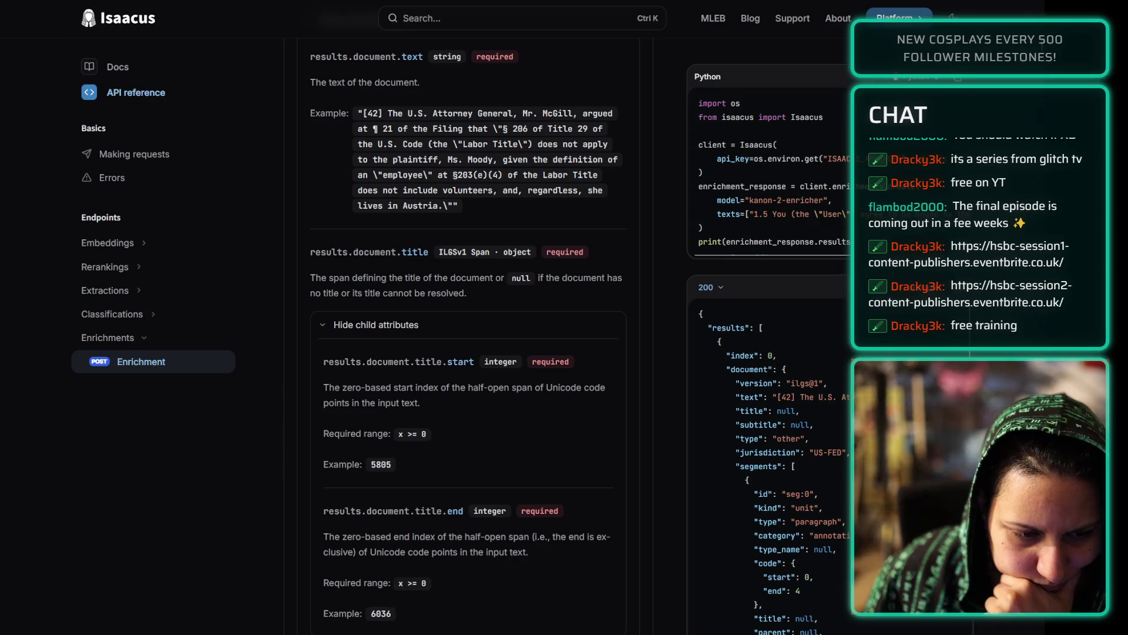
- Read the Enrichment endpoint and Making requests API pages, then return to Docs and open Reranking
{"action": "scroll", "coordinate": [546, 553], "scroll_direction": "down", "scroll_amount": 2}
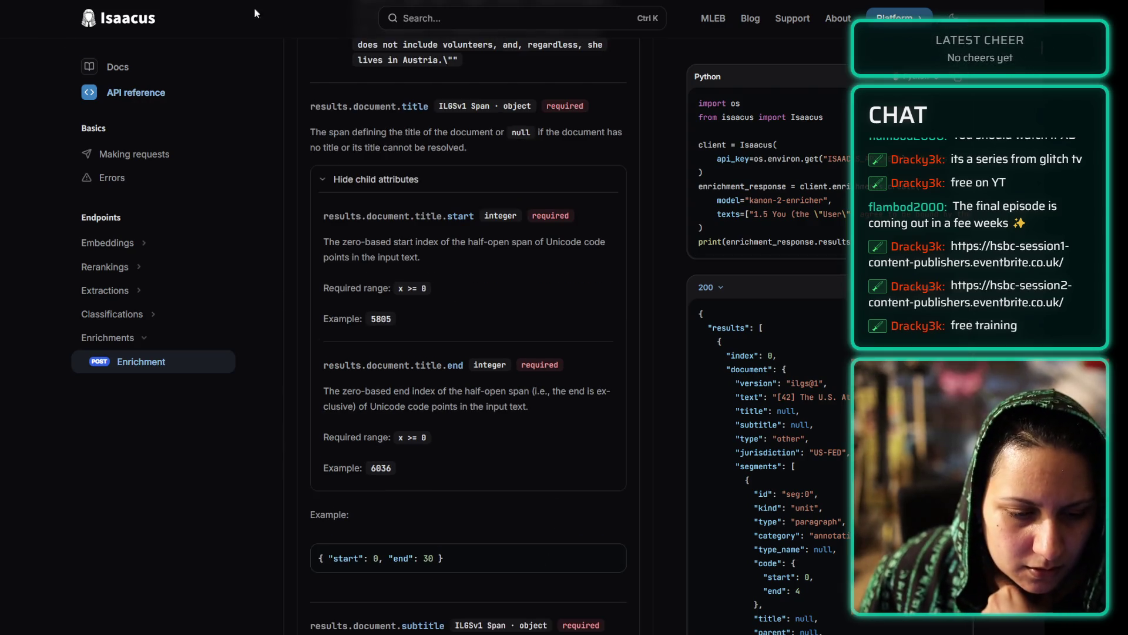
{"action": "left_click", "coordinate": [112, 67]}
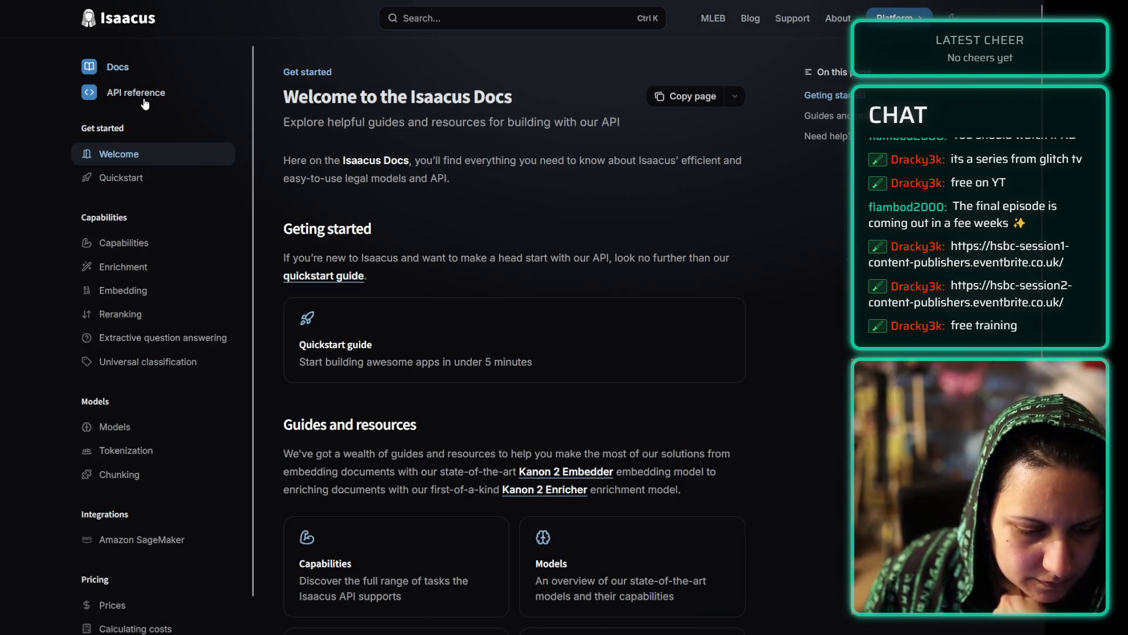
{"action": "left_click", "coordinate": [118, 92]}
{"action": "scroll", "coordinate": [571, 163], "scroll_direction": "down", "scroll_amount": 20}
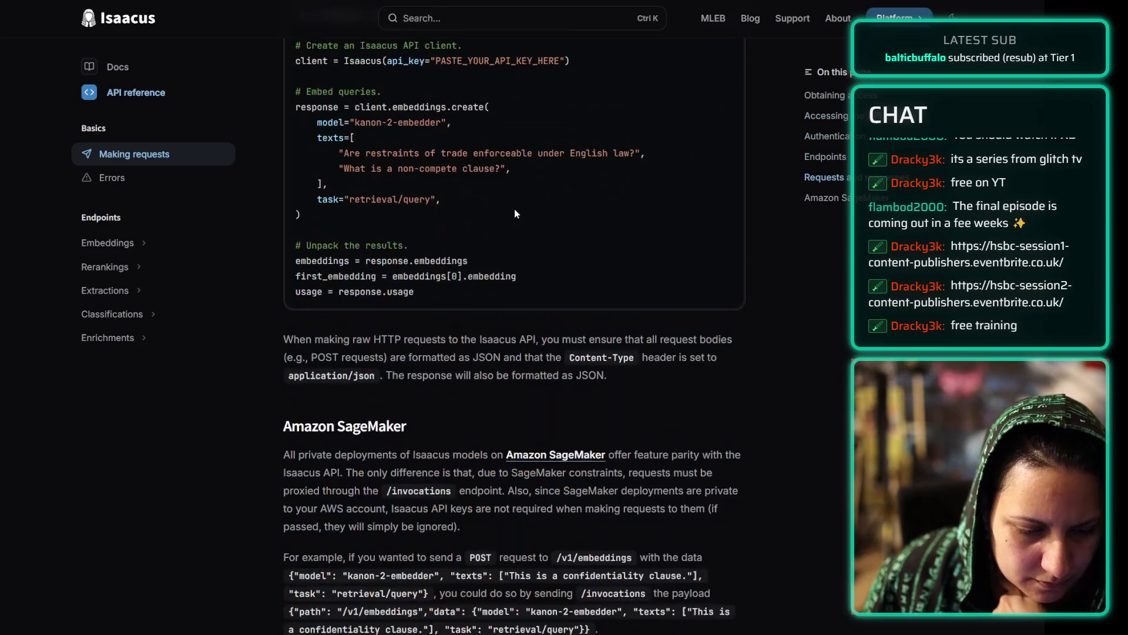
{"action": "scroll", "coordinate": [353, 235], "scroll_direction": "up", "scroll_amount": 5}
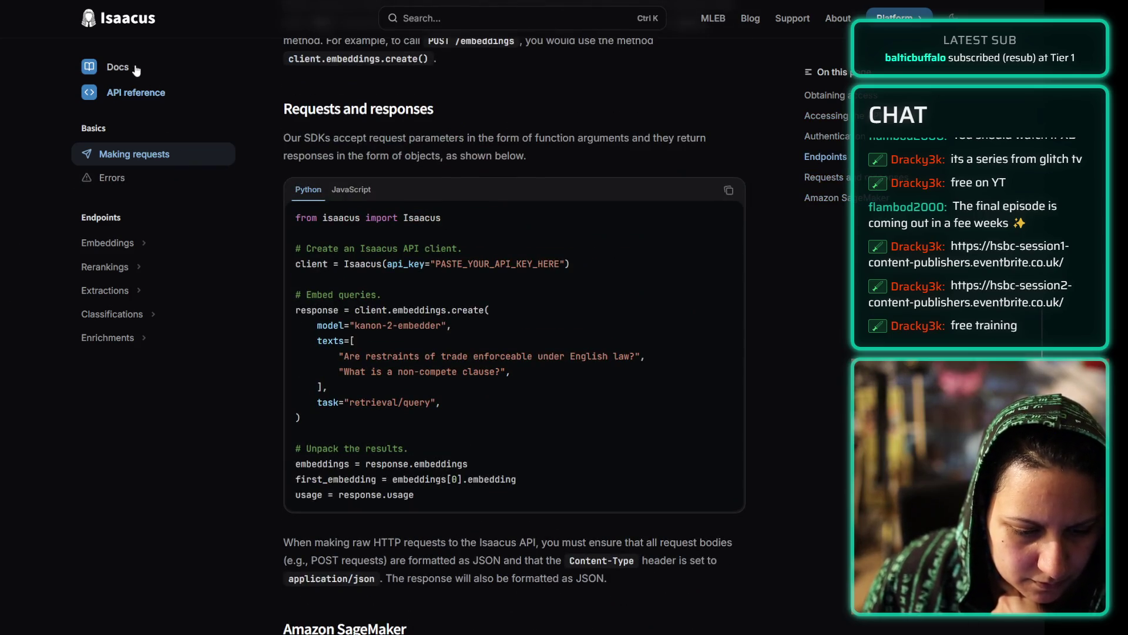
{"action": "left_click", "coordinate": [113, 67]}
{"action": "left_click", "coordinate": [156, 312]}
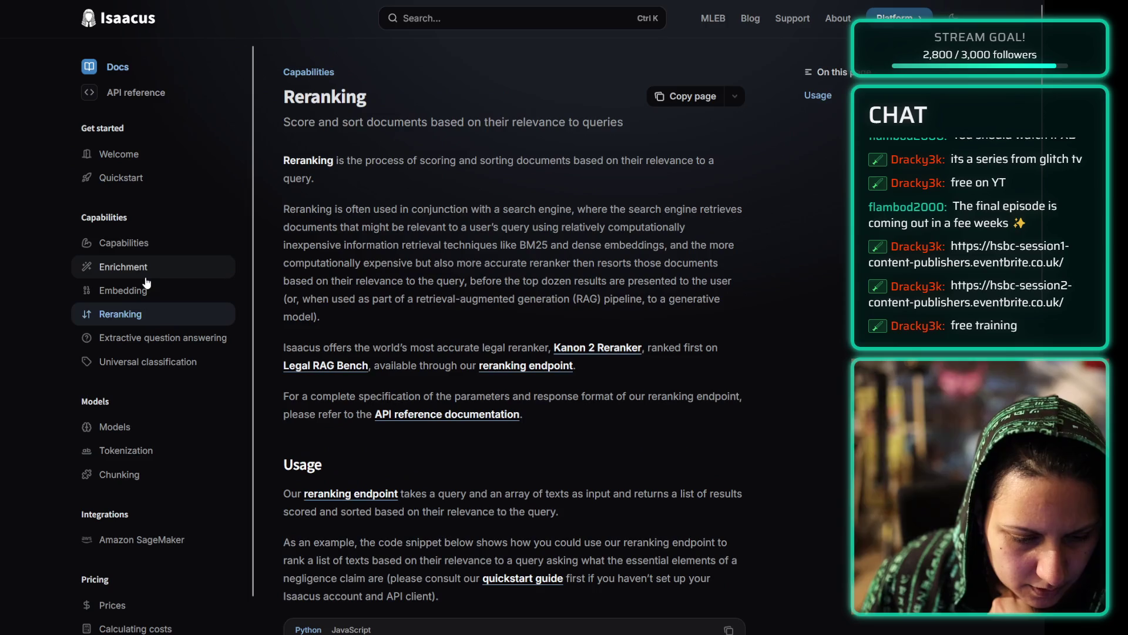
- Read the Embedding page, then go back and scroll through the Reranking page
{"action": "left_click", "coordinate": [160, 289]}
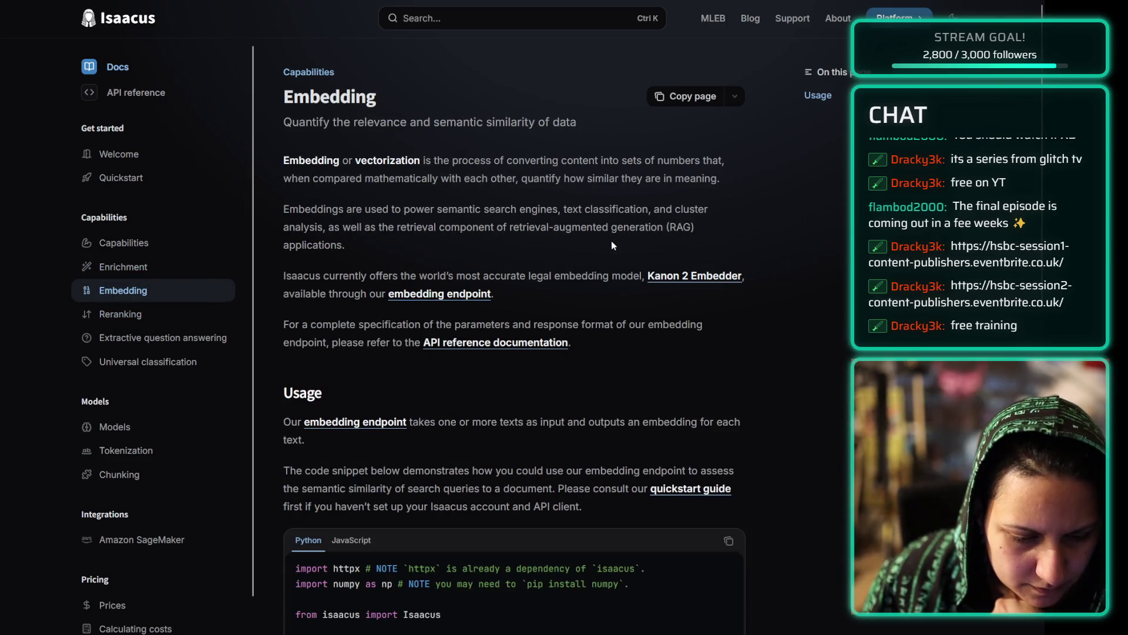
{"action": "scroll", "coordinate": [625, 245], "scroll_direction": "down", "scroll_amount": 5}
{"action": "scroll", "coordinate": [625, 245], "scroll_direction": "down", "scroll_amount": 10}
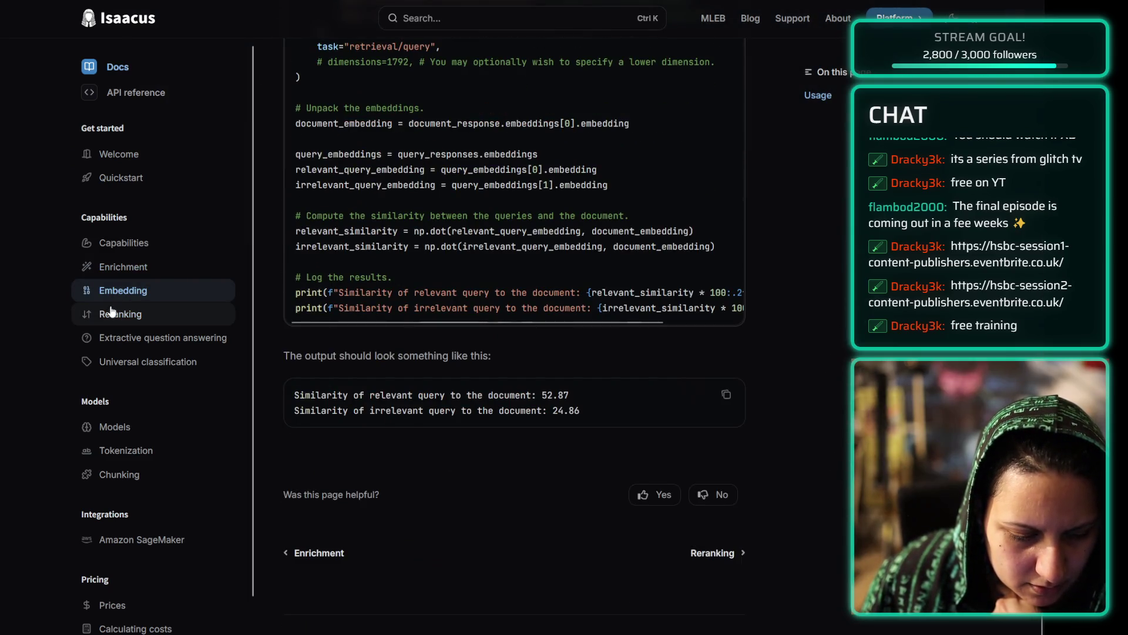
{"action": "left_click", "coordinate": [116, 313]}
{"action": "scroll", "coordinate": [592, 292], "scroll_direction": "down", "scroll_amount": 15}
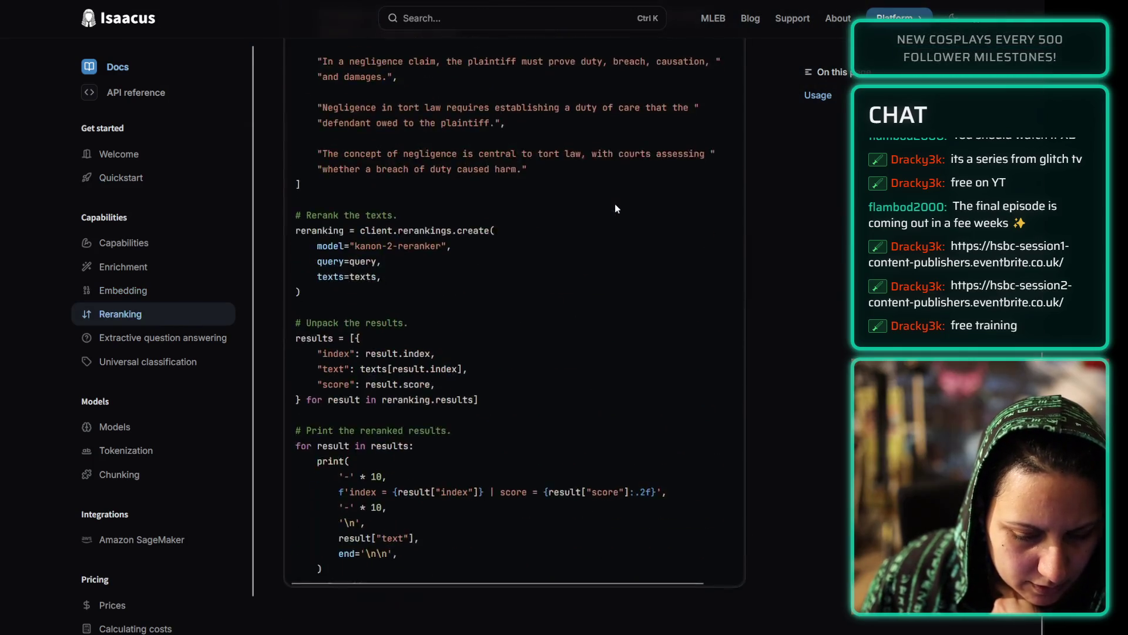
- Read through the Extractive question answering page
{"action": "left_click", "coordinate": [130, 341]}
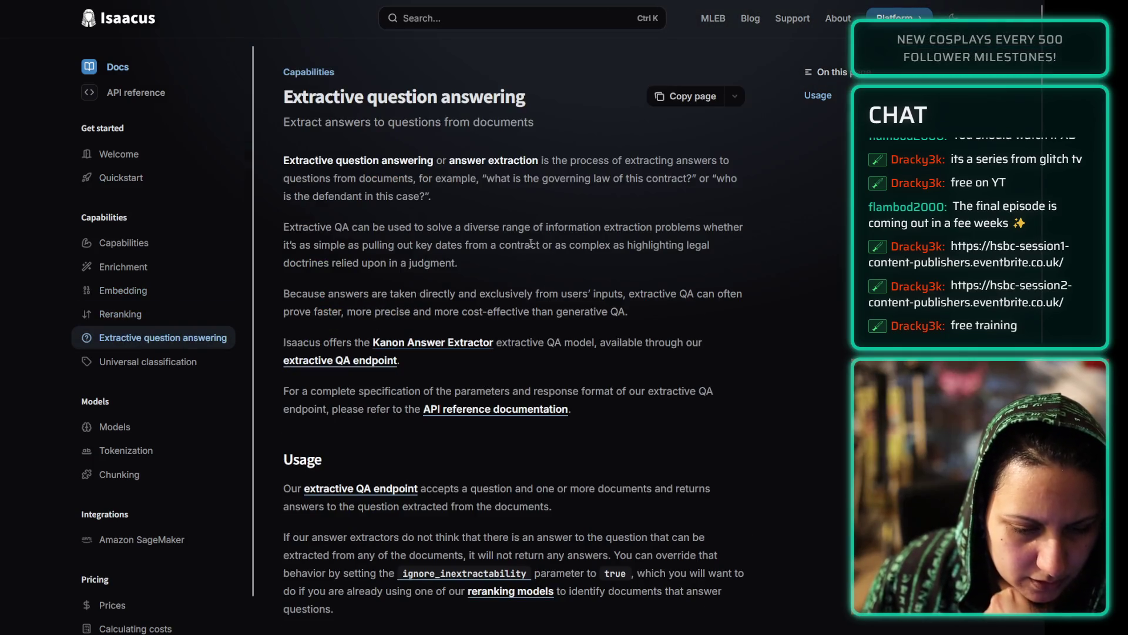
{"action": "scroll", "coordinate": [498, 203], "scroll_direction": "down", "scroll_amount": 12}
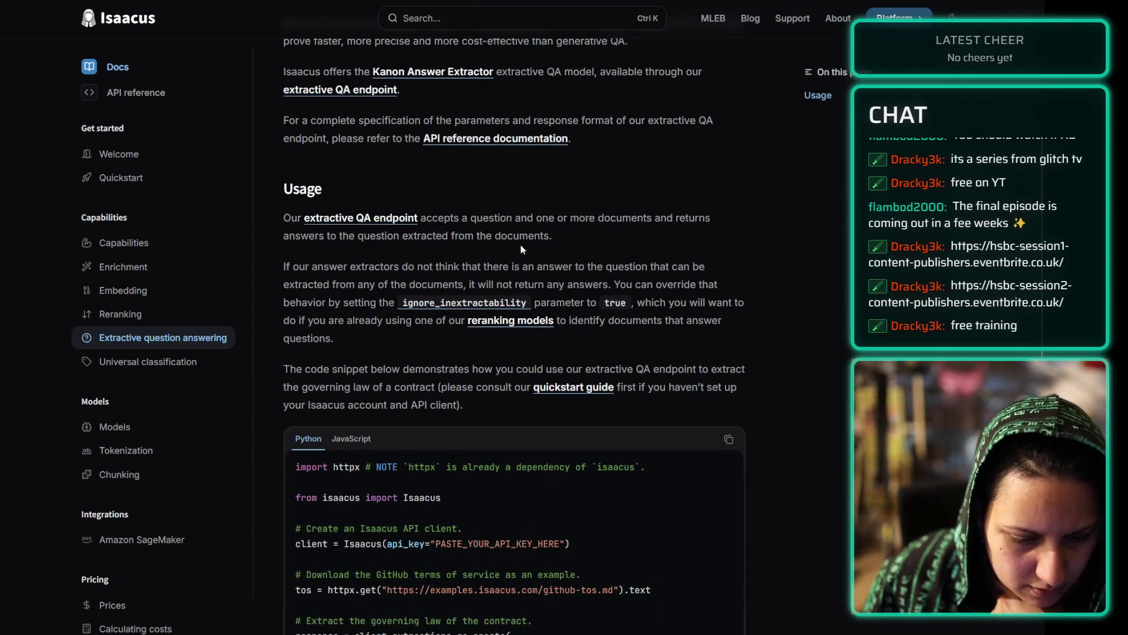
{"action": "scroll", "coordinate": [480, 249], "scroll_direction": "up", "scroll_amount": 15}
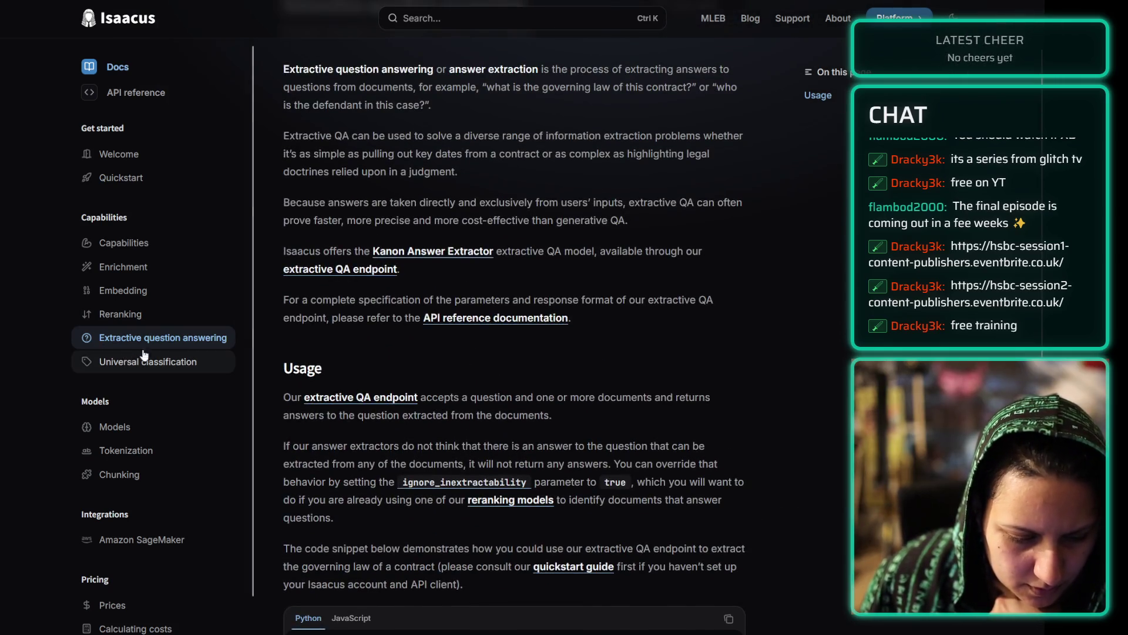
- Read the Universal classification page, then move on to the Our models overview
{"action": "left_click", "coordinate": [129, 360]}
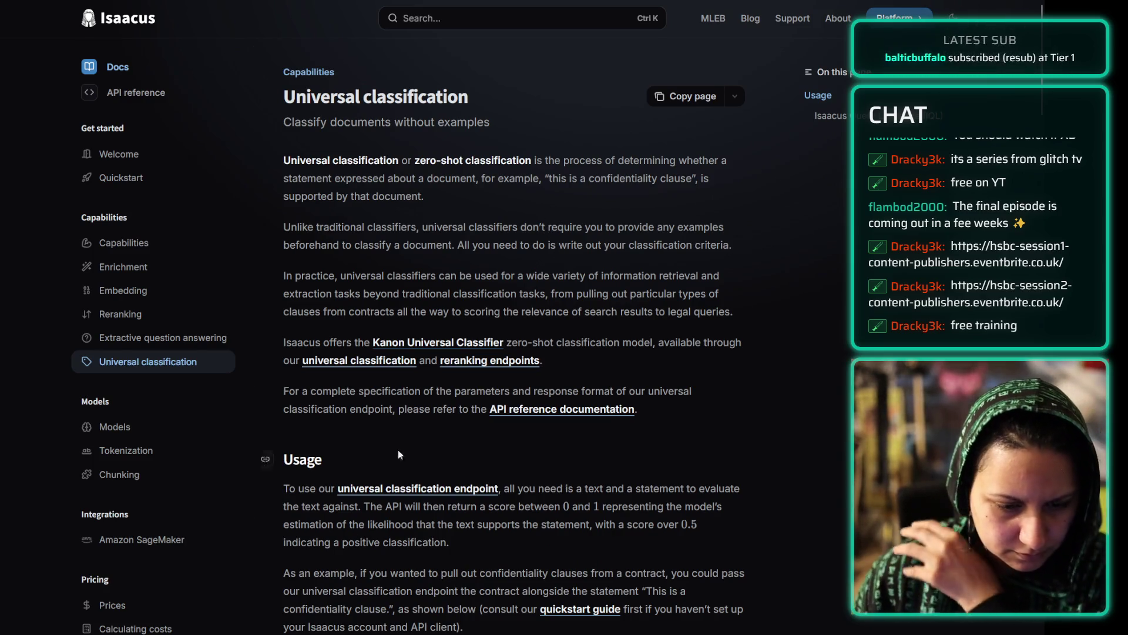
{"action": "scroll", "coordinate": [435, 206], "scroll_direction": "down", "scroll_amount": 20}
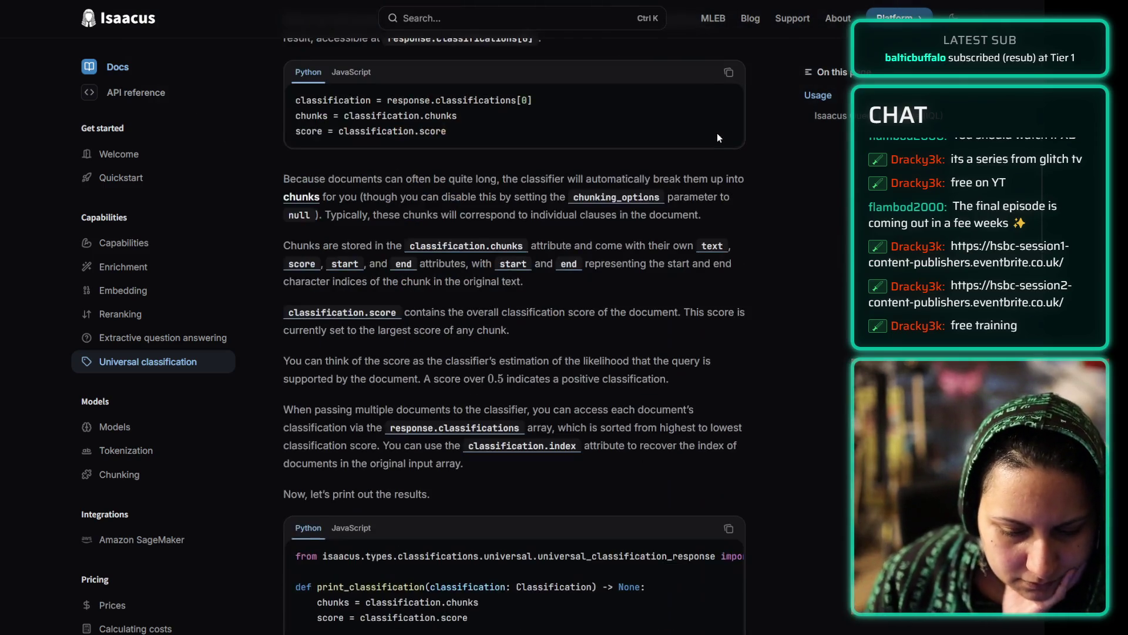
{"action": "scroll", "coordinate": [761, 175], "scroll_direction": "down", "scroll_amount": 15}
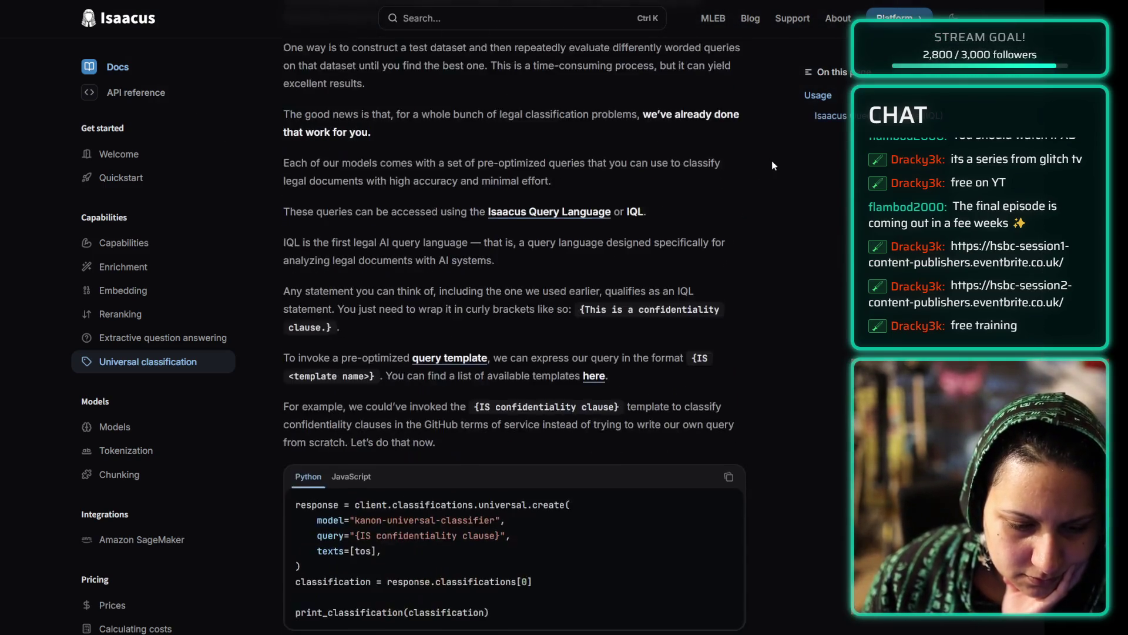
{"action": "scroll", "coordinate": [772, 162], "scroll_direction": "down", "scroll_amount": 15}
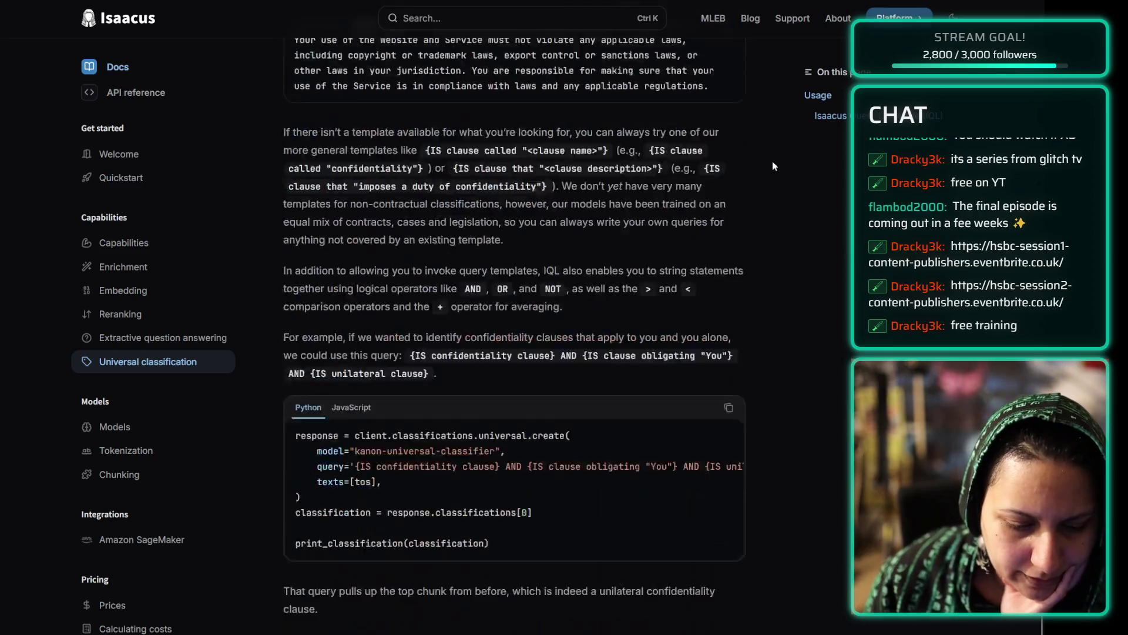
{"action": "left_click", "coordinate": [146, 427]}
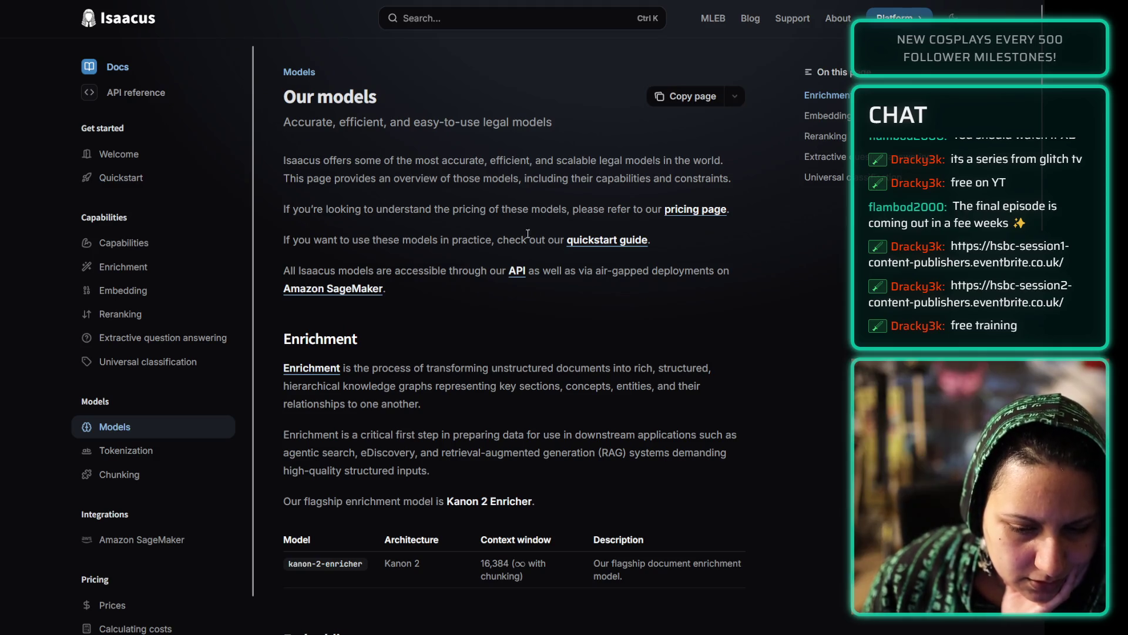
- Scroll through the Our models page and its model tables
{"action": "scroll", "coordinate": [495, 243], "scroll_direction": "down", "scroll_amount": 4}
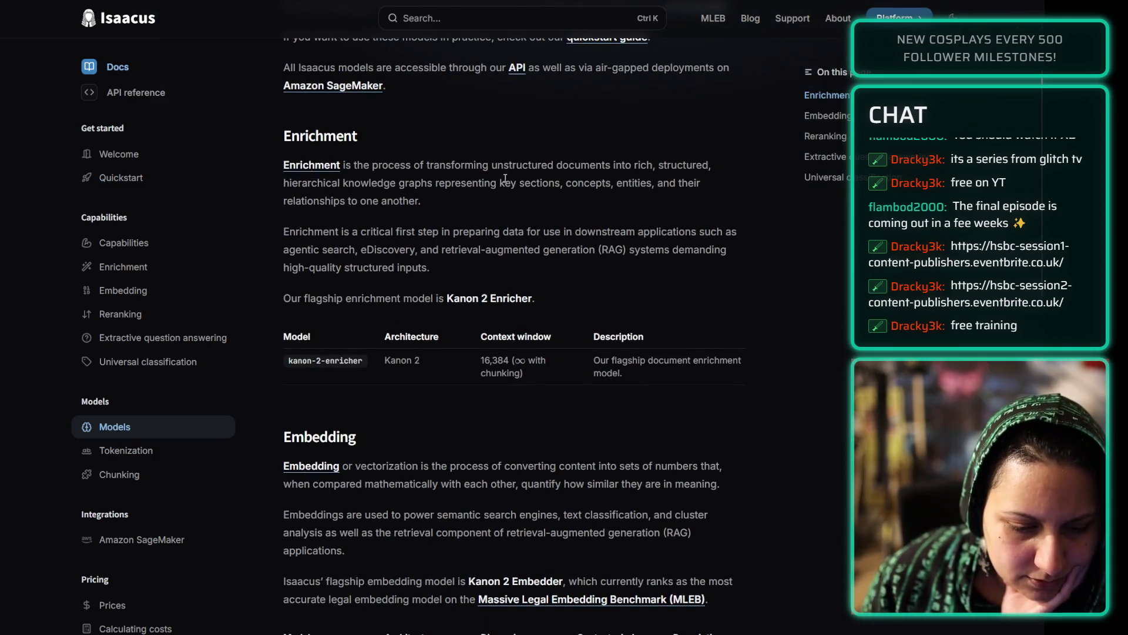
{"action": "scroll", "coordinate": [491, 203], "scroll_direction": "down", "scroll_amount": 10}
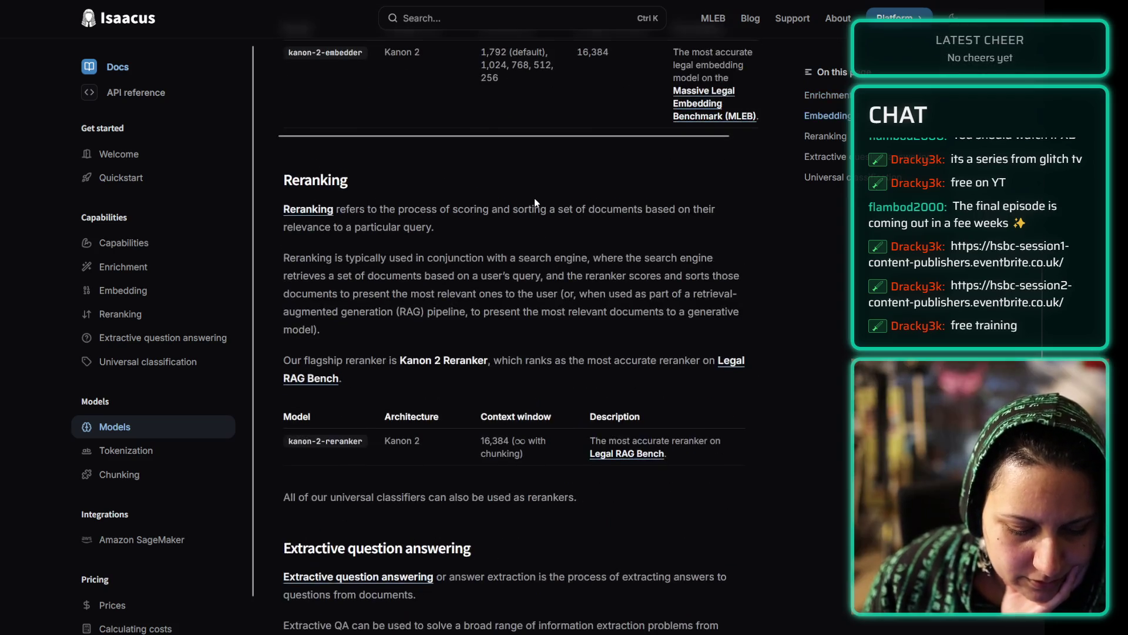
{"action": "scroll", "coordinate": [534, 199], "scroll_direction": "down", "scroll_amount": 4}
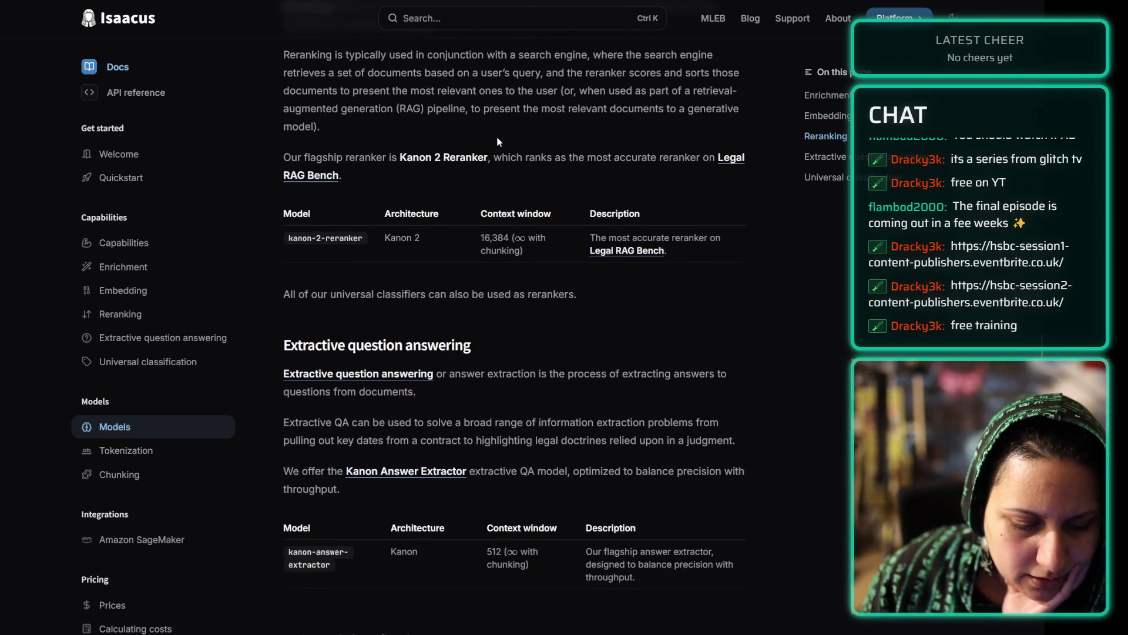
{"action": "scroll", "coordinate": [498, 141], "scroll_direction": "down", "scroll_amount": 3}
{"action": "scroll", "coordinate": [499, 144], "scroll_direction": "down", "scroll_amount": 4}
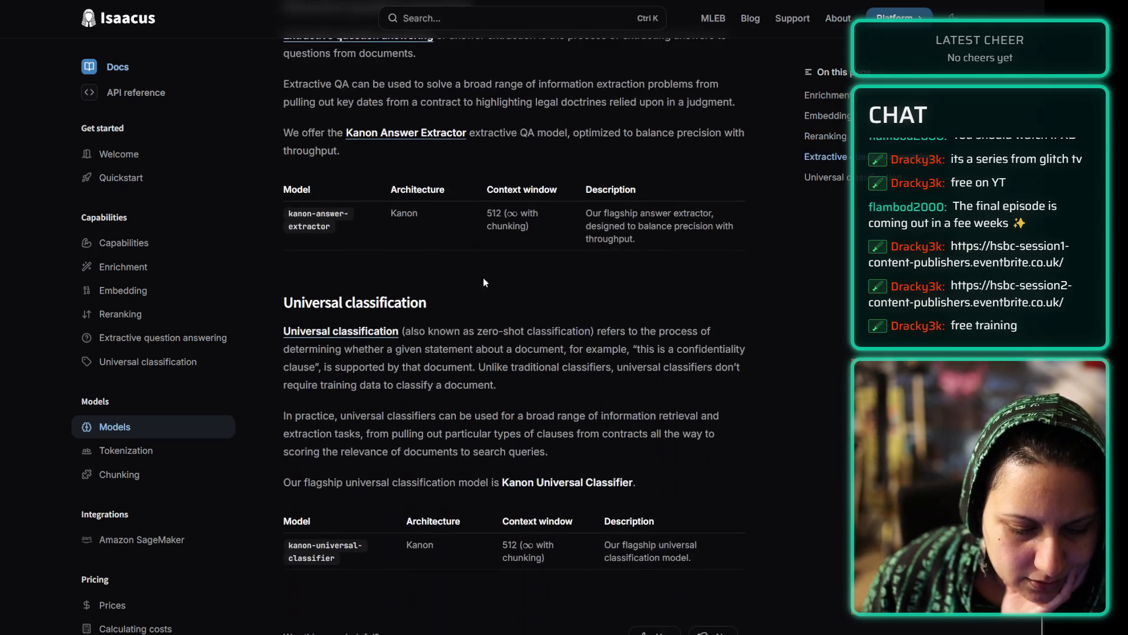
{"action": "scroll", "coordinate": [483, 369], "scroll_direction": "down", "scroll_amount": 3}
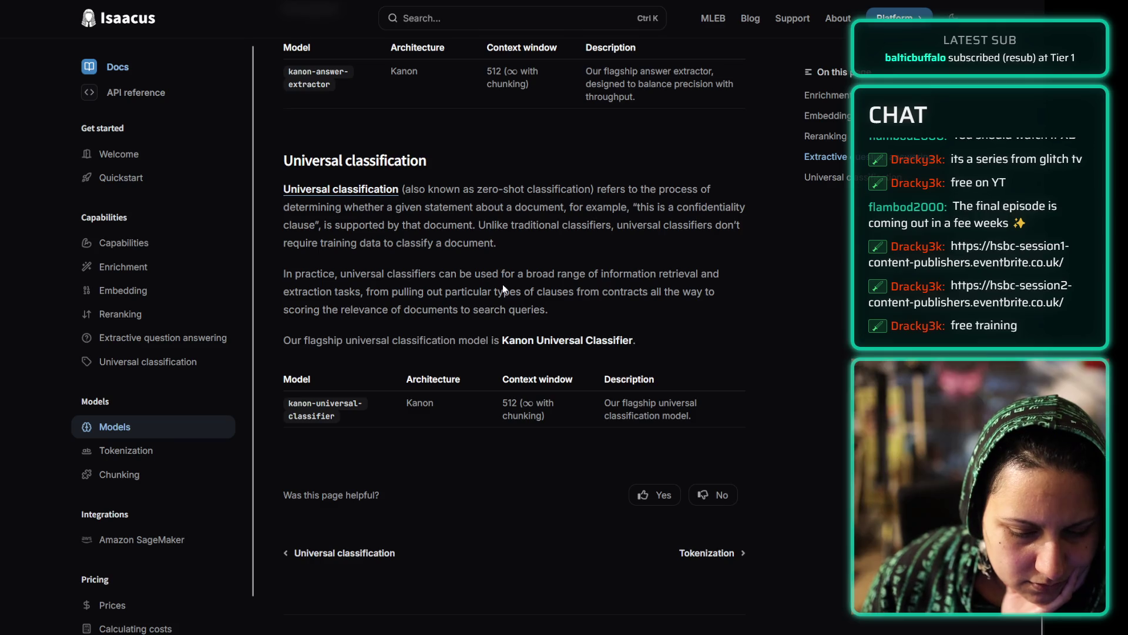
- Read the Tokenization and Chunking pages, then open the Amazon SageMaker integration guide
{"action": "left_click", "coordinate": [138, 455]}
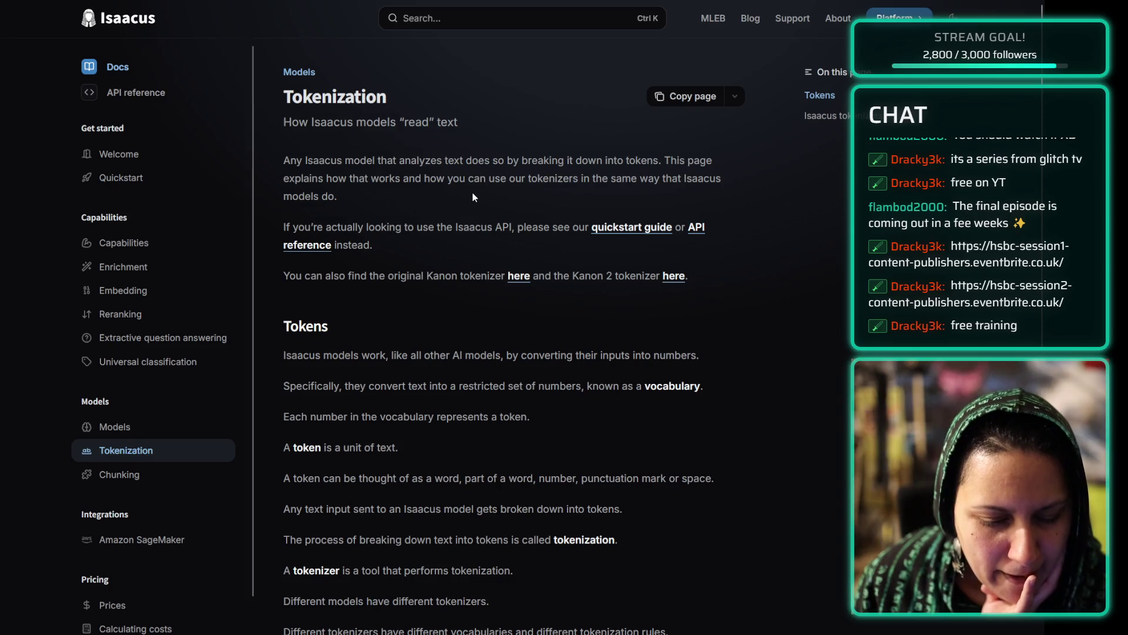
{"action": "scroll", "coordinate": [475, 191], "scroll_direction": "down", "scroll_amount": 13}
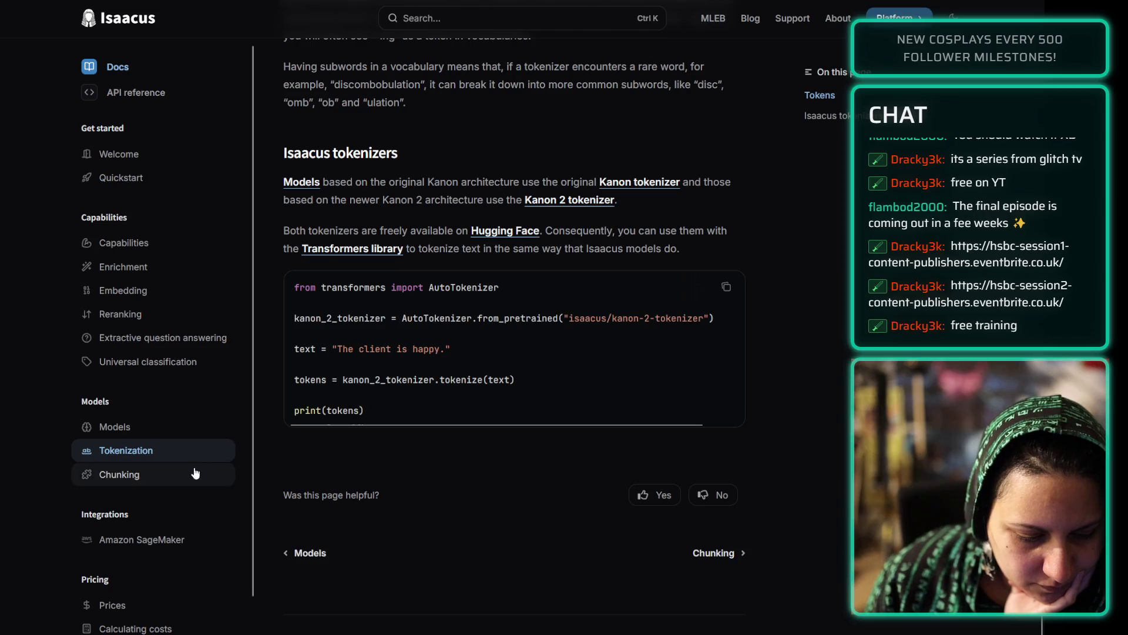
{"action": "left_click", "coordinate": [194, 474]}
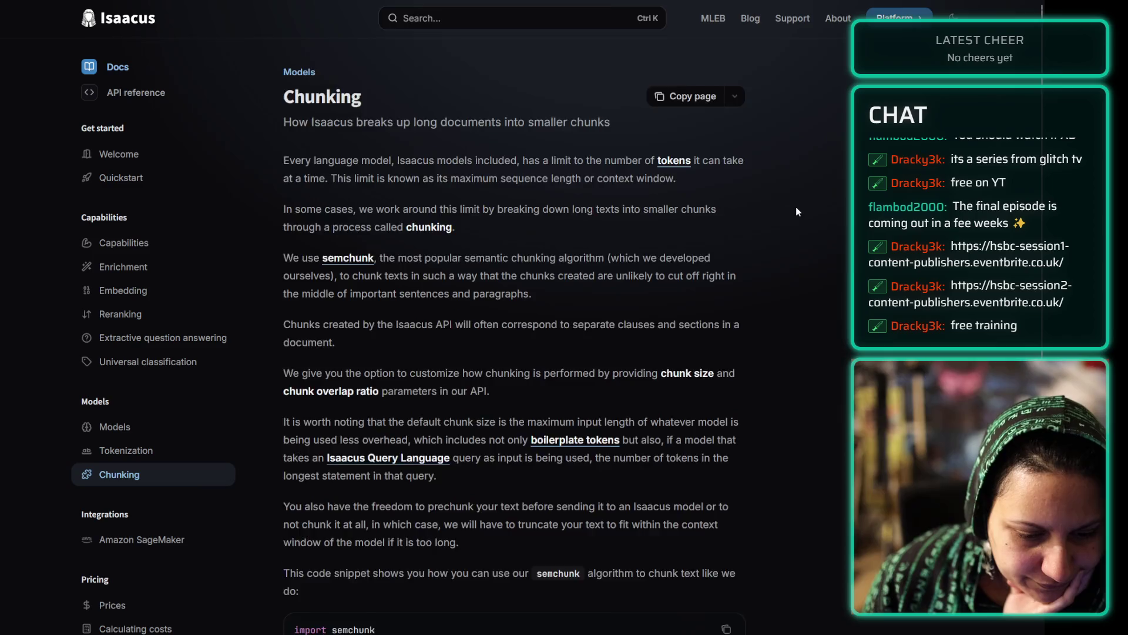
{"action": "scroll", "coordinate": [764, 187], "scroll_direction": "down", "scroll_amount": 5}
{"action": "scroll", "coordinate": [217, 377], "scroll_direction": "down", "scroll_amount": 3}
{"action": "left_click", "coordinate": [164, 396]}
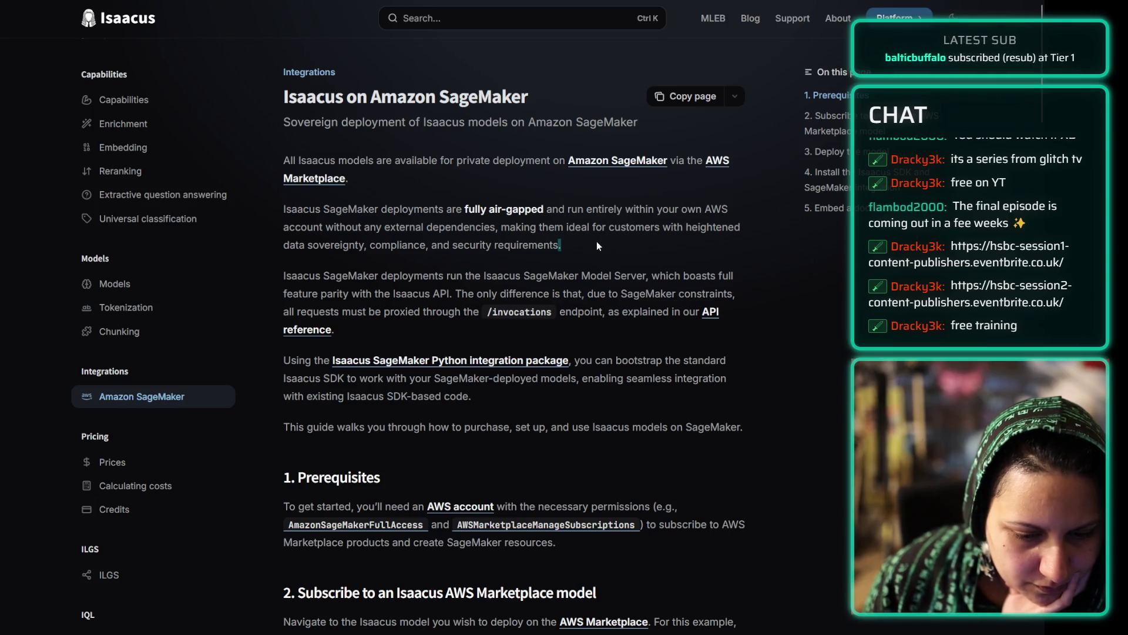
{"action": "left_click", "coordinate": [480, 207]}
{"action": "left_click_drag", "start_coordinate": [483, 206], "coordinate": [651, 235]}
{"action": "left_click", "coordinate": [651, 237]}
{"action": "scroll", "coordinate": [478, 320], "scroll_direction": "down", "scroll_amount": 5}
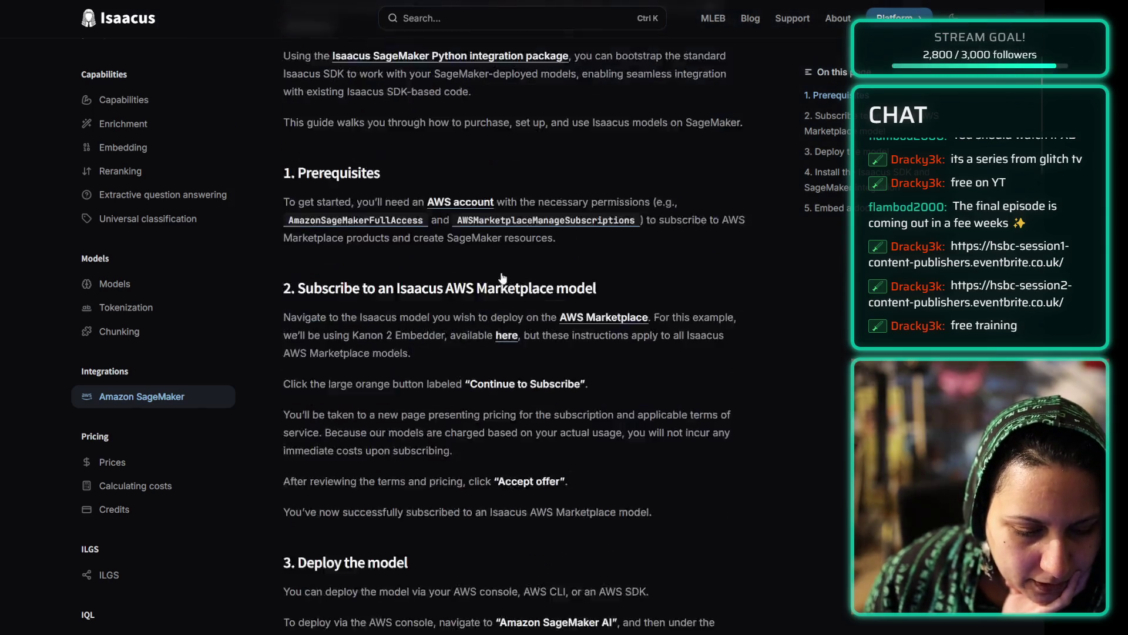
{"action": "scroll", "coordinate": [670, 223], "scroll_direction": "down", "scroll_amount": 6}
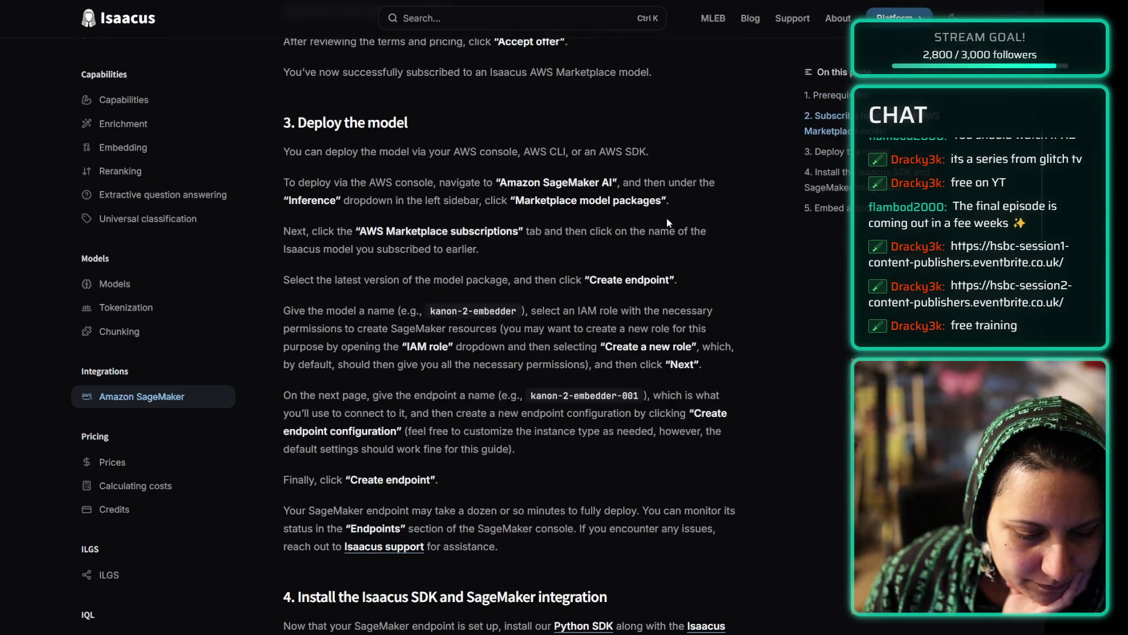
{"action": "scroll", "coordinate": [668, 223], "scroll_direction": "down", "scroll_amount": 12}
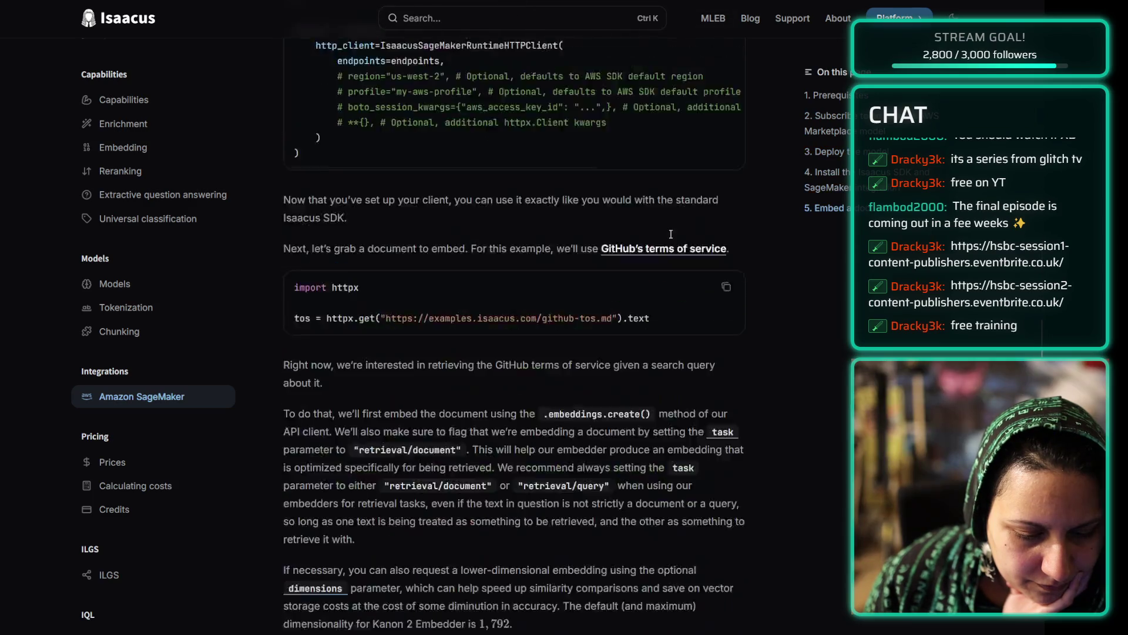
{"action": "scroll", "coordinate": [671, 234], "scroll_direction": "down", "scroll_amount": 10}
{"action": "scroll", "coordinate": [601, 224], "scroll_direction": "up", "scroll_amount": 20}
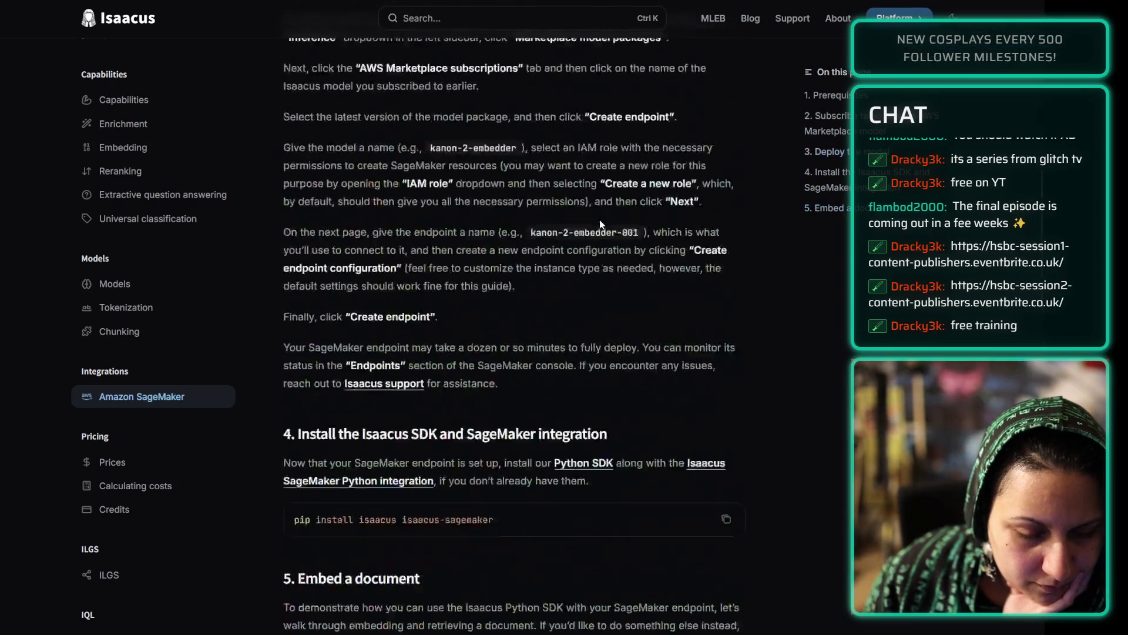
{"action": "scroll", "coordinate": [599, 224], "scroll_direction": "up", "scroll_amount": 15}
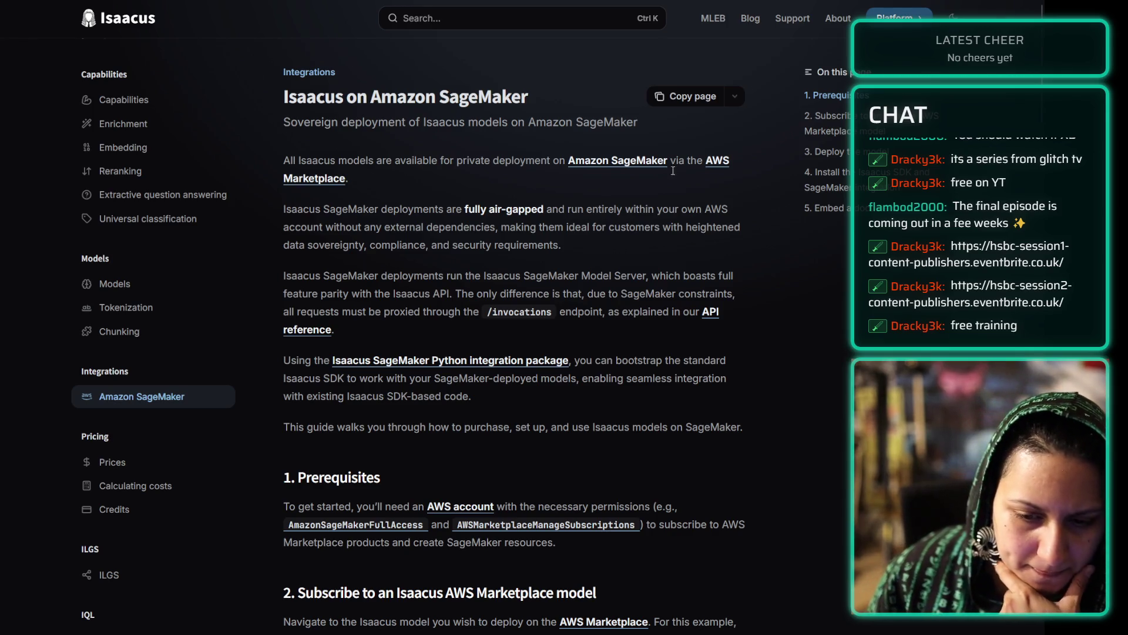
- Look through the Prices, Calculating costs and Credits pricing pages
{"action": "left_click", "coordinate": [120, 462]}
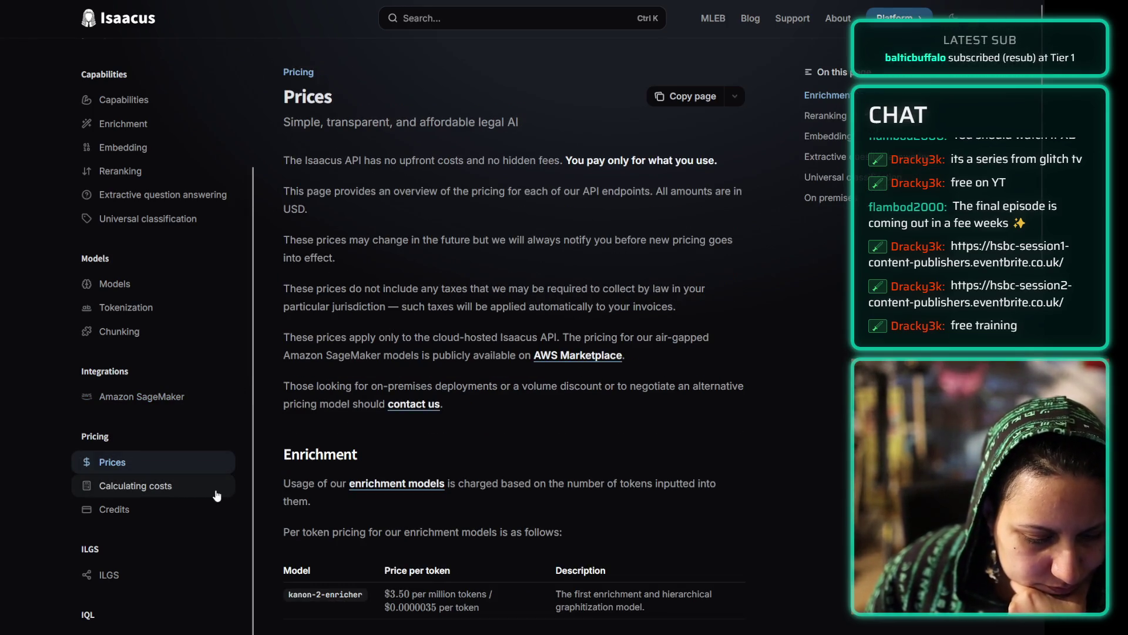
{"action": "left_click", "coordinate": [207, 492]}
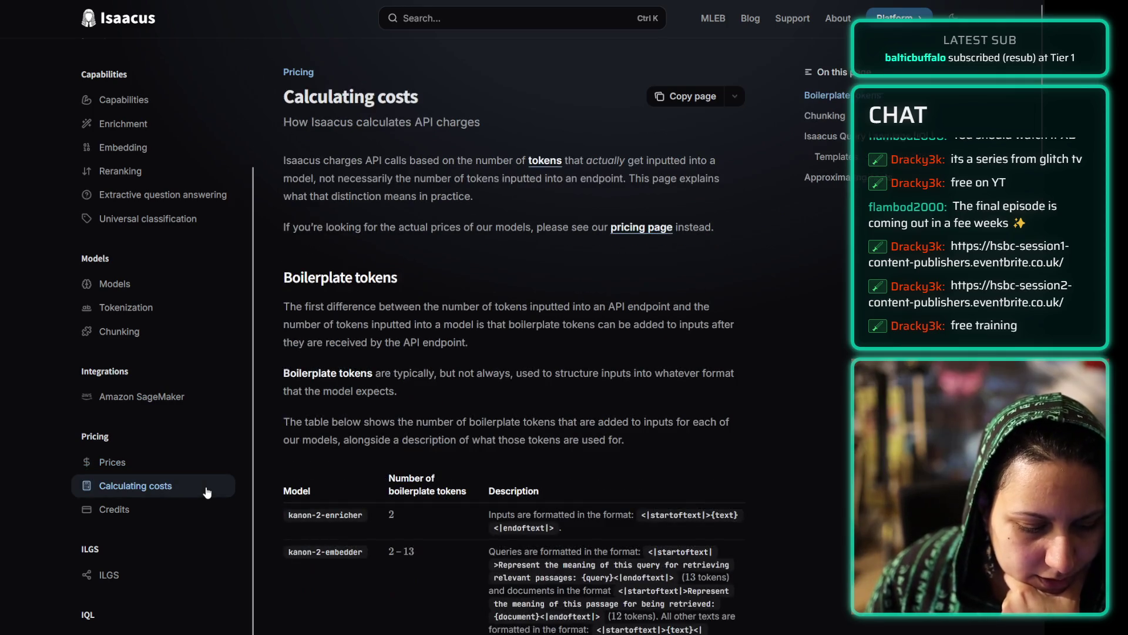
{"action": "left_click", "coordinate": [172, 522]}
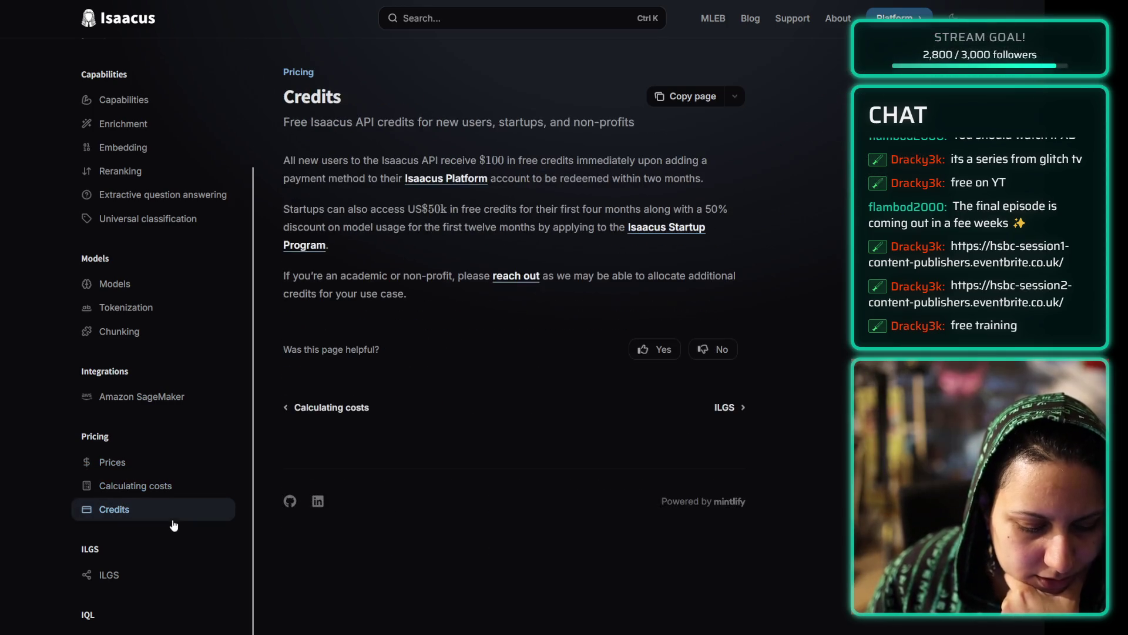
- Read the ILGS specification down to the party role table, then open IQL
{"action": "left_click", "coordinate": [150, 580]}
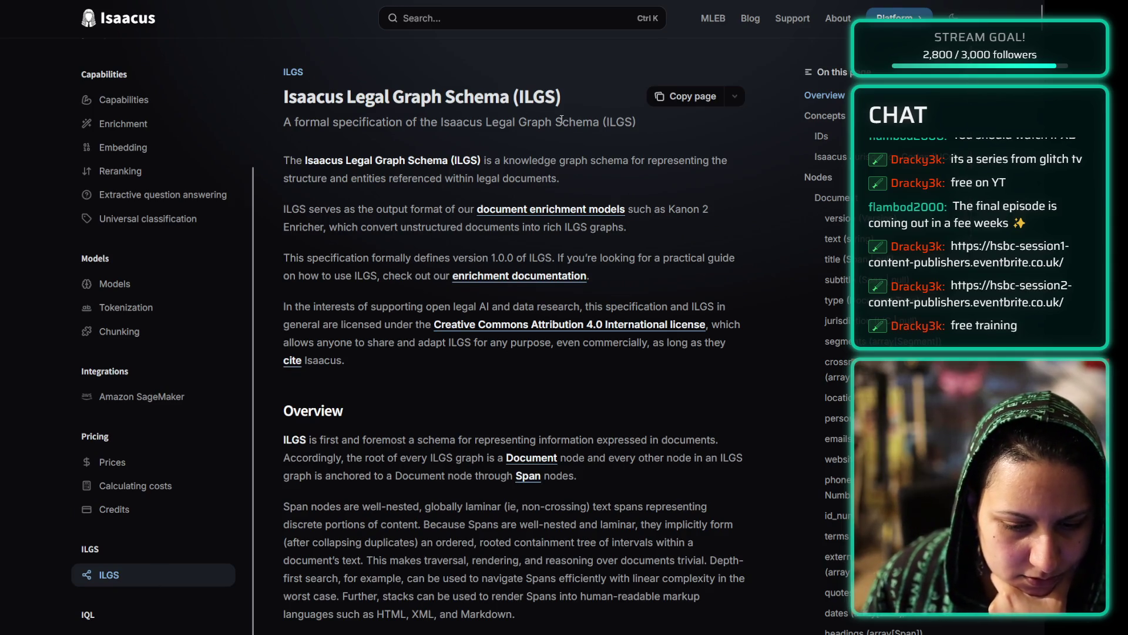
{"action": "scroll", "coordinate": [561, 119], "scroll_direction": "down", "scroll_amount": 20}
{"action": "scroll", "coordinate": [557, 118], "scroll_direction": "down", "scroll_amount": 20}
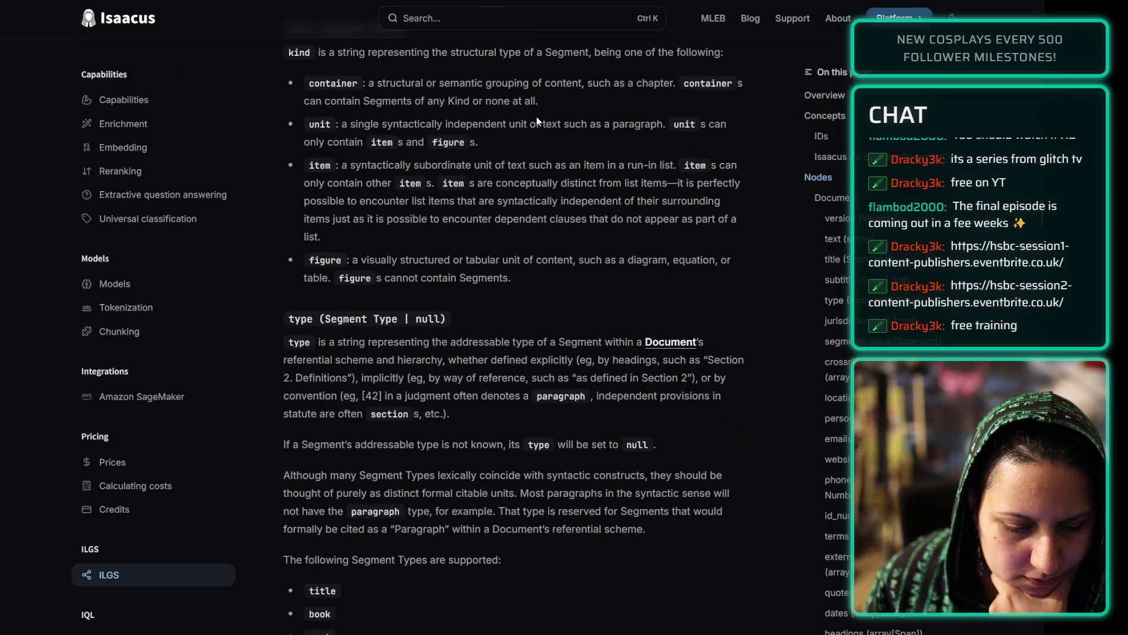
{"action": "scroll", "coordinate": [537, 117], "scroll_direction": "down", "scroll_amount": 20}
{"action": "scroll", "coordinate": [526, 119], "scroll_direction": "down", "scroll_amount": 10}
{"action": "left_click", "coordinate": [600, 332]}
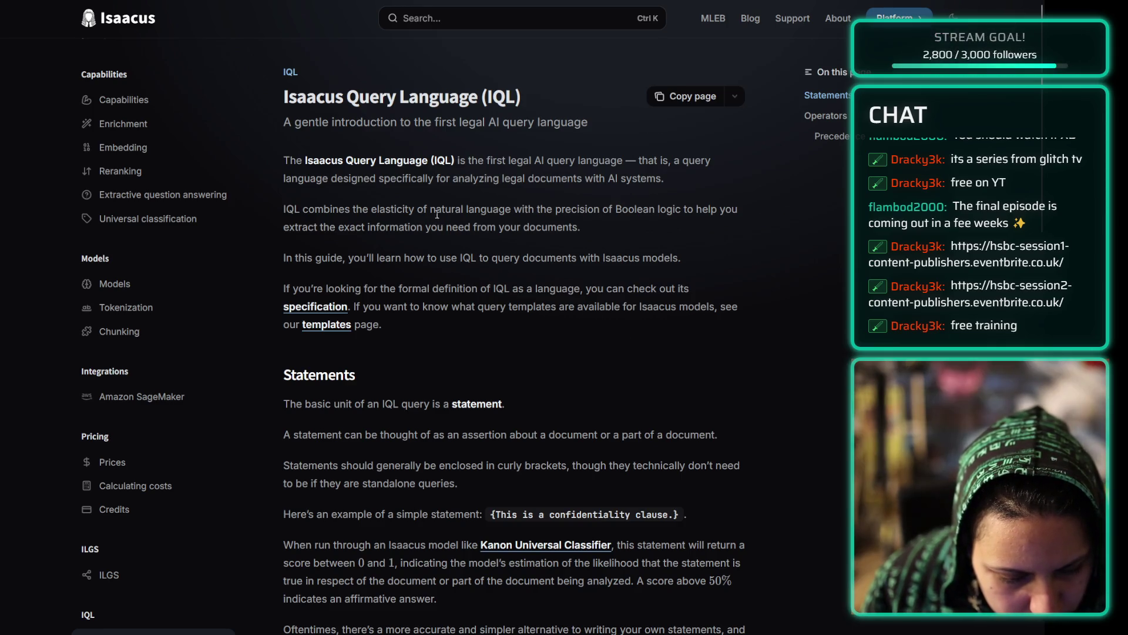
- Read the IQL introduction down to Precedence and back, then open IQL templates
{"action": "triple_click", "coordinate": [451, 263]}
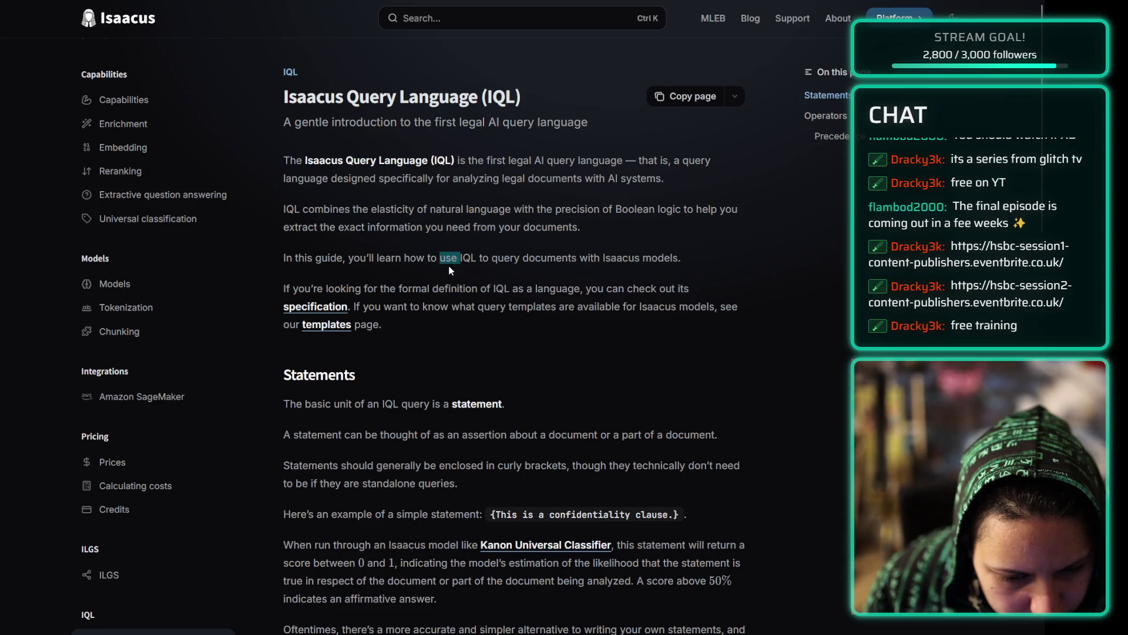
{"action": "left_click", "coordinate": [777, 287]}
{"action": "scroll", "coordinate": [742, 357], "scroll_direction": "down", "scroll_amount": 20}
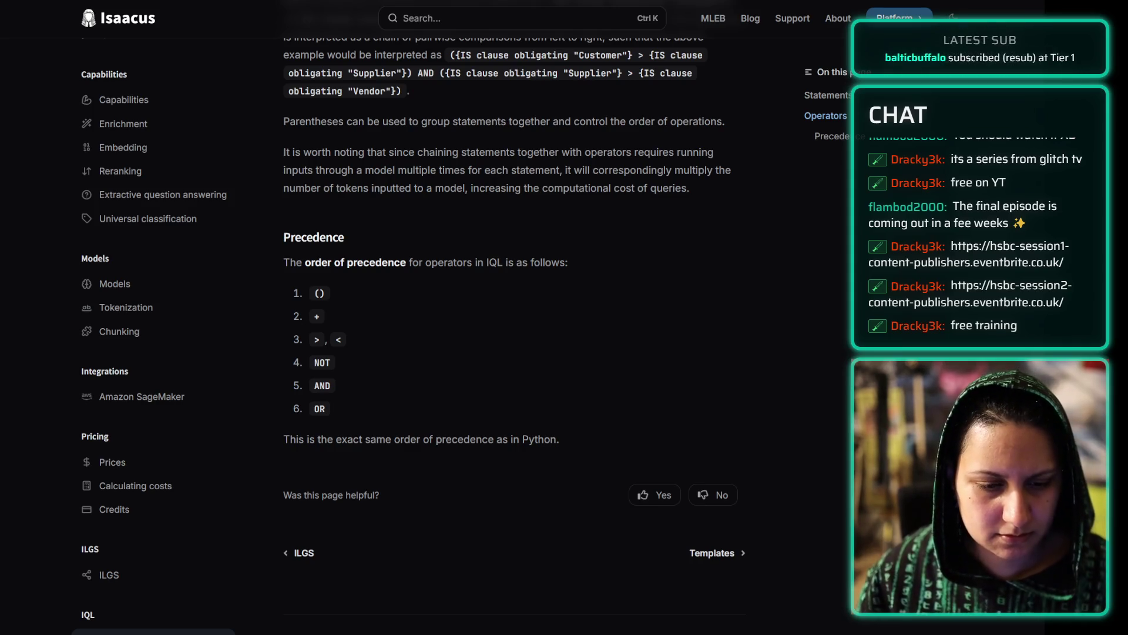
{"action": "scroll", "coordinate": [651, 238], "scroll_direction": "up", "scroll_amount": 8}
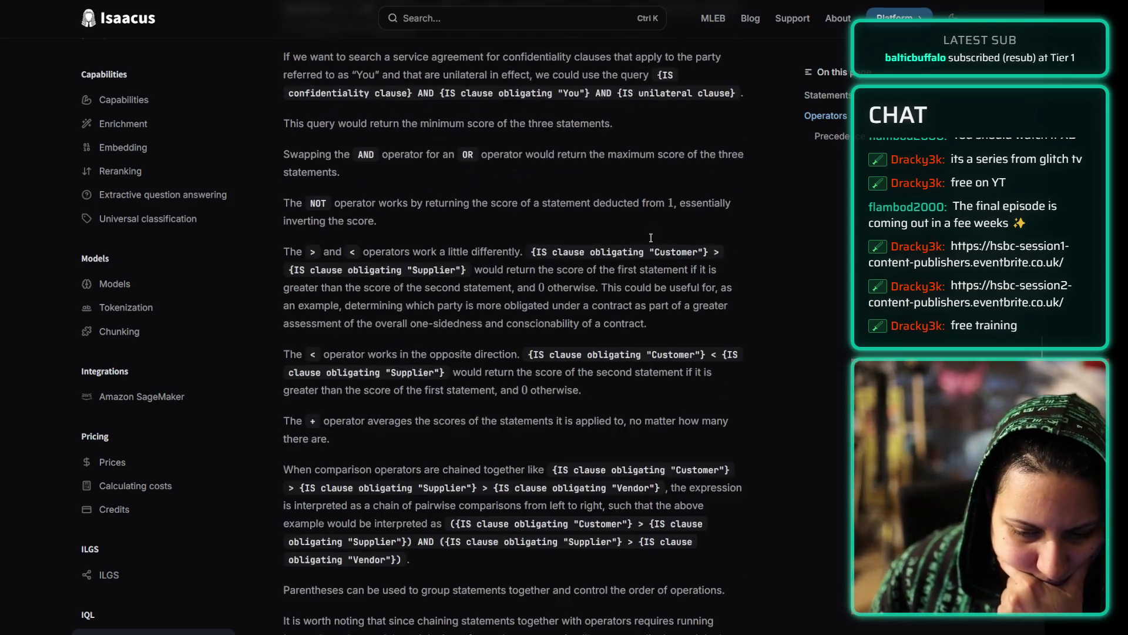
{"action": "scroll", "coordinate": [743, 213], "scroll_direction": "up", "scroll_amount": 10}
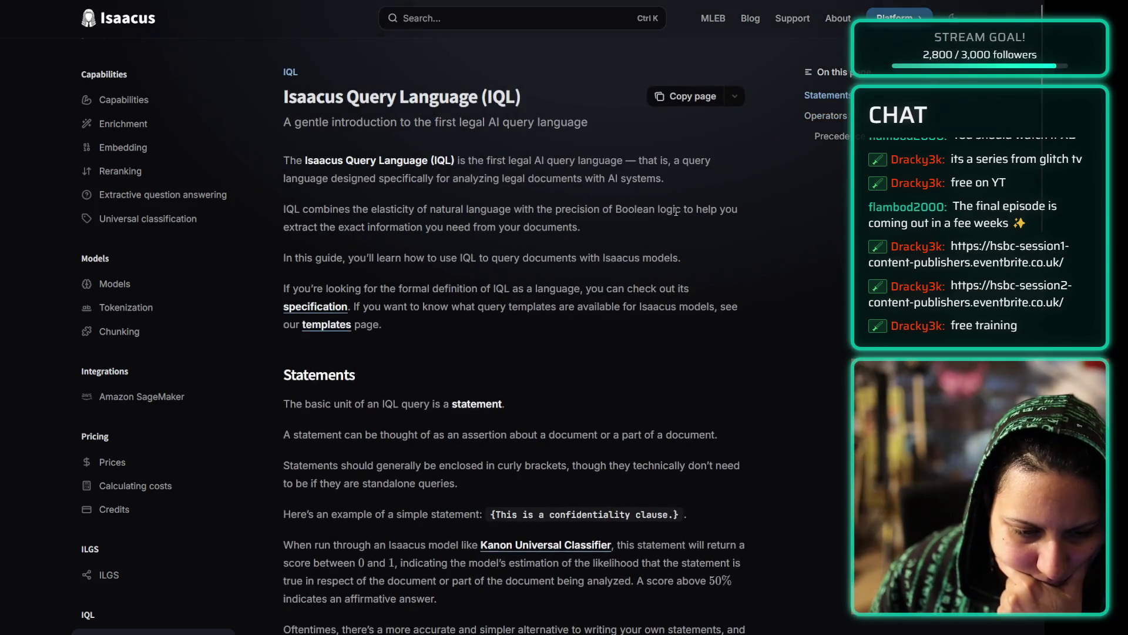
{"action": "scroll", "coordinate": [412, 174], "scroll_direction": "down", "scroll_amount": 15}
{"action": "left_click", "coordinate": [714, 549]}
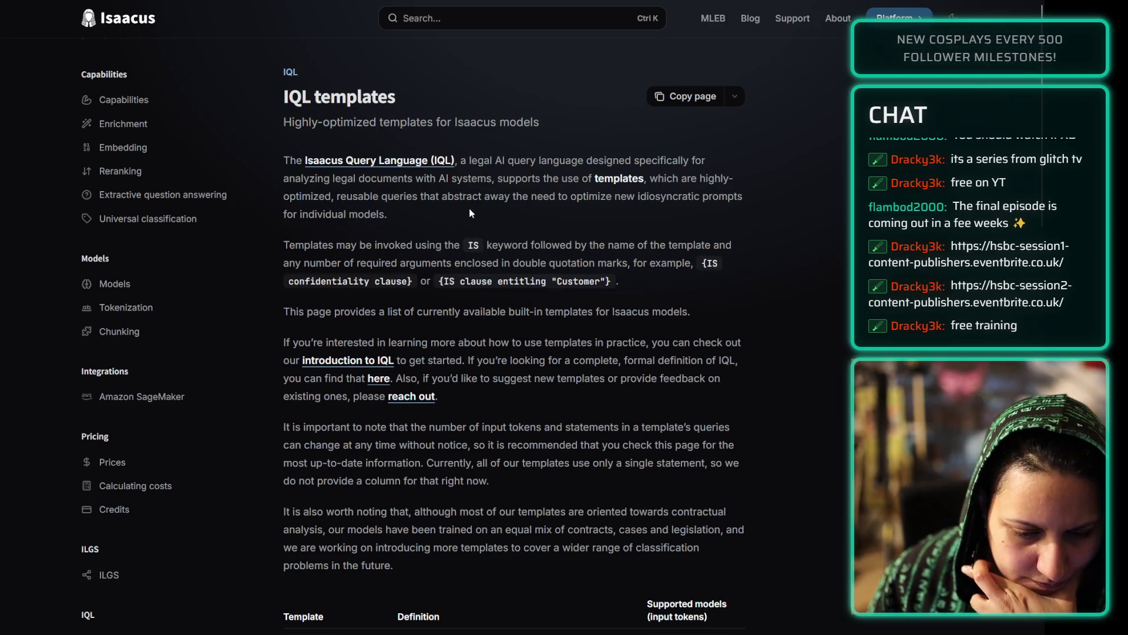
- Scroll the IQL templates table and move on to the IQL specification
{"action": "scroll", "coordinate": [469, 213], "scroll_direction": "down", "scroll_amount": 7}
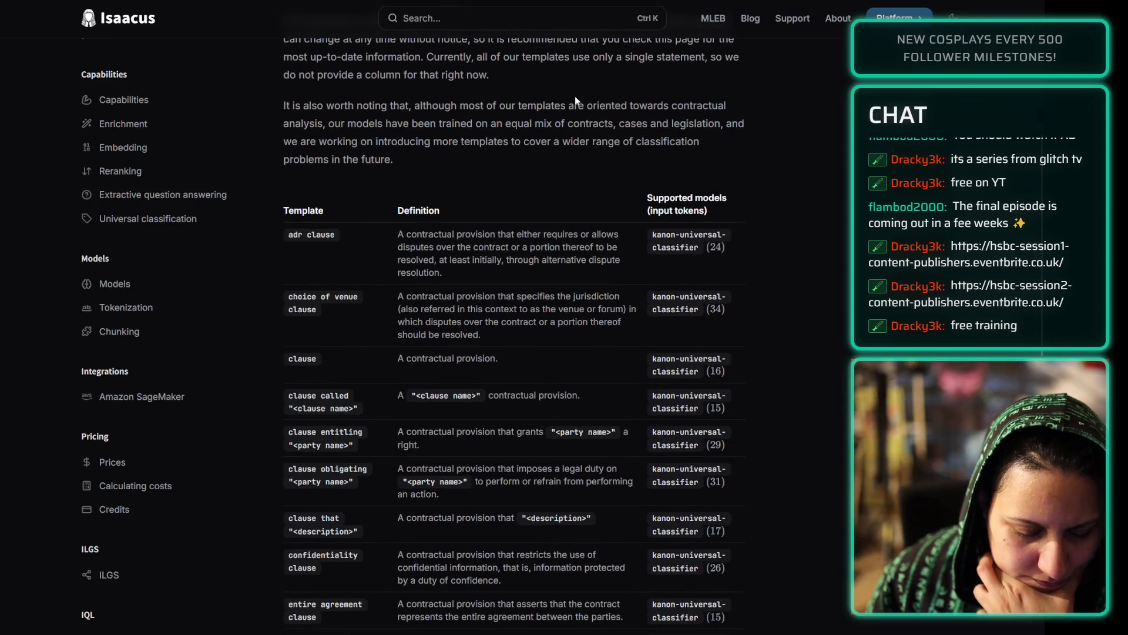
{"action": "scroll", "coordinate": [729, 227], "scroll_direction": "down", "scroll_amount": 15}
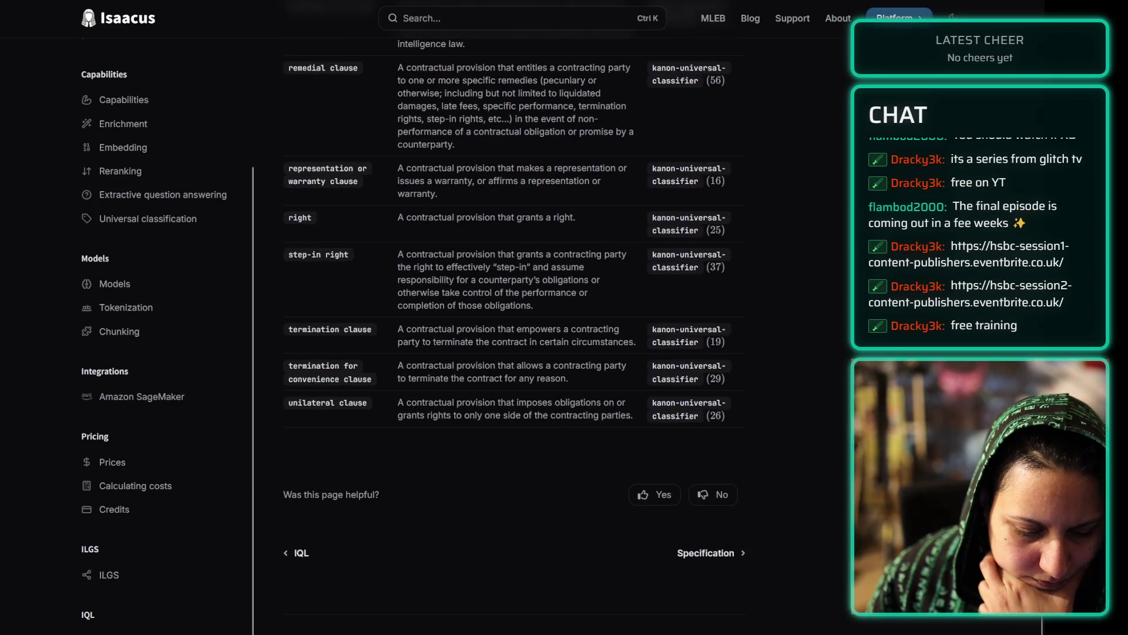
{"action": "left_click", "coordinate": [118, 632]}
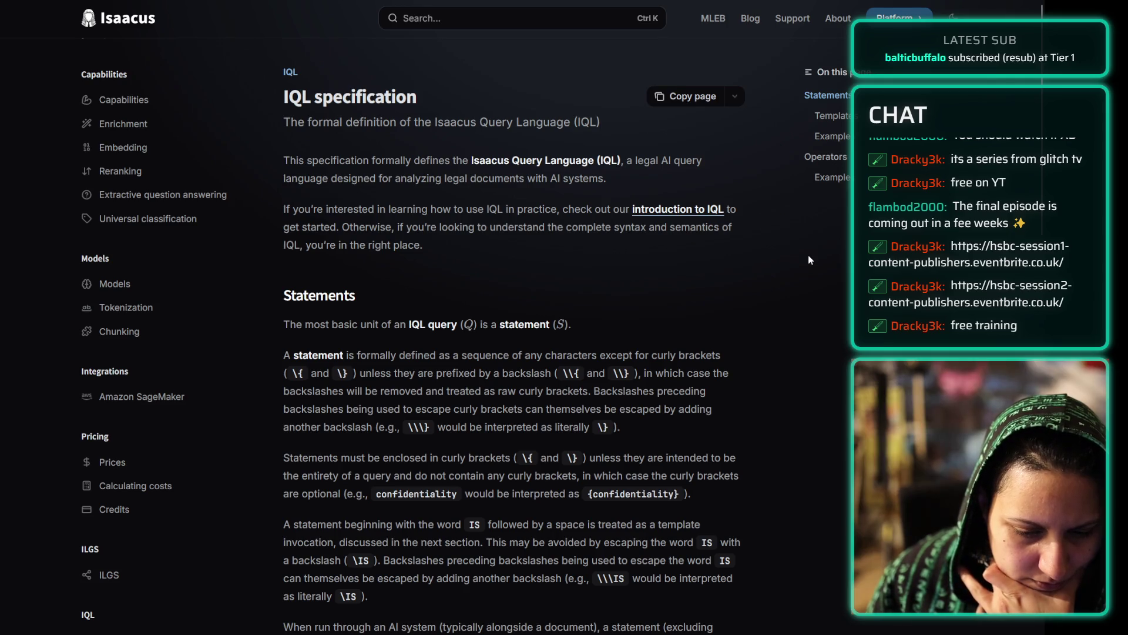
- Read the IQL specification page down to its Operators precedence table
{"action": "scroll", "coordinate": [757, 271], "scroll_direction": "down", "scroll_amount": 20}
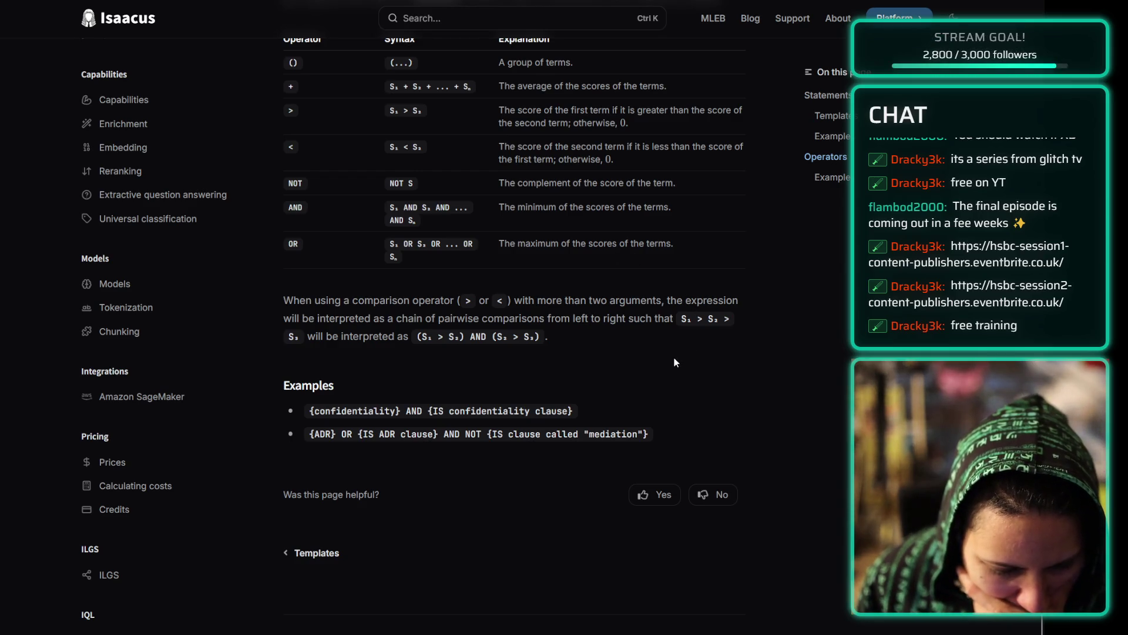
{"action": "scroll", "coordinate": [668, 361], "scroll_direction": "up", "scroll_amount": 5}
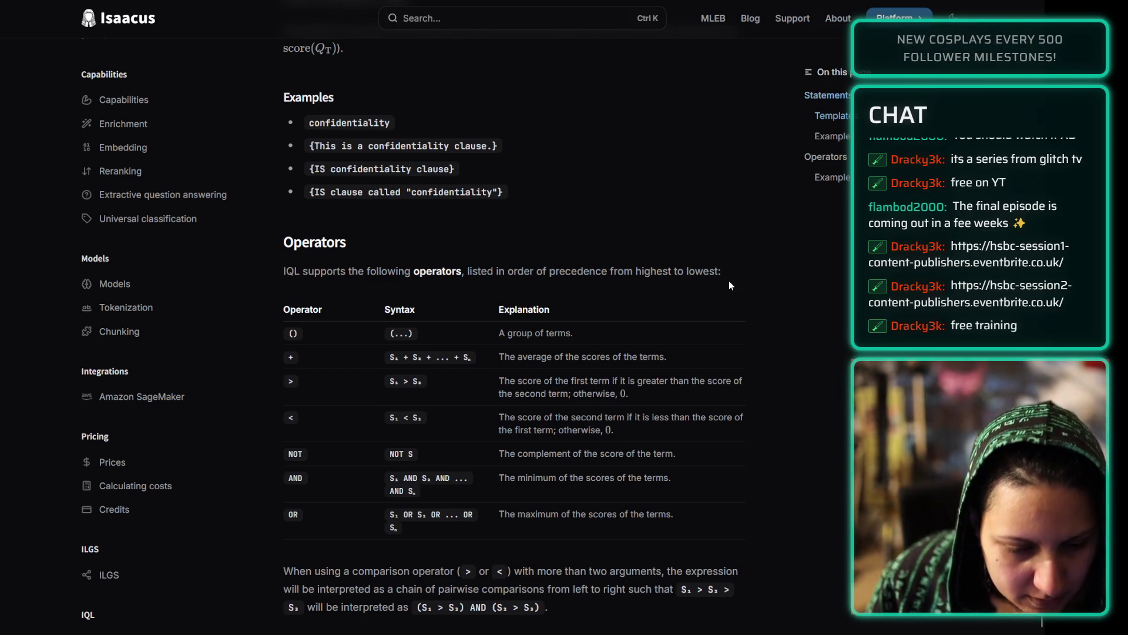
{"action": "scroll", "coordinate": [720, 257], "scroll_direction": "up", "scroll_amount": 6}
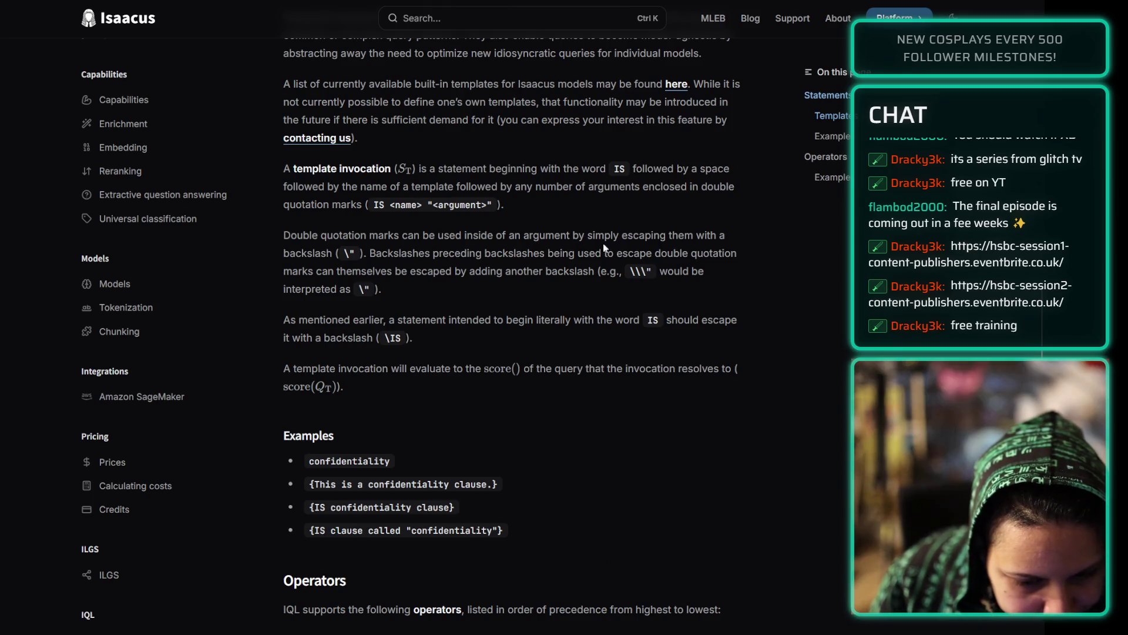
{"action": "scroll", "coordinate": [598, 209], "scroll_direction": "up", "scroll_amount": 8}
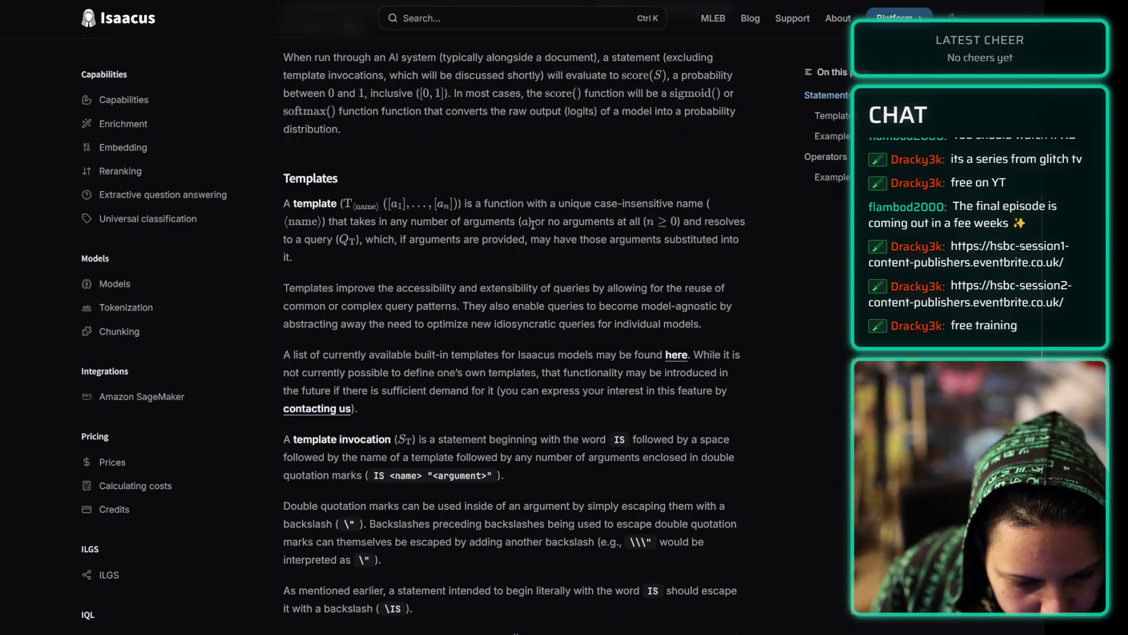
{"action": "scroll", "coordinate": [536, 227], "scroll_direction": "up", "scroll_amount": 7}
{"action": "scroll", "coordinate": [535, 226], "scroll_direction": "down", "scroll_amount": 1}
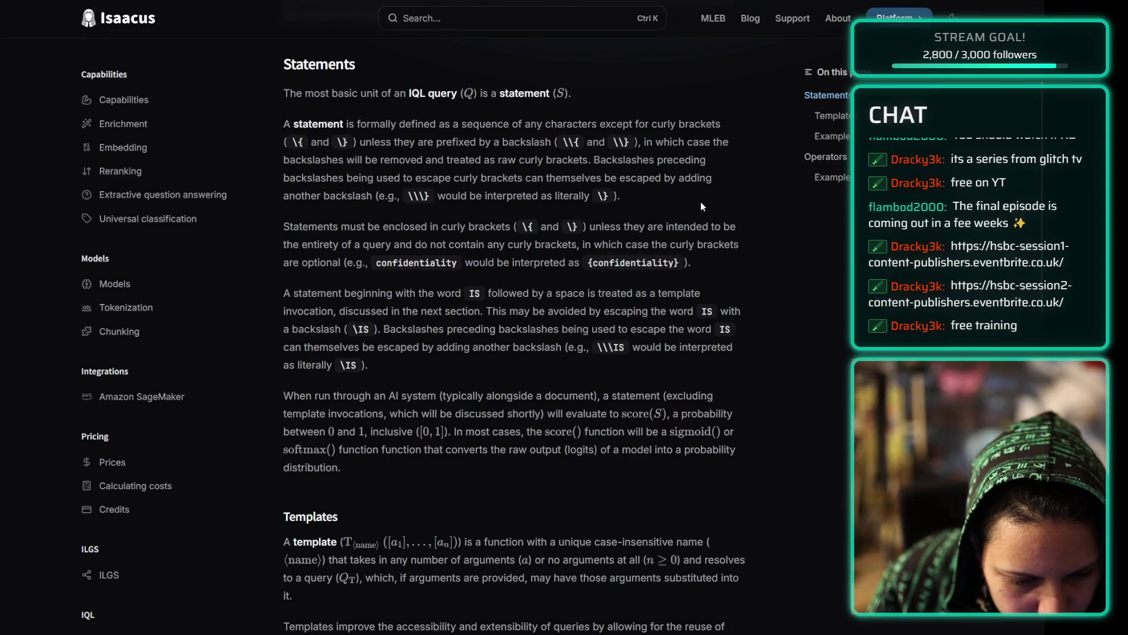
{"action": "scroll", "coordinate": [701, 207], "scroll_direction": "down", "scroll_amount": 15}
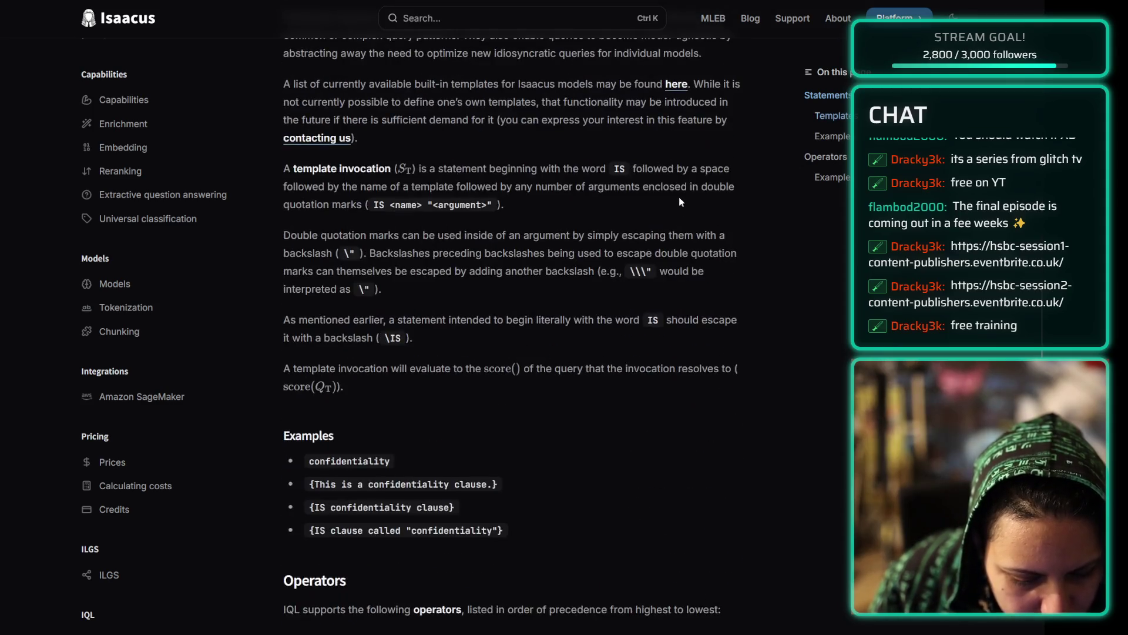
{"action": "scroll", "coordinate": [650, 192], "scroll_direction": "up", "scroll_amount": 15}
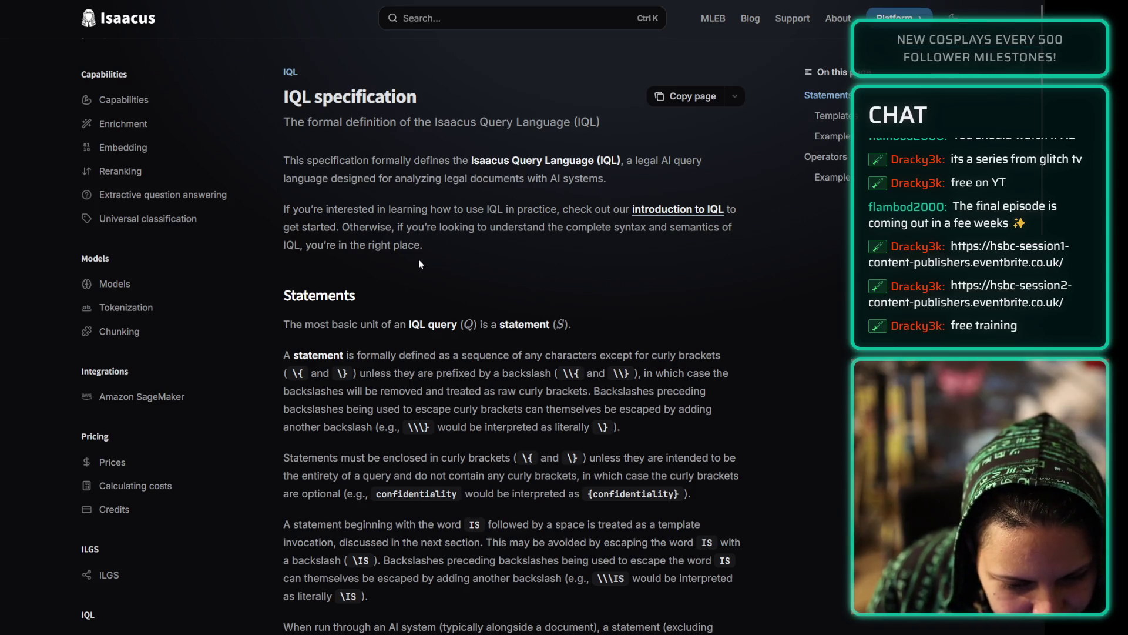
{"action": "scroll", "coordinate": [270, 352], "scroll_direction": "down", "scroll_amount": 5}
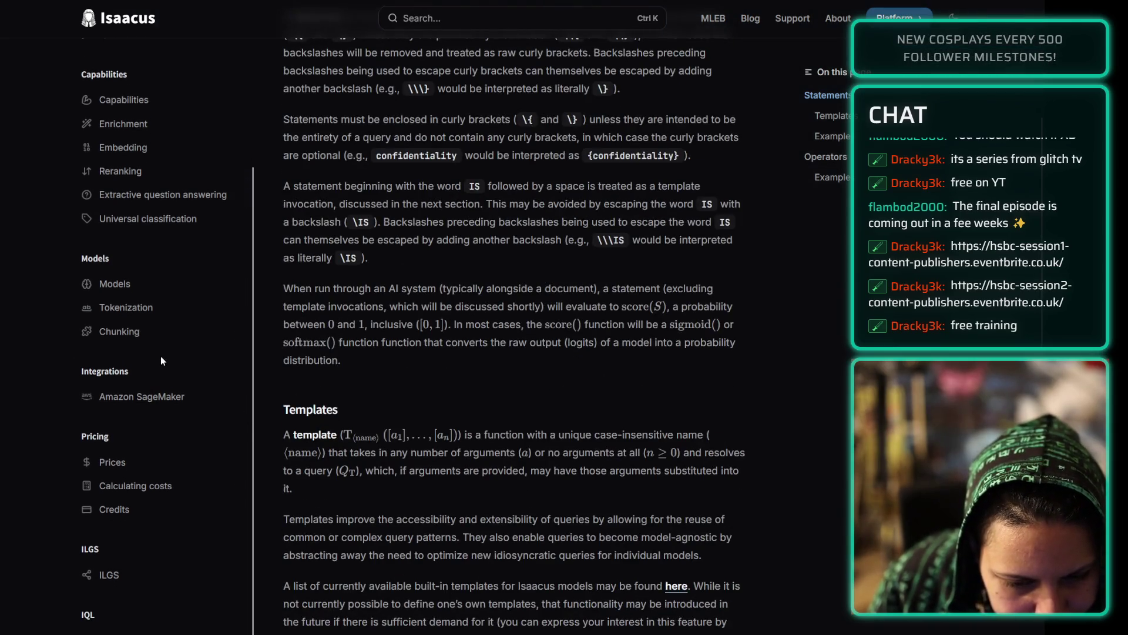
{"action": "scroll", "coordinate": [161, 356], "scroll_direction": "down", "scroll_amount": 5}
{"action": "scroll", "coordinate": [151, 329], "scroll_direction": "up", "scroll_amount": 10}
- Visit the MLEB page, then navigate forward to the Kanon announcement article and scroll it
{"action": "left_click", "coordinate": [700, 21]}
{"action": "key", "text": "alt+Left"}
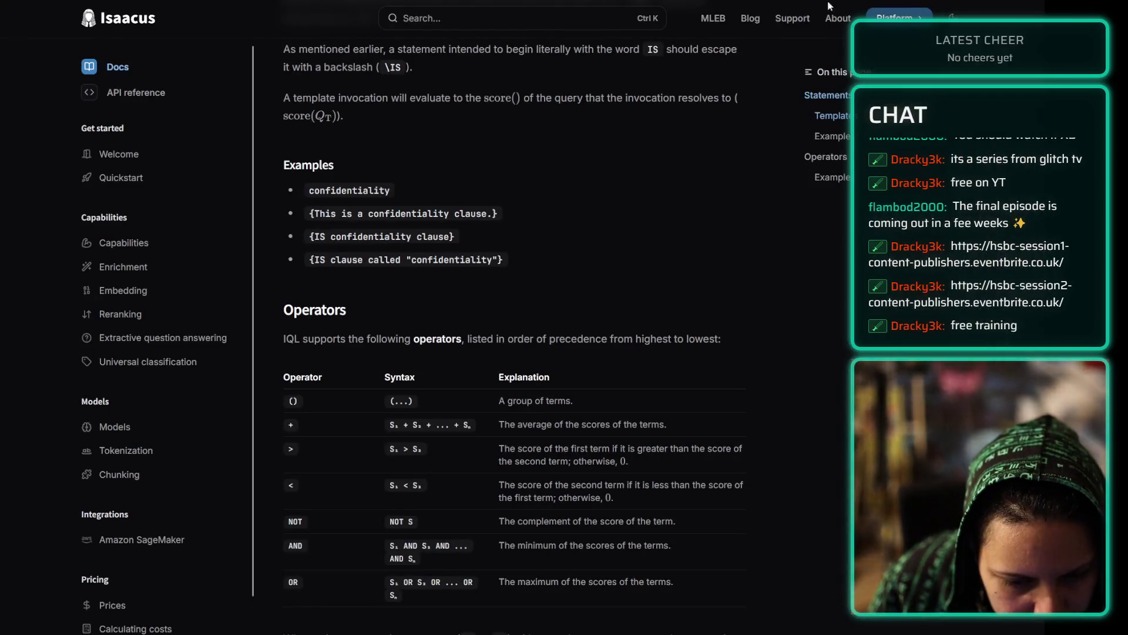
{"action": "key", "text": "alt+Right"}
{"action": "key", "text": "alt+Right"}
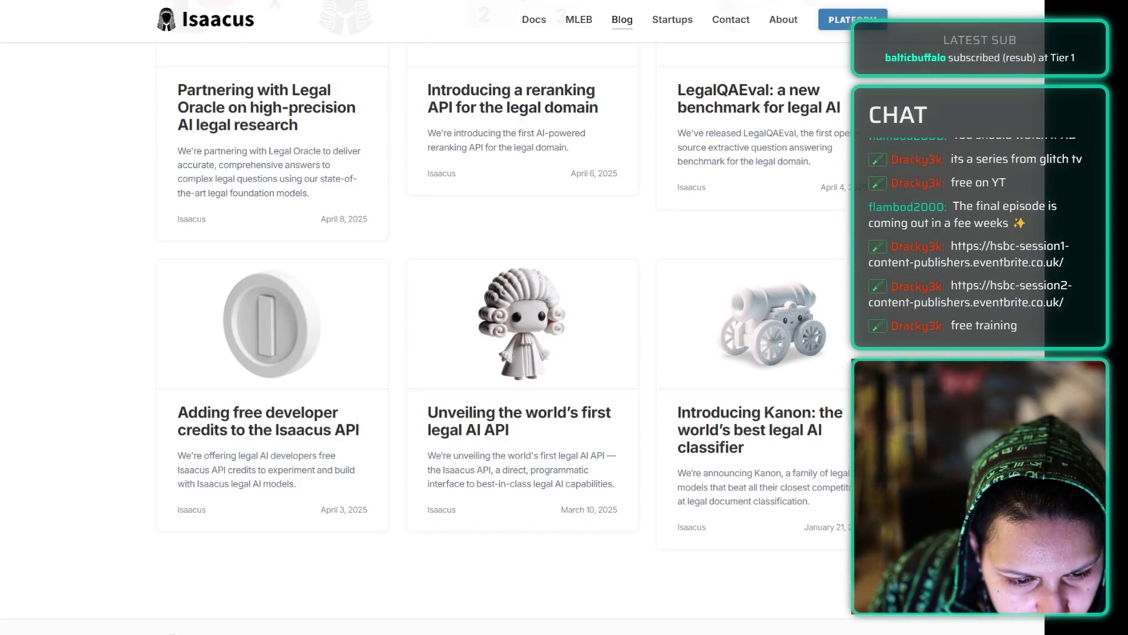
{"action": "key", "text": "alt+Right"}
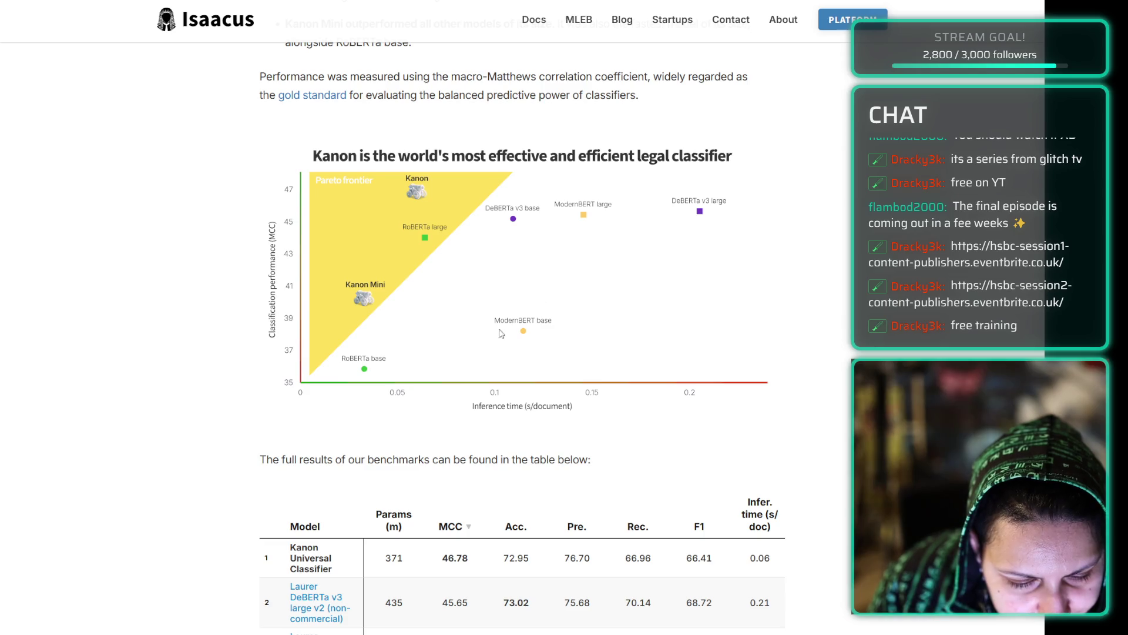
{"action": "scroll", "coordinate": [181, 200], "scroll_direction": "up", "scroll_amount": 20}
{"action": "scroll", "coordinate": [181, 200], "scroll_direction": "up", "scroll_amount": 15}
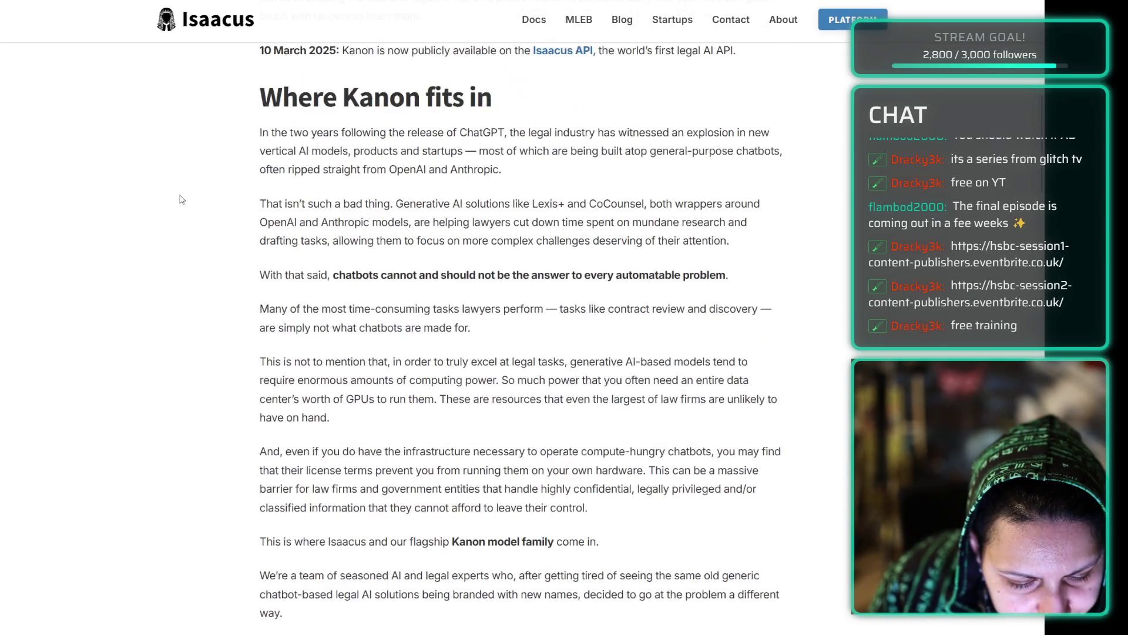
{"action": "scroll", "coordinate": [171, 212], "scroll_direction": "down", "scroll_amount": 20}
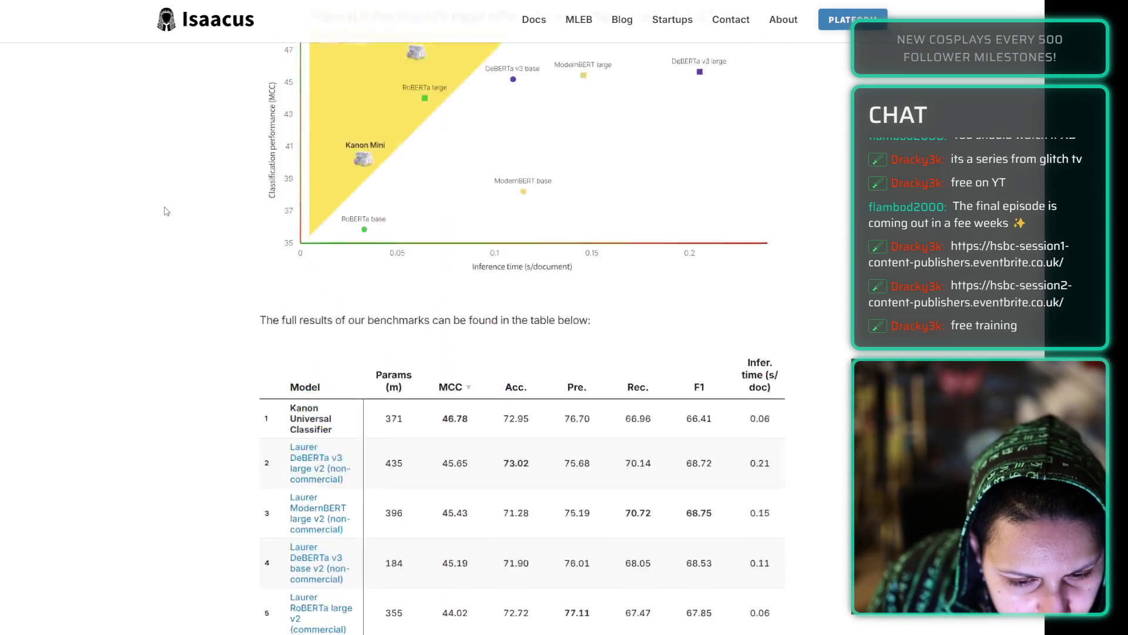
{"action": "scroll", "coordinate": [166, 212], "scroll_direction": "down", "scroll_amount": 5}
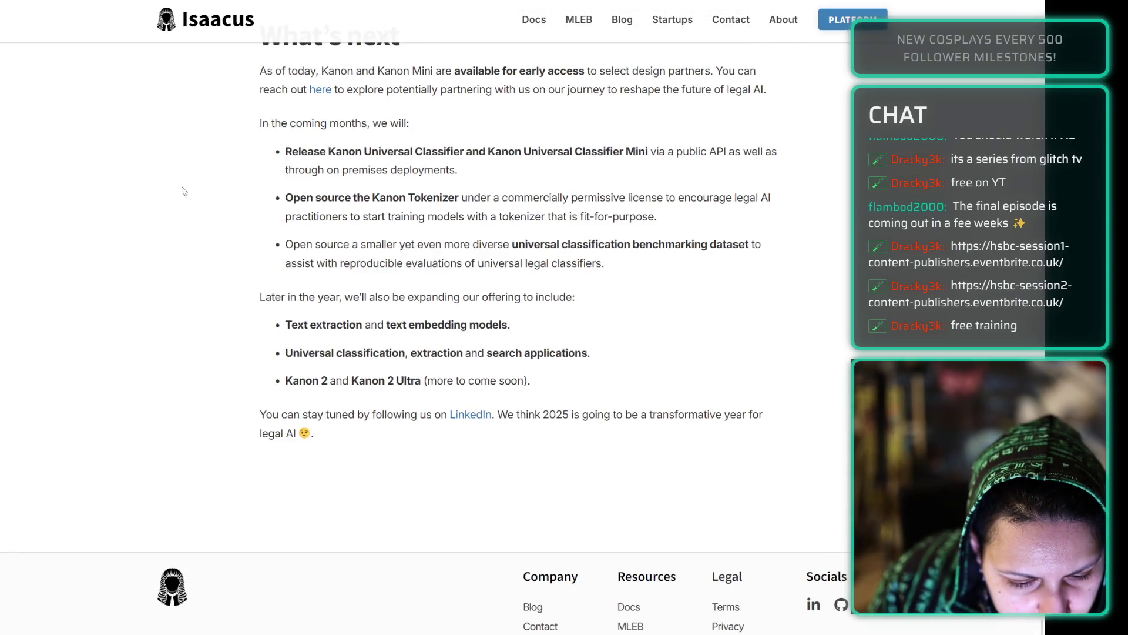
- View the Startups program and Contact pages, then open the About page
{"action": "left_click", "coordinate": [673, 20]}
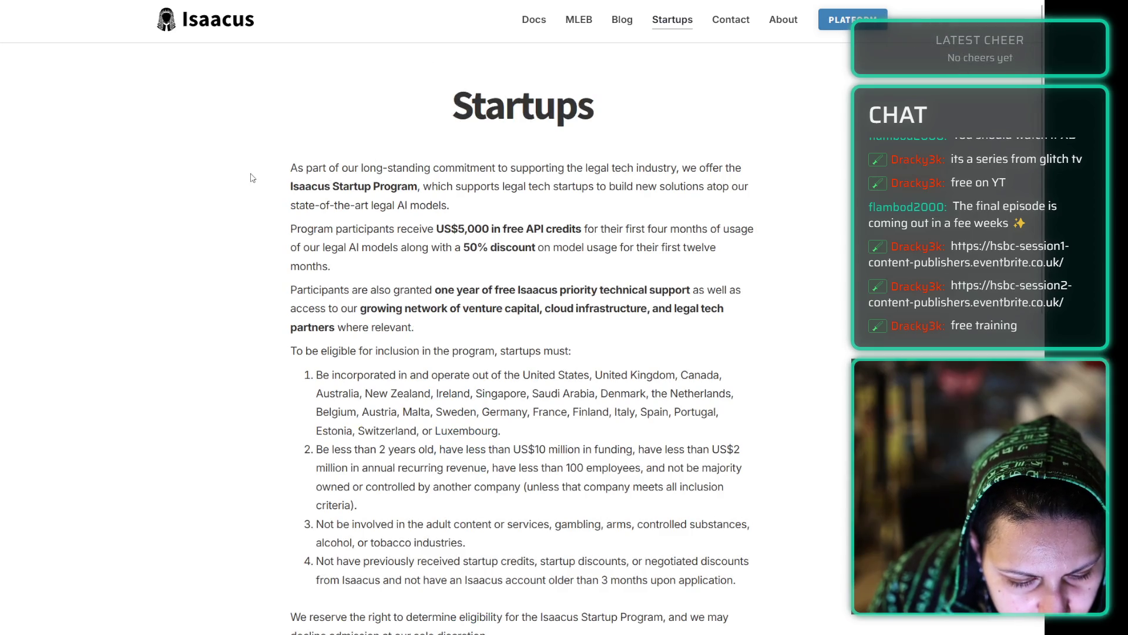
{"action": "scroll", "coordinate": [244, 174], "scroll_direction": "down", "scroll_amount": 13}
{"action": "scroll", "coordinate": [241, 171], "scroll_direction": "up", "scroll_amount": 13}
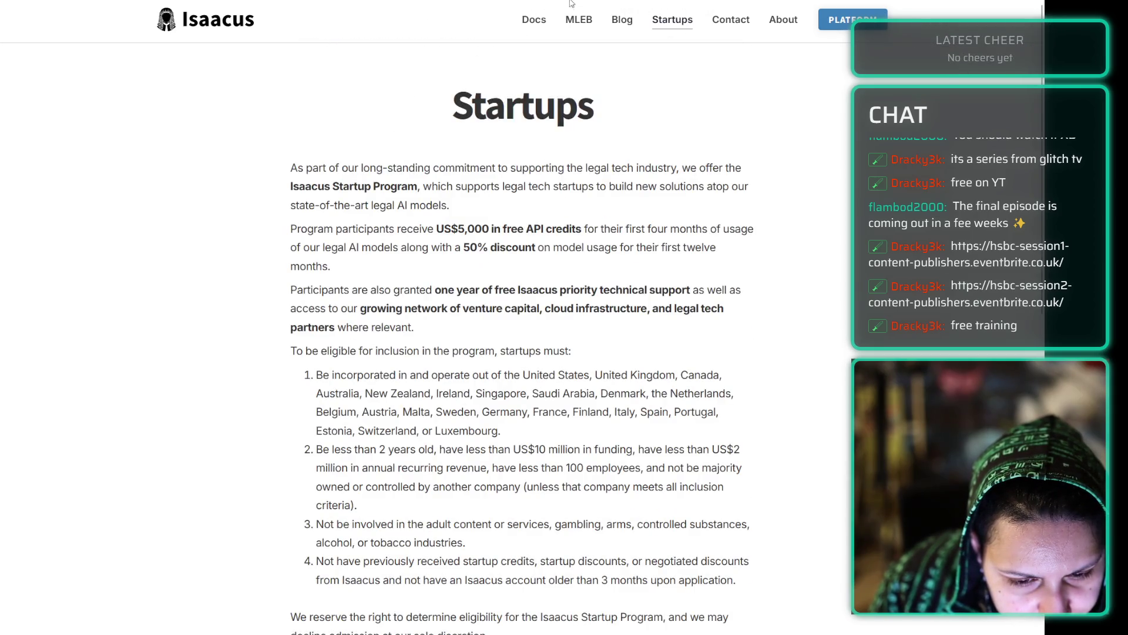
{"action": "left_click", "coordinate": [731, 19]}
{"action": "scroll", "coordinate": [288, 111], "scroll_direction": "down", "scroll_amount": 3}
{"action": "scroll", "coordinate": [288, 111], "scroll_direction": "up", "scroll_amount": 3}
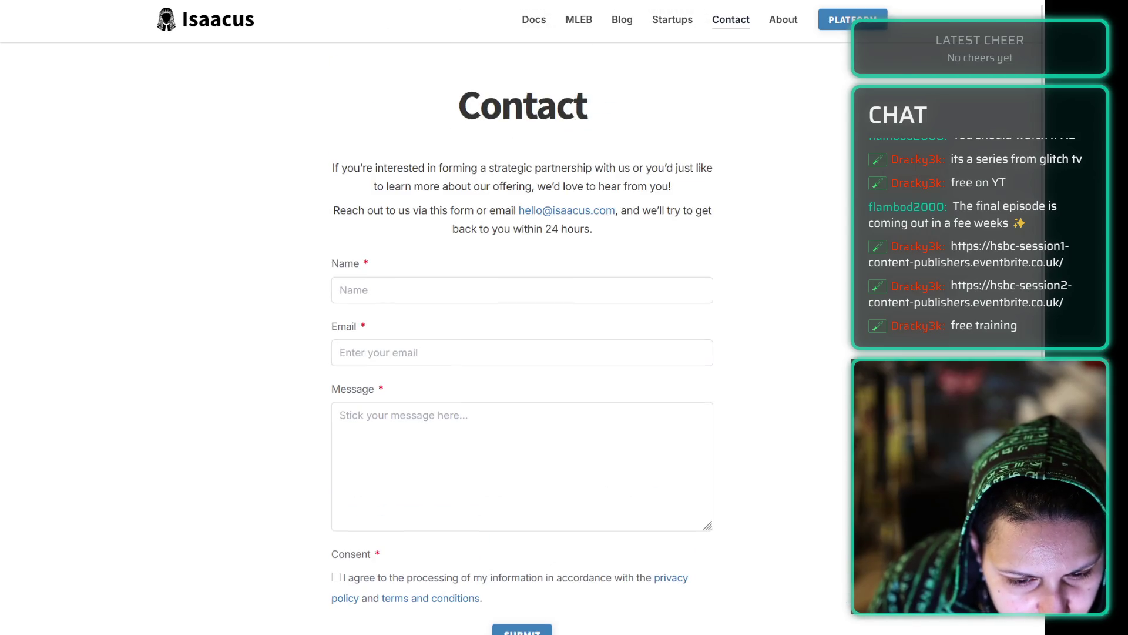
{"action": "left_click", "coordinate": [784, 19]}
- Search Google in a new tab for 'markdown with wordpress'
{"action": "key", "text": "ctrl+t"}
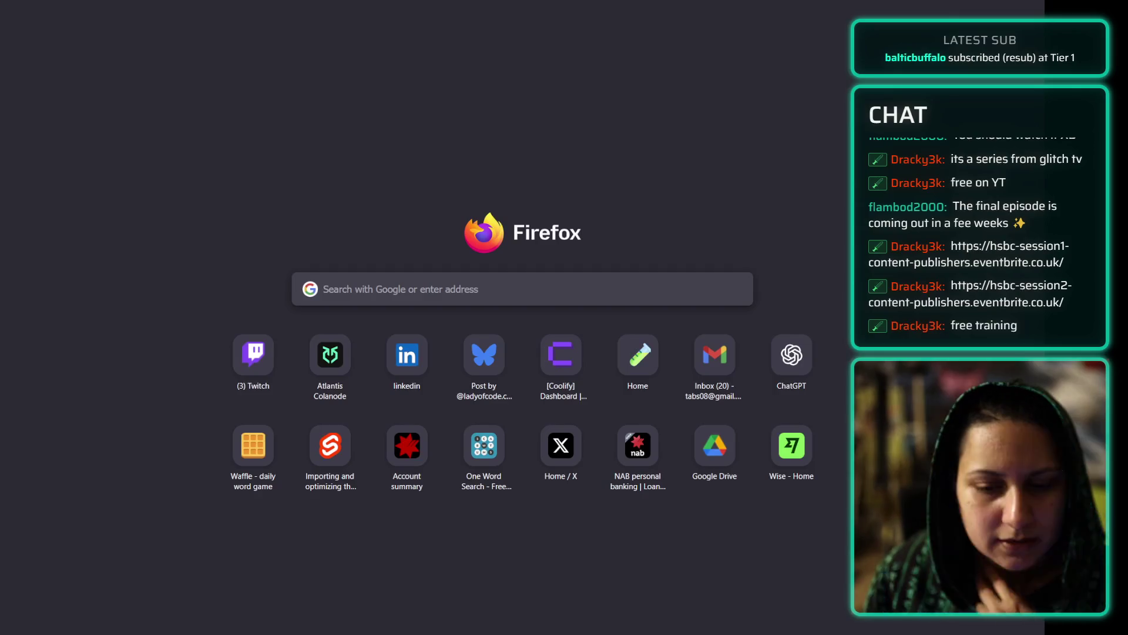
{"action": "type", "text": "markw"}
{"action": "key", "text": "BackSpace"}
{"action": "type", "text": "down with wor"}
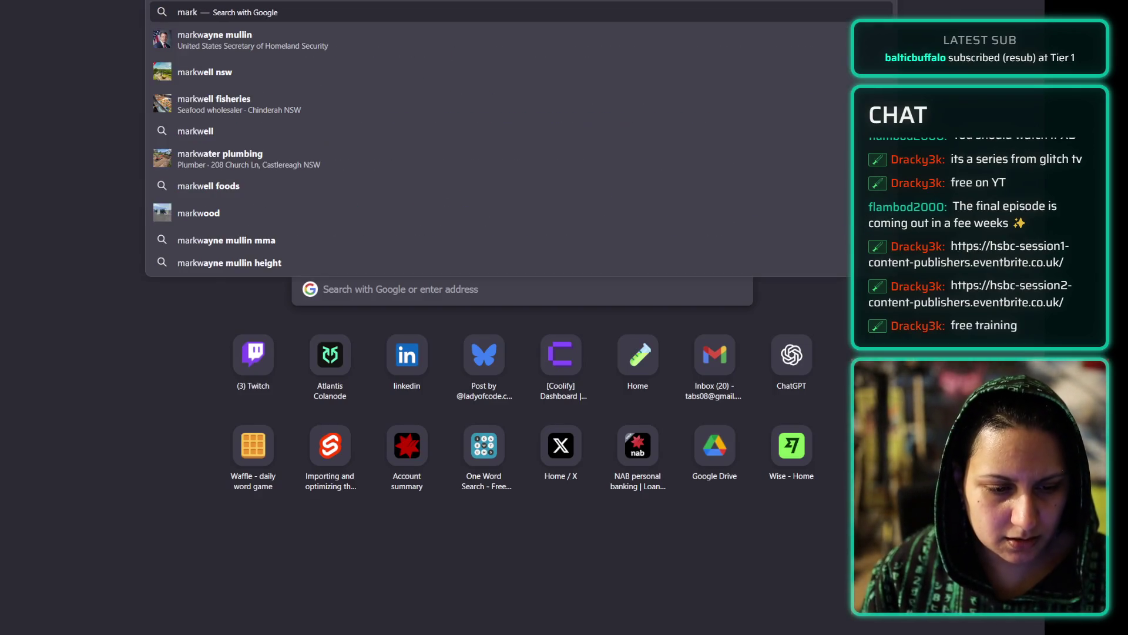
{"action": "type", "text": "dpress"}
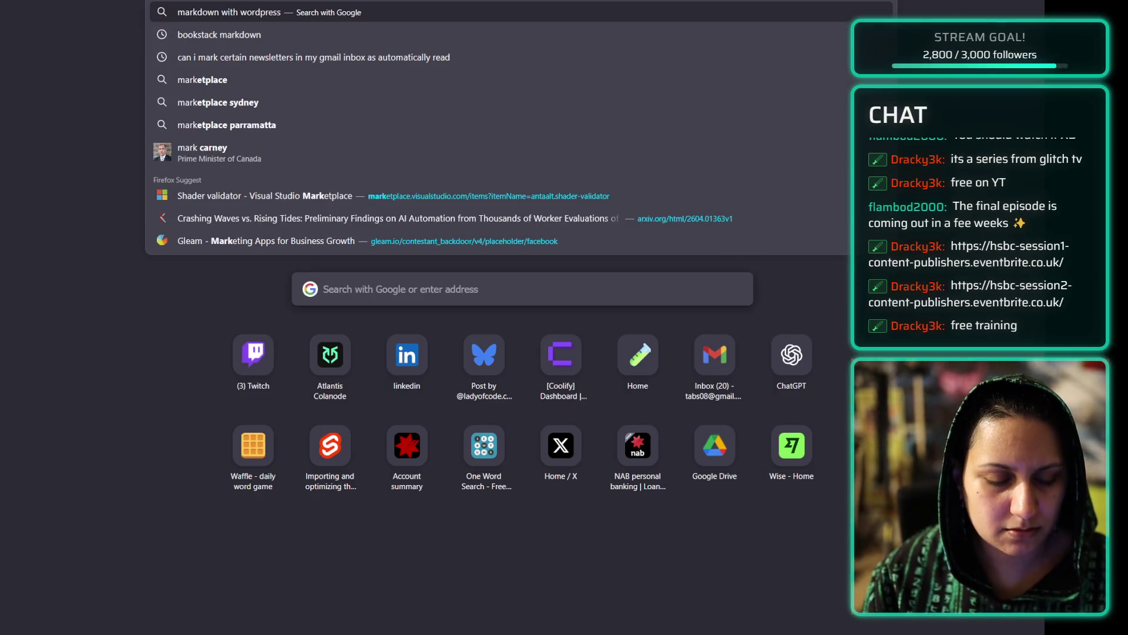
{"action": "key", "text": "Return"}
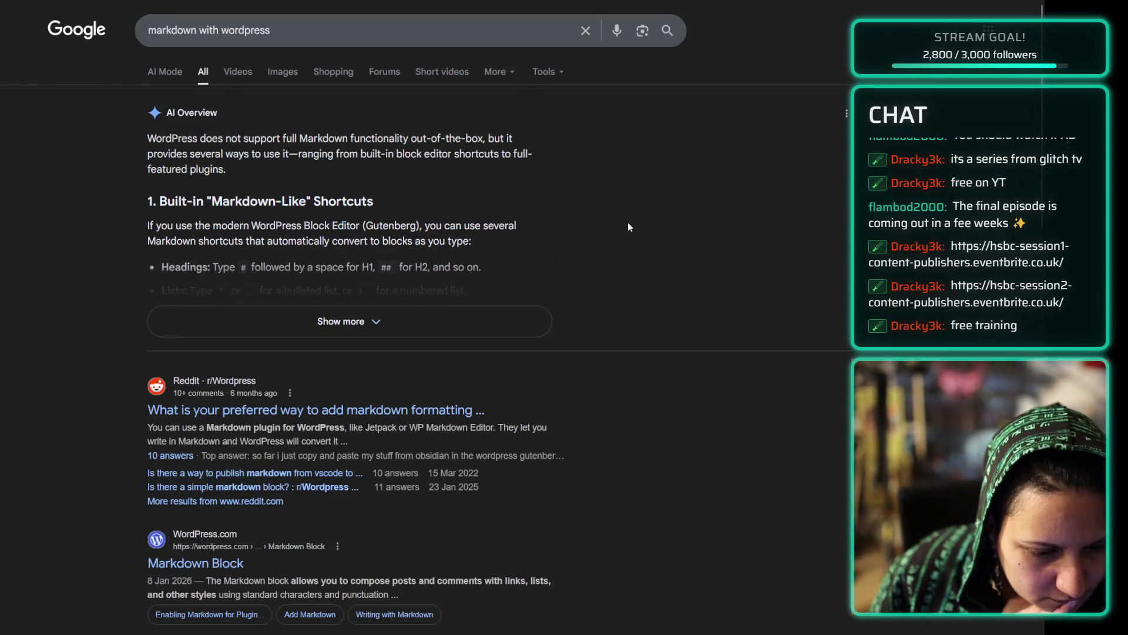
- Expand the AI Overview and read its block editor Markdown shortcuts paragraph
{"action": "left_click", "coordinate": [370, 322]}
{"action": "left_click", "coordinate": [263, 223]}
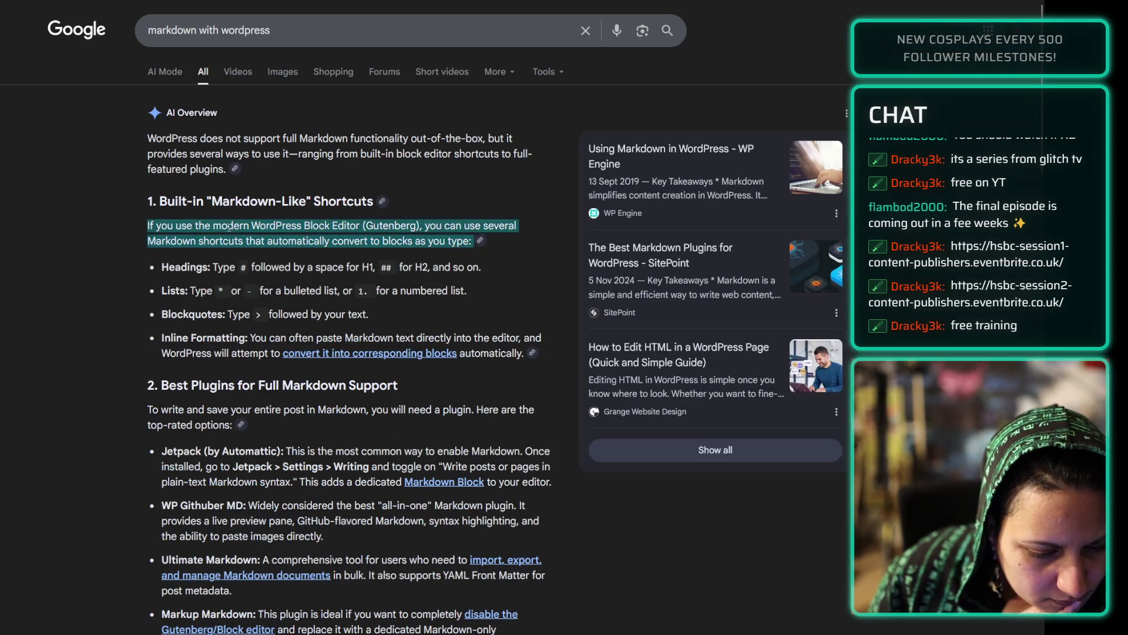
{"action": "left_click", "coordinate": [67, 209]}
{"action": "scroll", "coordinate": [121, 316], "scroll_direction": "down", "scroll_amount": 3}
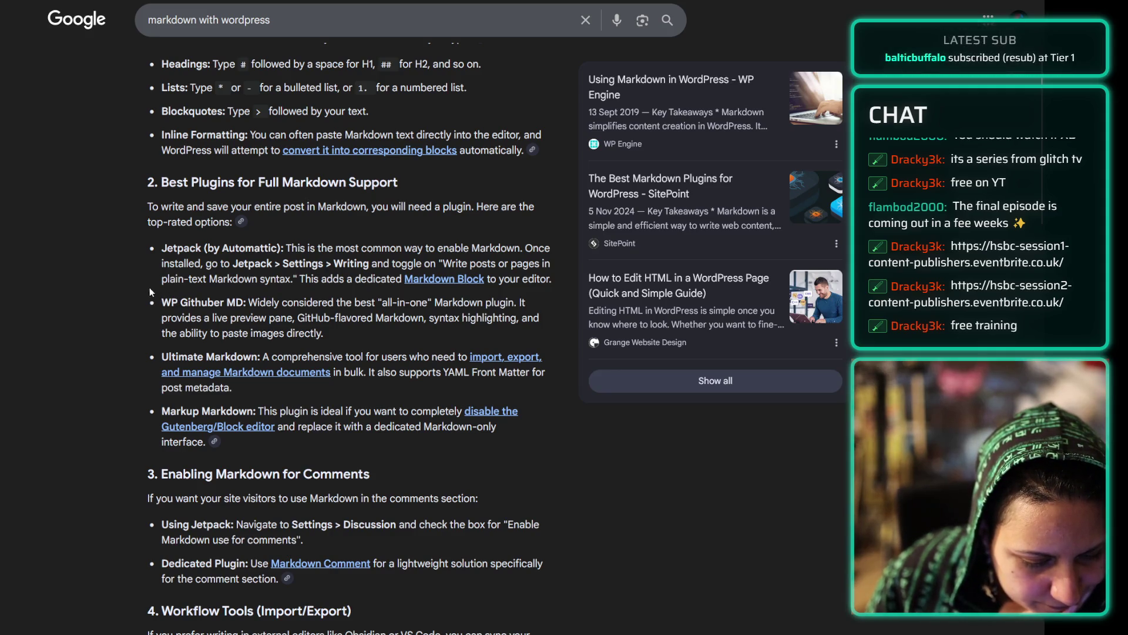
- Cycle tabs to the Isaacus About page, then to the IQL operators docs tab
{"action": "key", "text": "ctrl+Tab"}
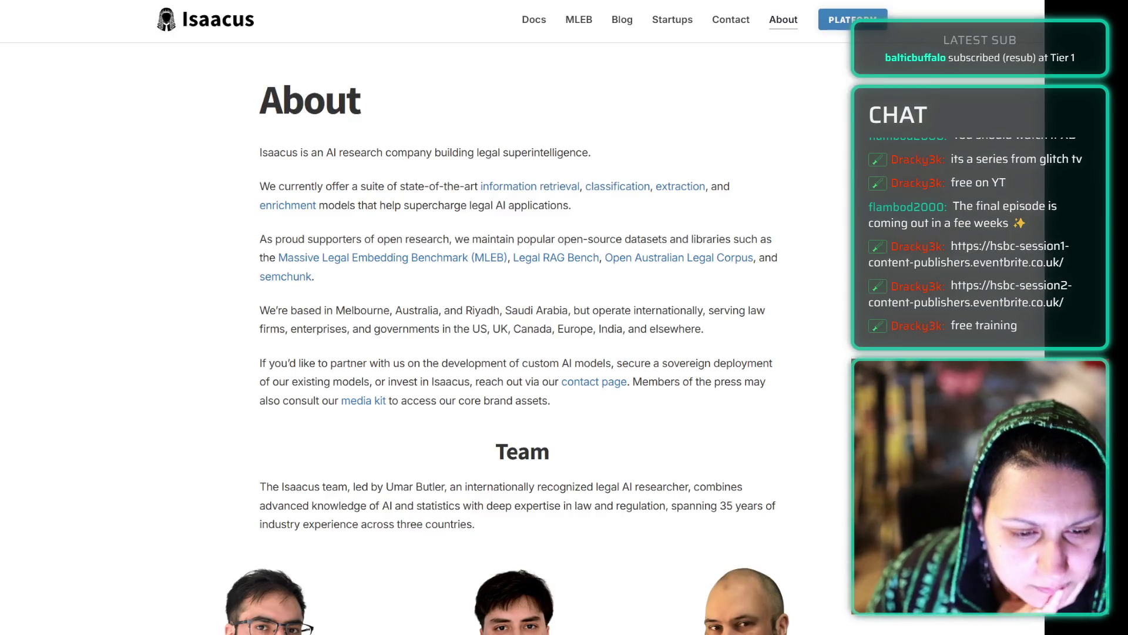
{"action": "key", "text": "ctrl+Tab"}
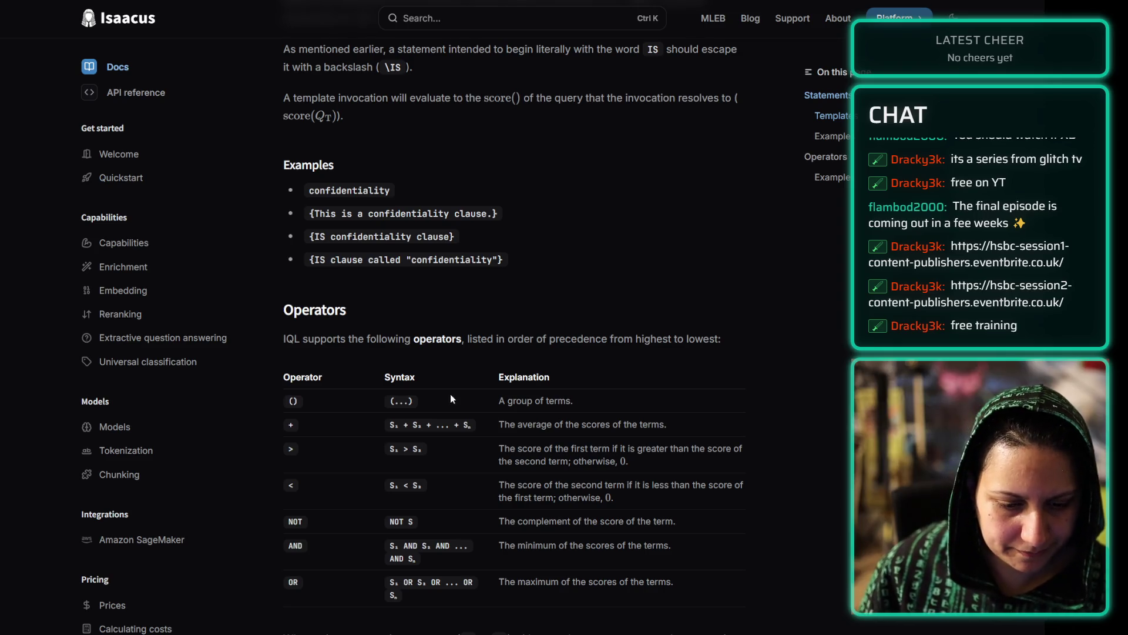
{"action": "scroll", "coordinate": [220, 246], "scroll_direction": "down", "scroll_amount": 8}
{"action": "scroll", "coordinate": [218, 244], "scroll_direction": "up", "scroll_amount": 4}
{"action": "scroll", "coordinate": [217, 244], "scroll_direction": "up", "scroll_amount": 8}
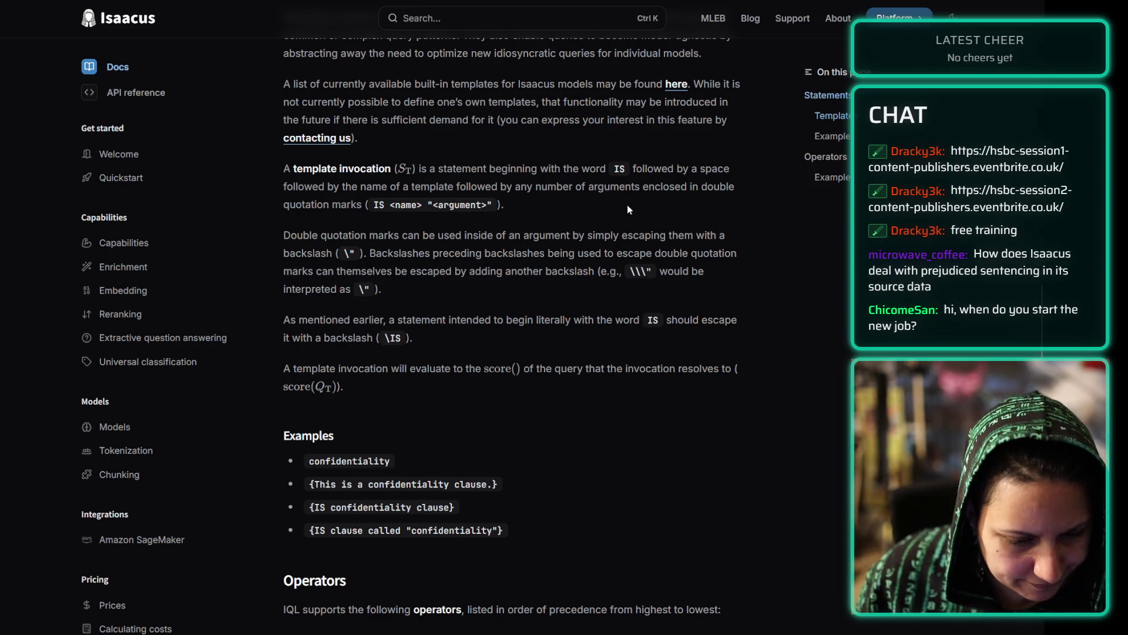
- Scroll the IQL specification, then switch to the IQL introduction via the sidebar
{"action": "scroll", "coordinate": [762, 261], "scroll_direction": "down", "scroll_amount": 3}
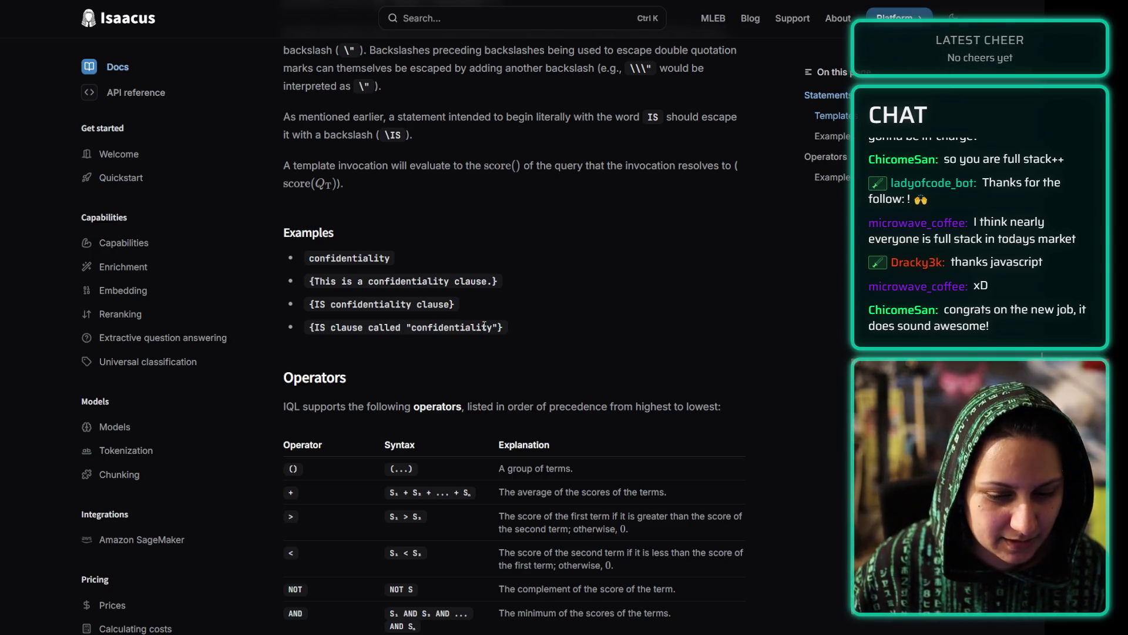
{"action": "scroll", "coordinate": [485, 325], "scroll_direction": "up", "scroll_amount": 5}
{"action": "scroll", "coordinate": [484, 324], "scroll_direction": "up", "scroll_amount": 5}
{"action": "scroll", "coordinate": [126, 444], "scroll_direction": "down", "scroll_amount": 3}
{"action": "scroll", "coordinate": [126, 445], "scroll_direction": "down", "scroll_amount": 10}
{"action": "left_click", "coordinate": [173, 631]}
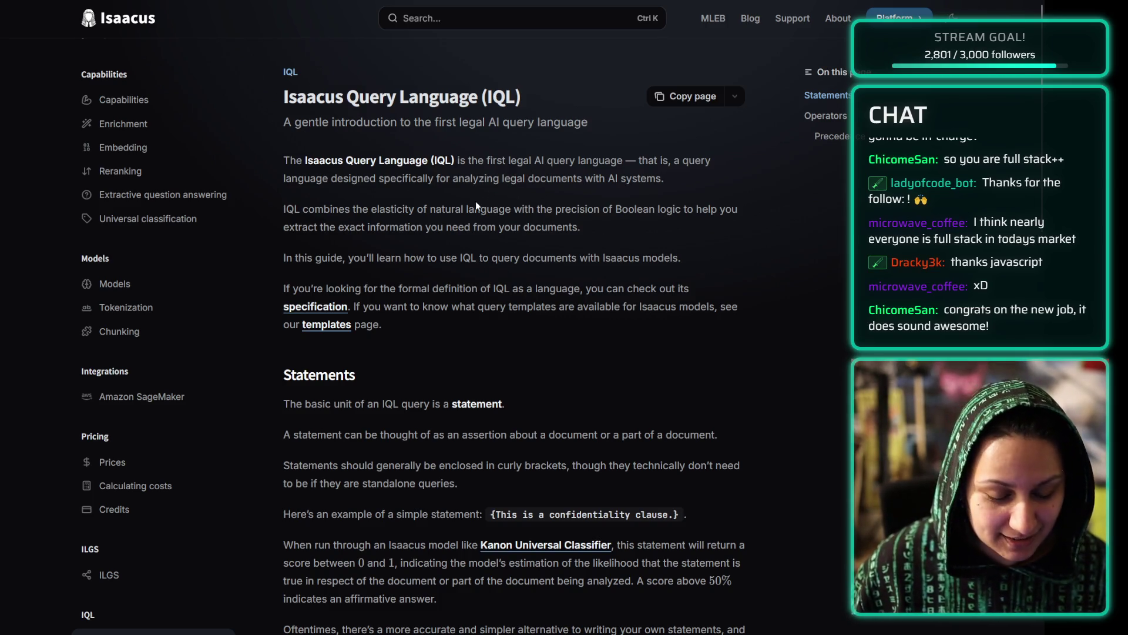
- Read the IQL introduction, the 'In this guide' sentence and the example confidentiality clause statement
{"action": "scroll", "coordinate": [153, 217], "scroll_direction": "up", "scroll_amount": 3}
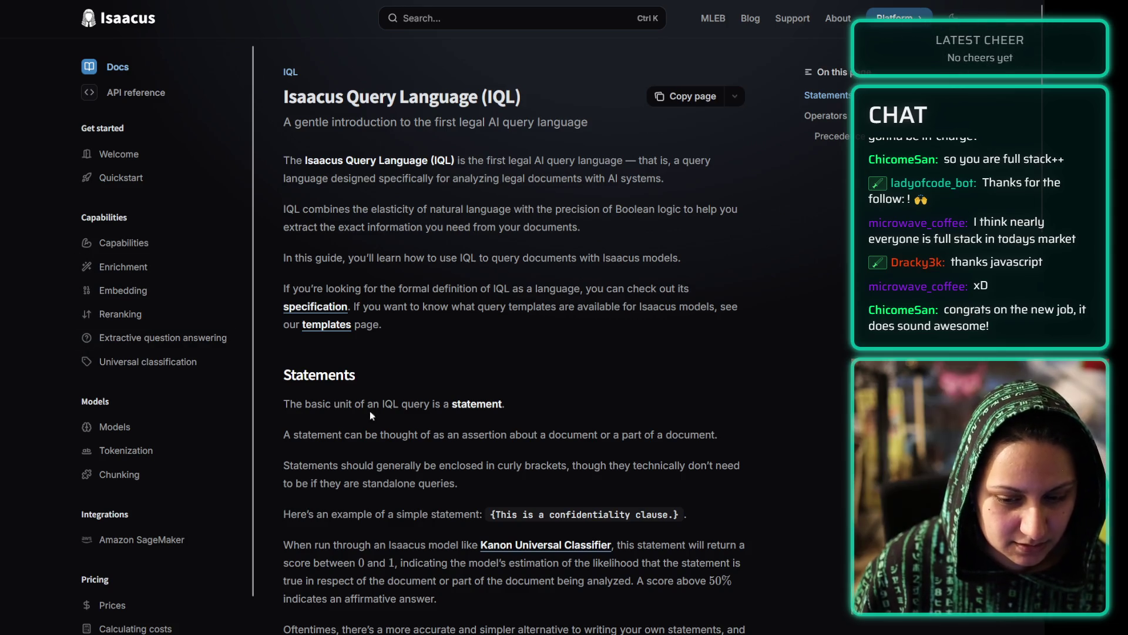
{"action": "scroll", "coordinate": [158, 364], "scroll_direction": "down", "scroll_amount": 4}
{"action": "scroll", "coordinate": [541, 473], "scroll_direction": "down", "scroll_amount": 3}
{"action": "scroll", "coordinate": [544, 354], "scroll_direction": "up", "scroll_amount": 4}
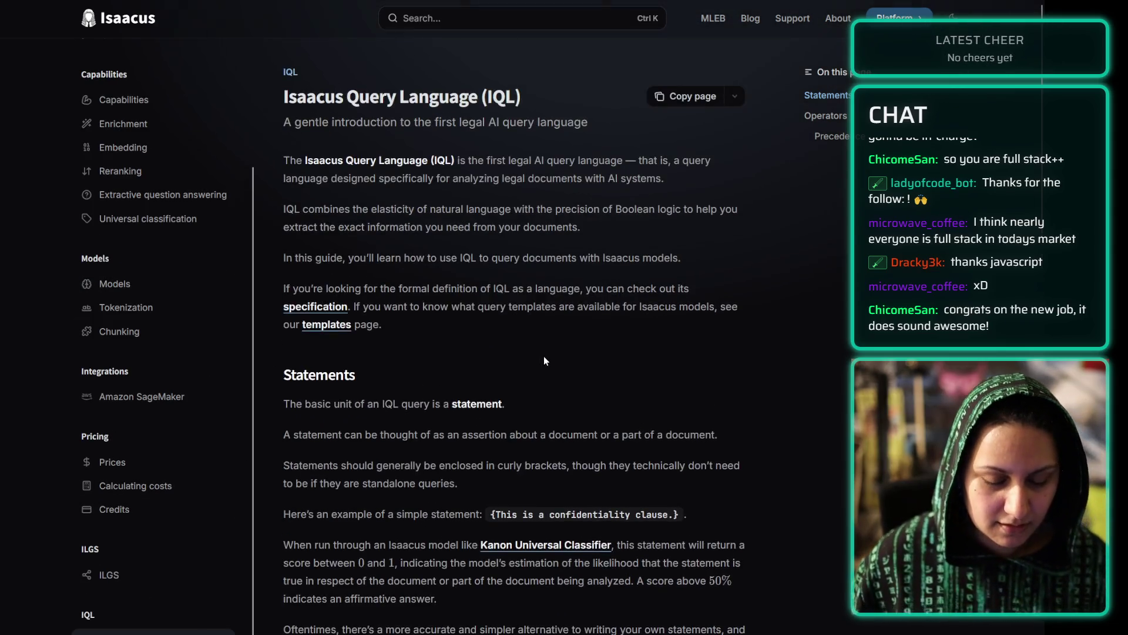
{"action": "triple_click", "coordinate": [482, 212]}
{"action": "left_click", "coordinate": [481, 254]}
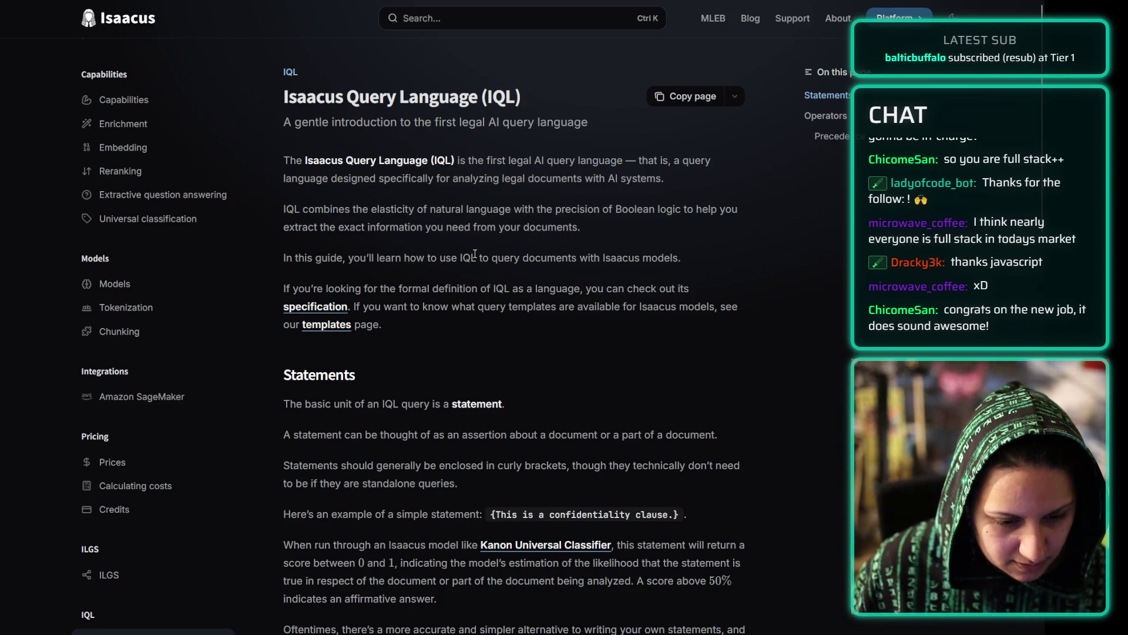
{"action": "triple_click", "coordinate": [474, 256]}
{"action": "left_click", "coordinate": [532, 260]}
{"action": "scroll", "coordinate": [512, 265], "scroll_direction": "down", "scroll_amount": 3}
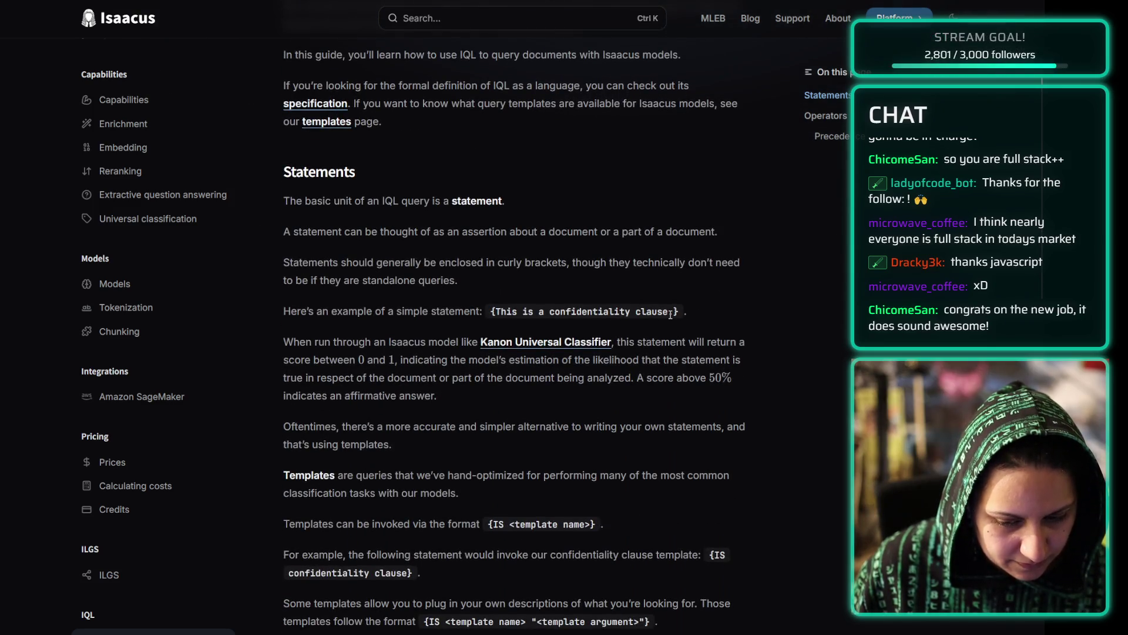
{"action": "left_click", "coordinate": [673, 311]}
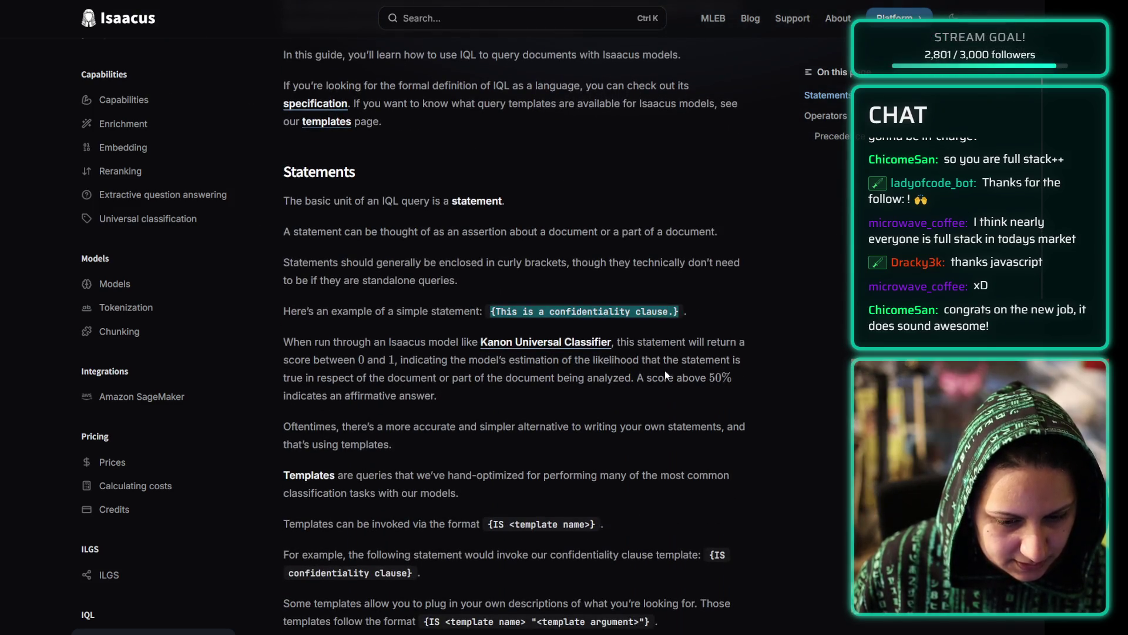
{"action": "left_click", "coordinate": [642, 401]}
- Skim the rest of the IQL page and open the list of IQL templates
{"action": "scroll", "coordinate": [768, 392], "scroll_direction": "down", "scroll_amount": 4}
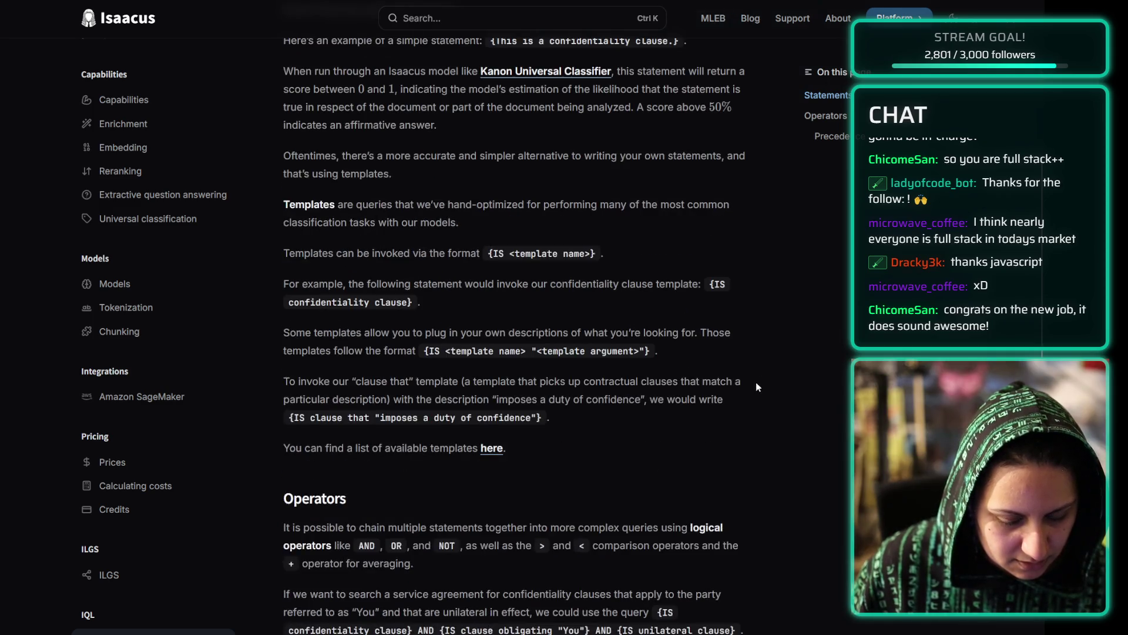
{"action": "scroll", "coordinate": [777, 383], "scroll_direction": "down", "scroll_amount": 10}
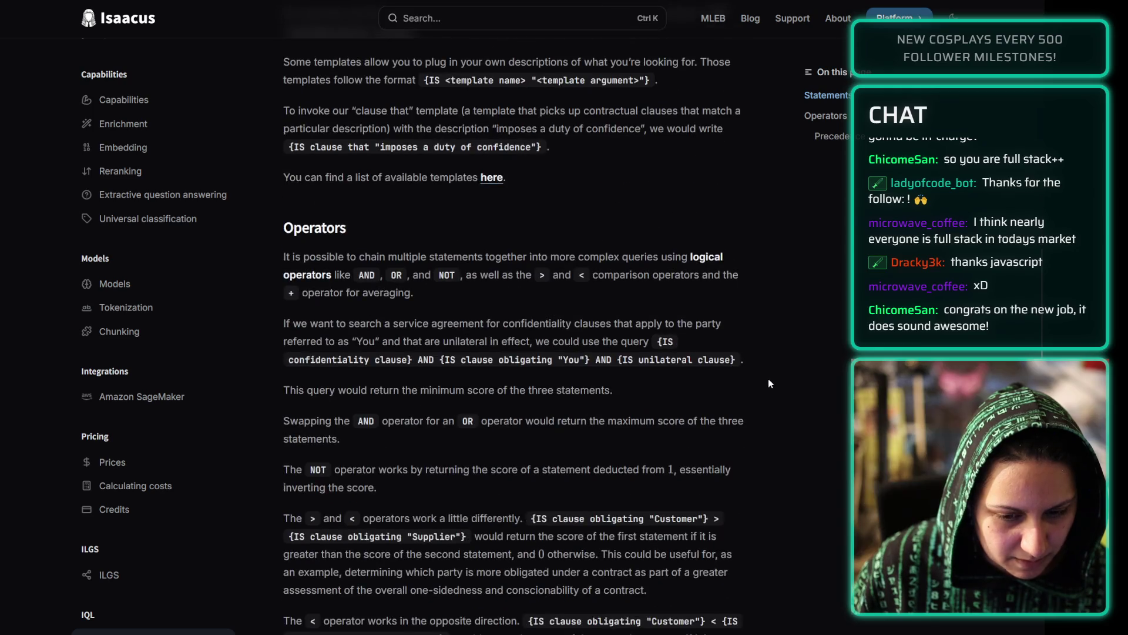
{"action": "scroll", "coordinate": [768, 379], "scroll_direction": "down", "scroll_amount": 6}
{"action": "key", "text": "Home"}
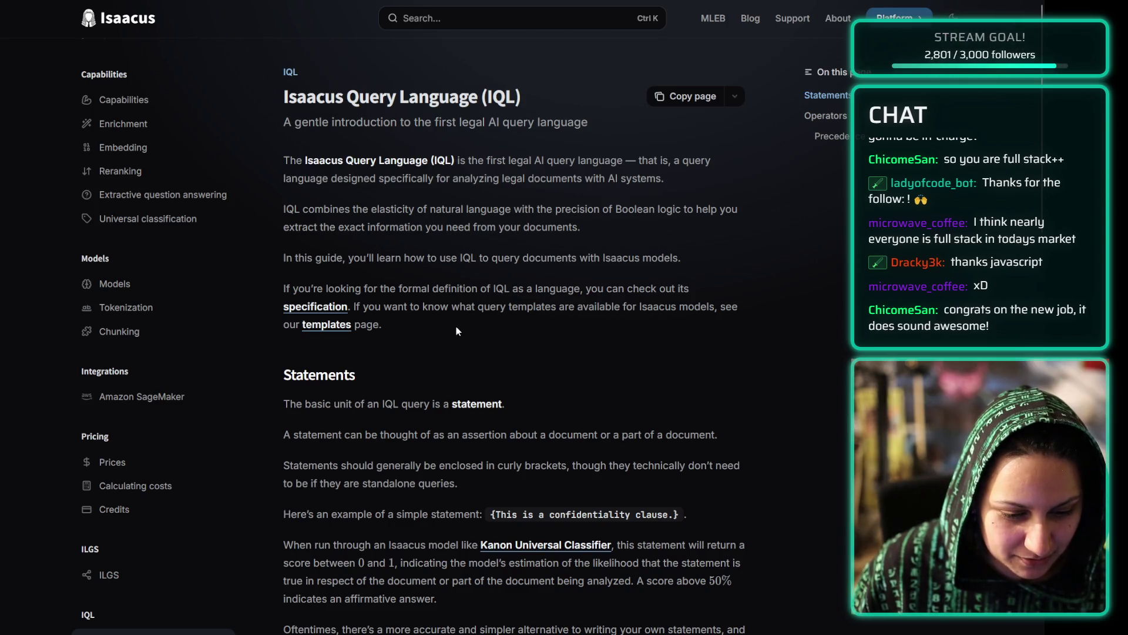
{"action": "scroll", "coordinate": [419, 529], "scroll_direction": "down", "scroll_amount": 7}
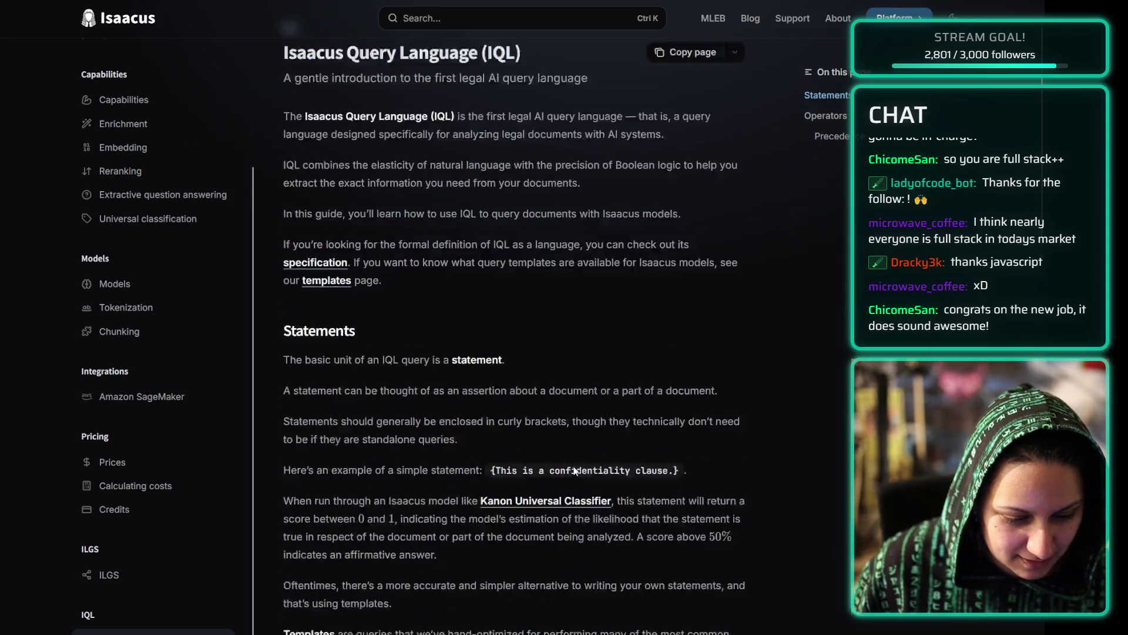
{"action": "left_click", "coordinate": [492, 515]}
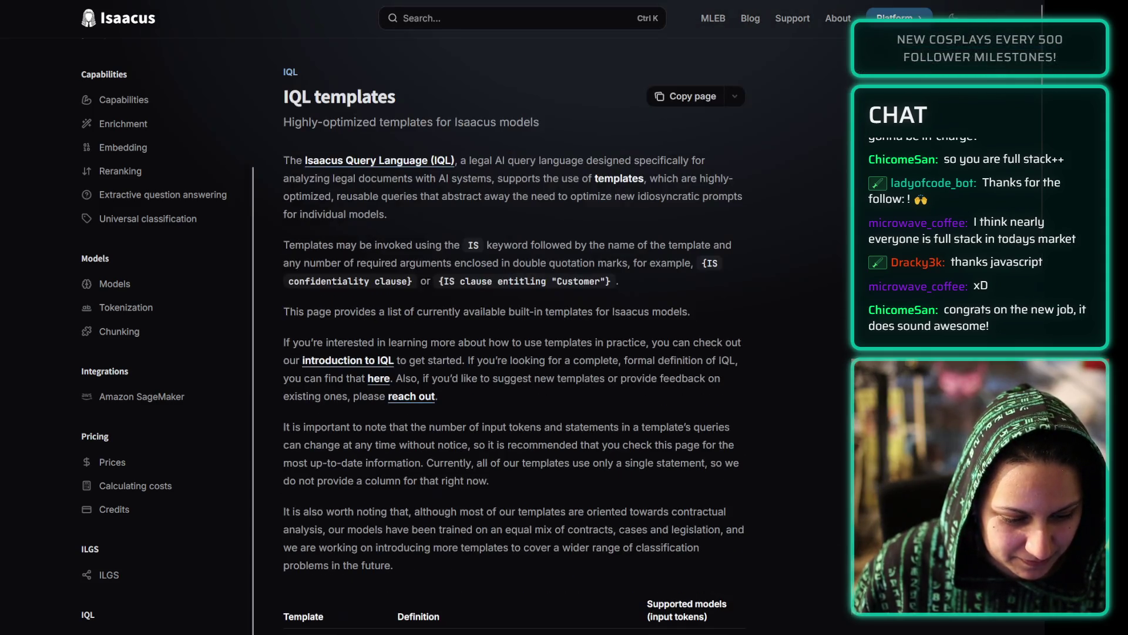
- Return to the IQL specification and read its paragraphs, including the passage starting at 'unless'
{"action": "scroll", "coordinate": [494, 457], "scroll_direction": "down", "scroll_amount": 13}
{"action": "scroll", "coordinate": [490, 443], "scroll_direction": "down", "scroll_amount": 8}
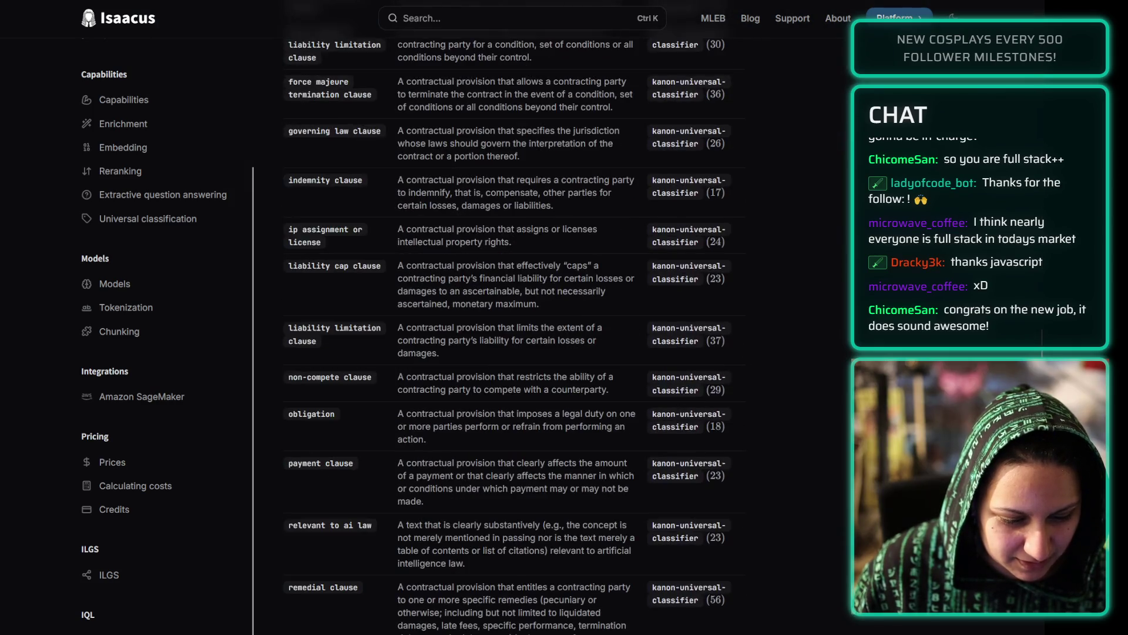
{"action": "key", "text": "alt+Left"}
{"action": "scroll", "coordinate": [504, 325], "scroll_direction": "down", "scroll_amount": 2}
{"action": "scroll", "coordinate": [504, 325], "scroll_direction": "up", "scroll_amount": 1}
{"action": "mouse_move", "coordinate": [624, 292]}
{"action": "left_mouse_down"}
{"action": "mouse_move", "coordinate": [347, 274]}
{"action": "mouse_move", "coordinate": [279, 210]}
{"action": "left_mouse_up"}
{"action": "left_click", "coordinate": [677, 327]}
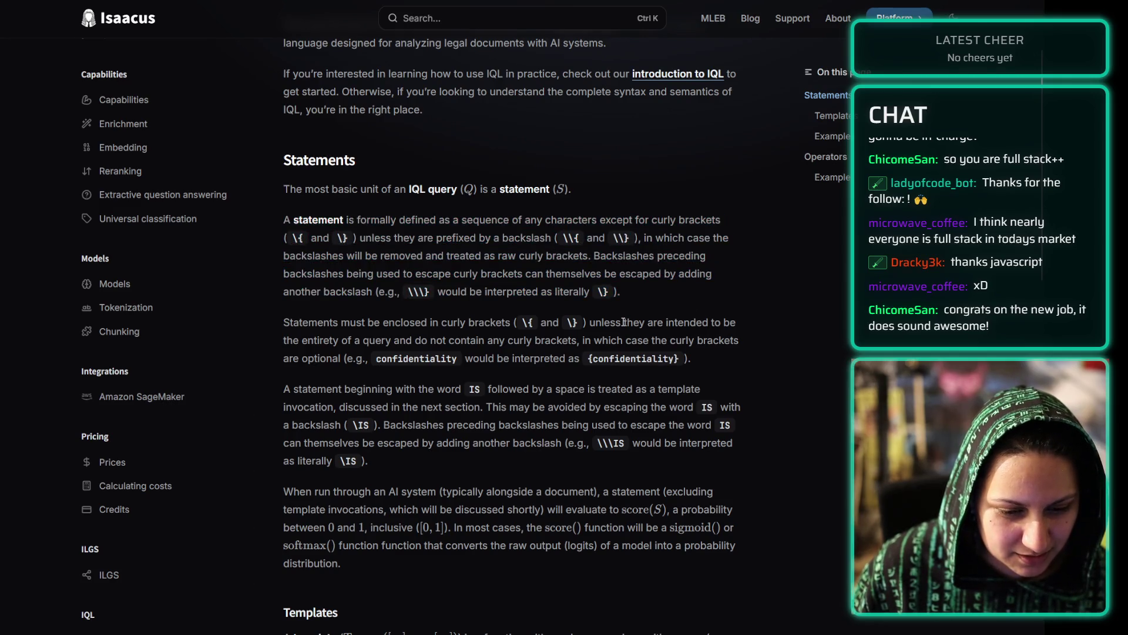
{"action": "left_click_drag", "start_coordinate": [646, 236], "coordinate": [572, 292]}
{"action": "mouse_move", "coordinate": [662, 322]}
{"action": "left_mouse_down"}
{"action": "mouse_move", "coordinate": [214, 249]}
{"action": "mouse_move", "coordinate": [368, 237]}
{"action": "left_mouse_up"}
{"action": "left_click", "coordinate": [442, 292]}
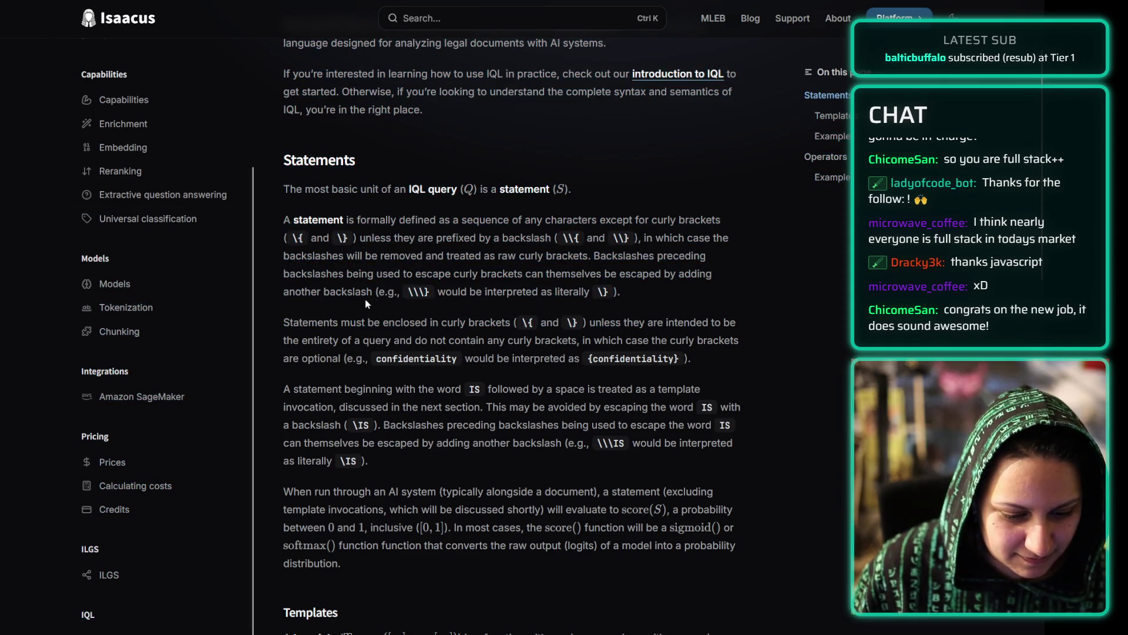
- Visit the Universal classification, Extractive question answering, Embedding and Capabilities pages, then return to the Isaacus homepage
{"action": "scroll", "coordinate": [367, 299], "scroll_direction": "down", "scroll_amount": 7}
{"action": "scroll", "coordinate": [410, 243], "scroll_direction": "down", "scroll_amount": 7}
{"action": "scroll", "coordinate": [168, 375], "scroll_direction": "up", "scroll_amount": 3}
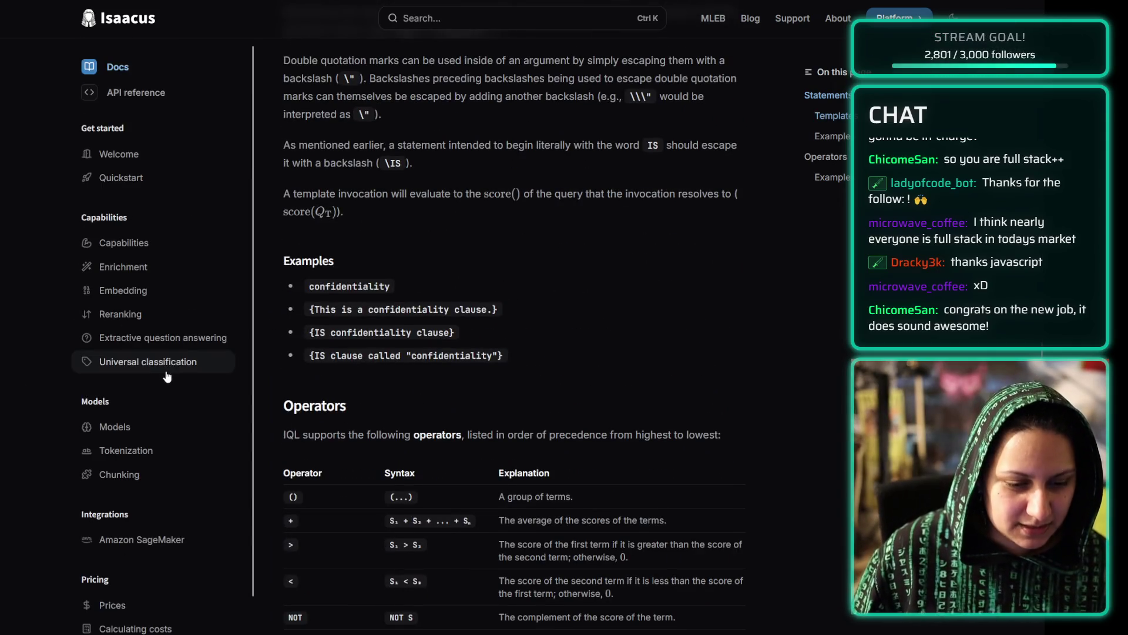
{"action": "left_click", "coordinate": [143, 372]}
{"action": "left_click", "coordinate": [158, 342]}
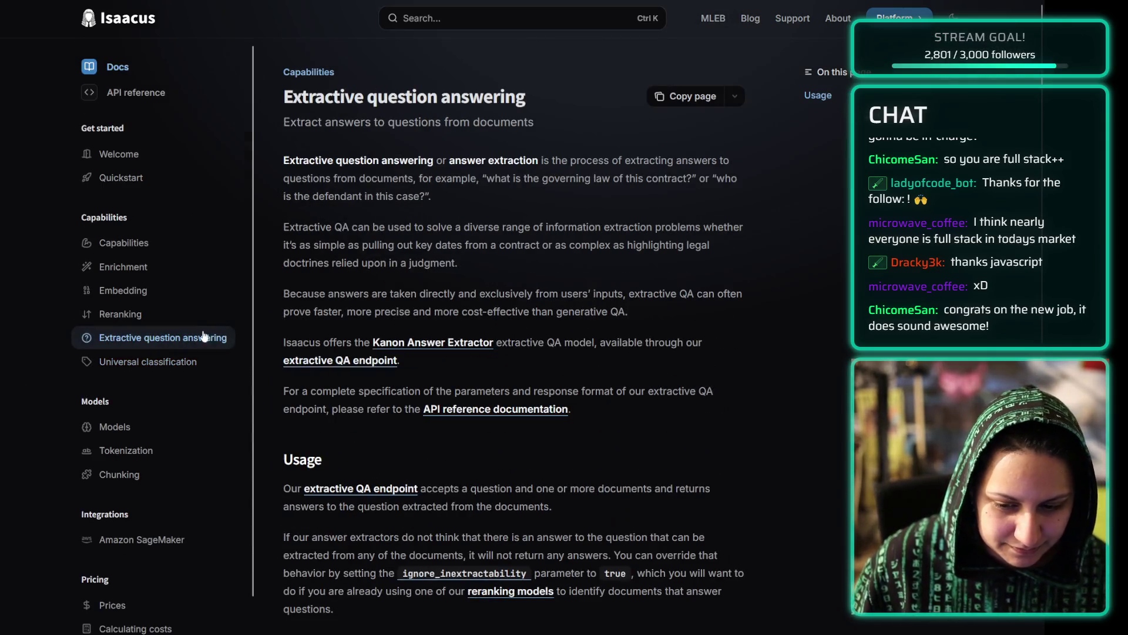
{"action": "left_click", "coordinate": [159, 291]}
{"action": "left_click", "coordinate": [163, 250]}
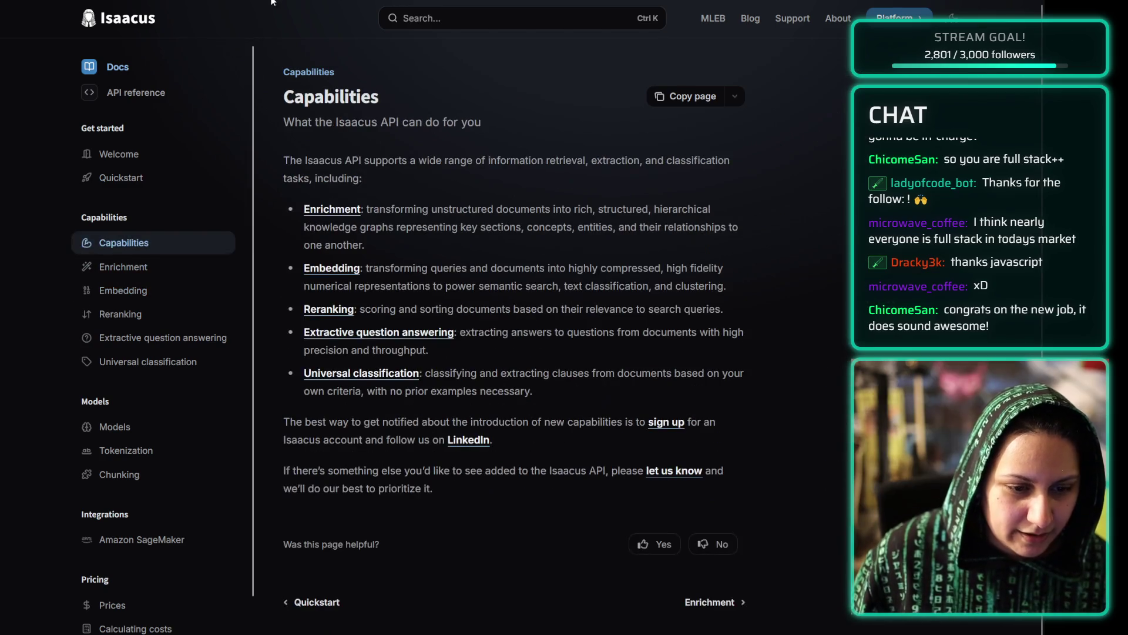
{"action": "key", "text": "alt+Left"}
{"action": "scroll", "coordinate": [599, 20], "scroll_direction": "up", "scroll_amount": 2}
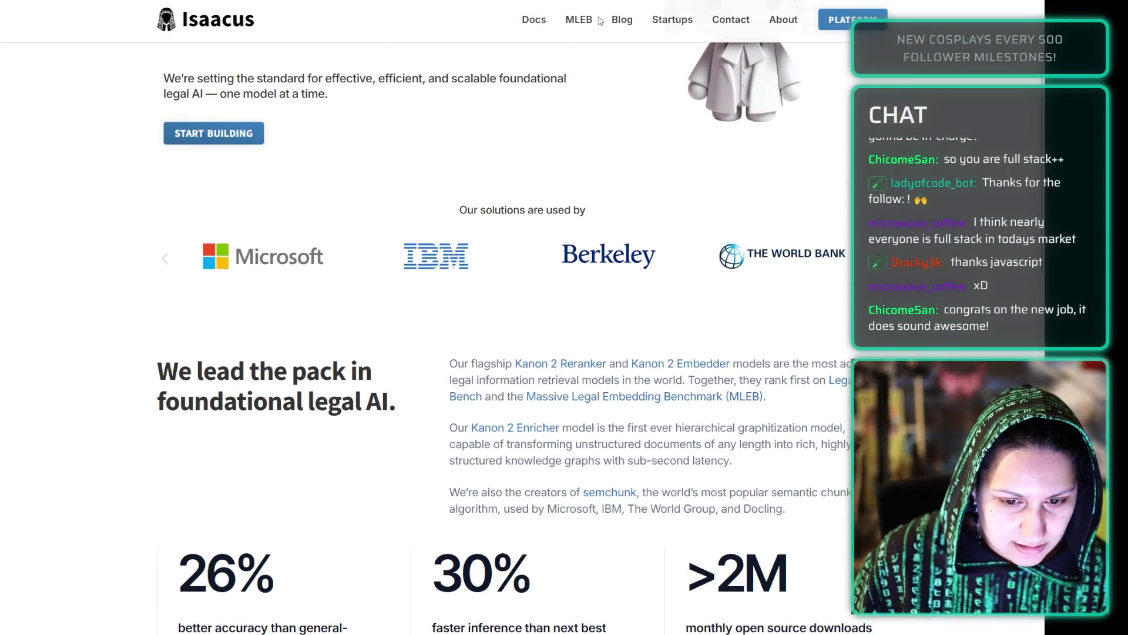
- Open the MLEB leaderboard and its arXiv paper, then go back and open the Blog
{"action": "left_click", "coordinate": [581, 21]}
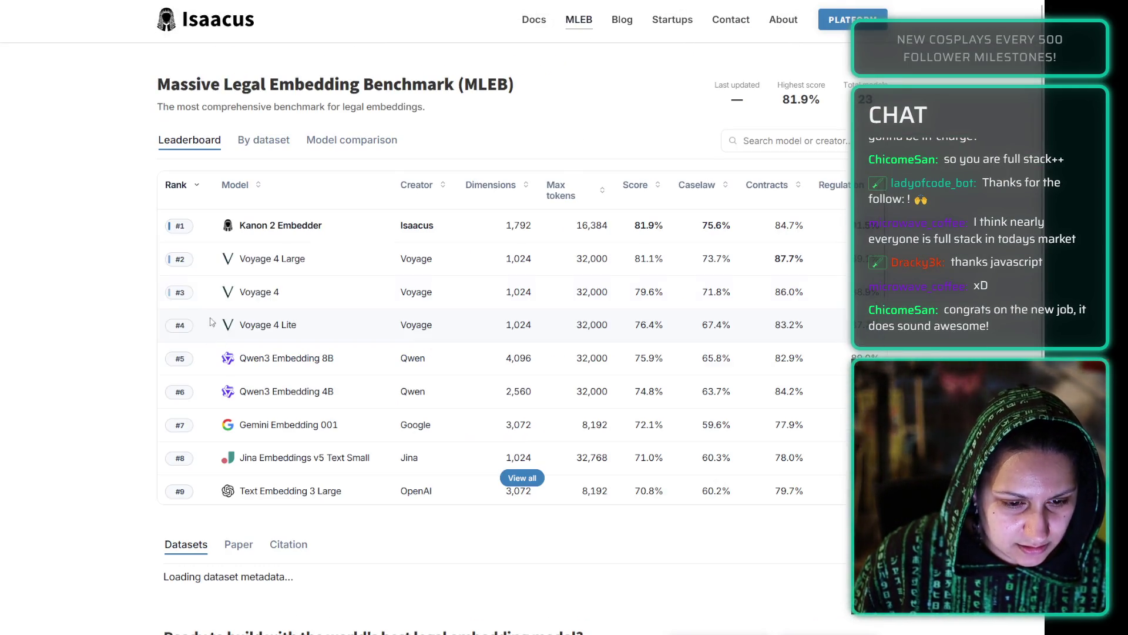
{"action": "scroll", "coordinate": [210, 327], "scroll_direction": "down", "scroll_amount": 5}
{"action": "left_click", "coordinate": [238, 212]}
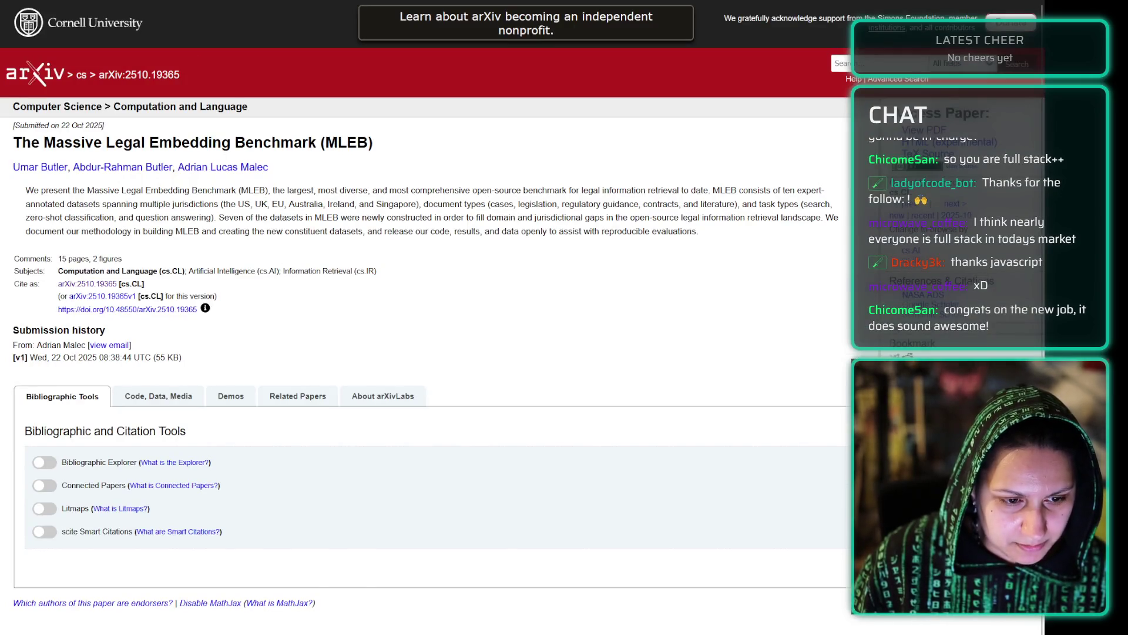
{"action": "key", "text": "alt+Left"}
{"action": "scroll", "coordinate": [391, 258], "scroll_direction": "up", "scroll_amount": 5}
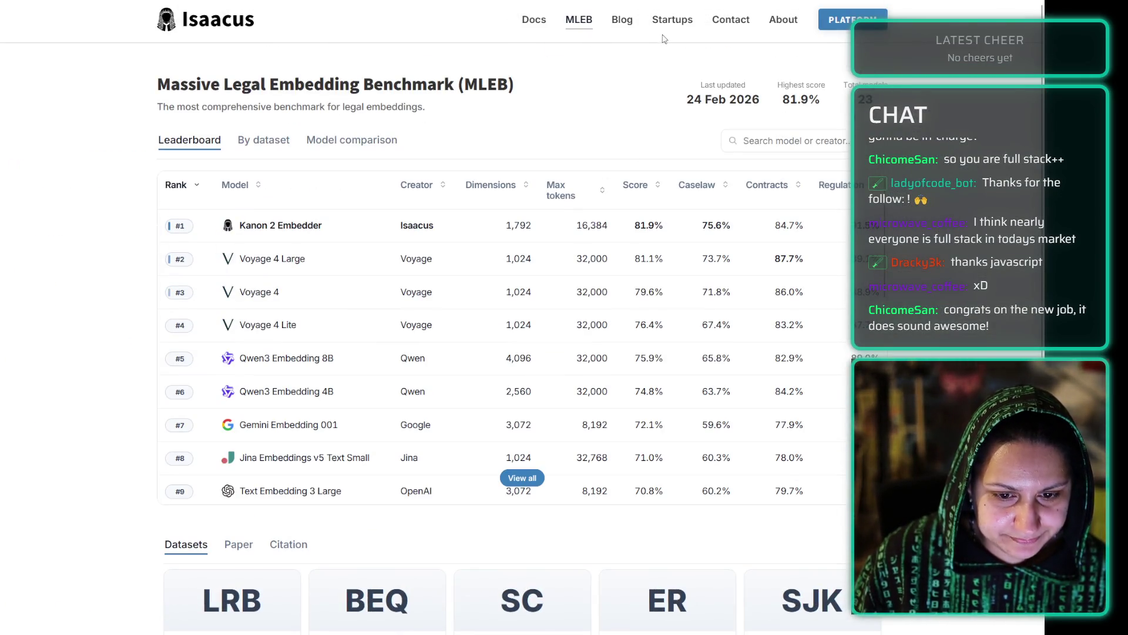
{"action": "left_click", "coordinate": [624, 24]}
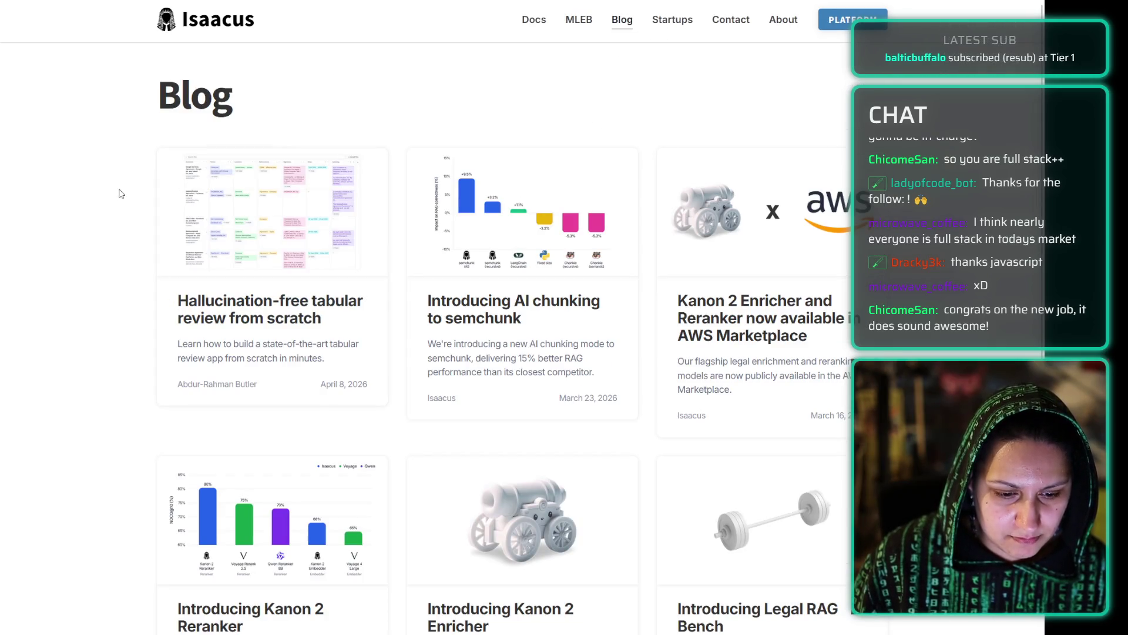
{"action": "scroll", "coordinate": [120, 192], "scroll_direction": "down", "scroll_amount": 20}
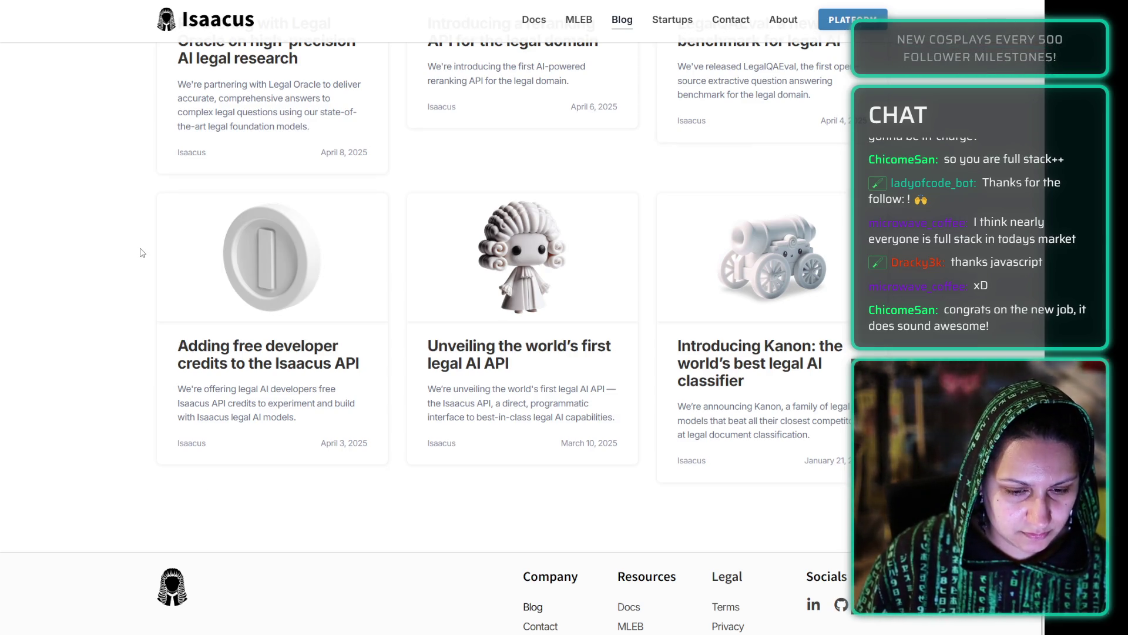
{"action": "scroll", "coordinate": [142, 254], "scroll_direction": "up", "scroll_amount": 10}
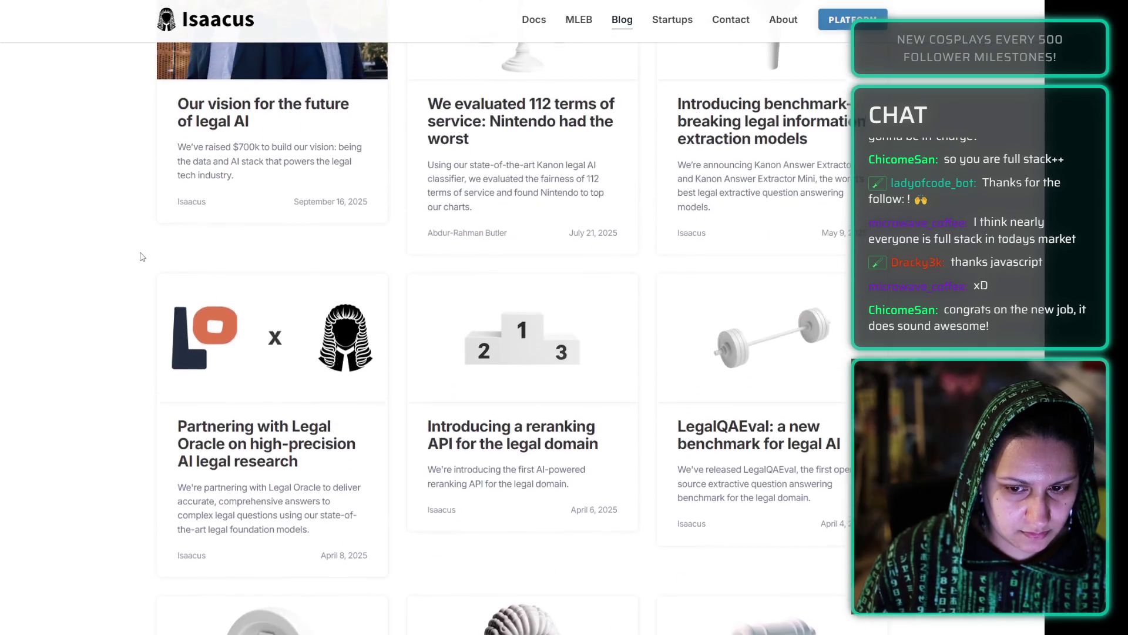
{"action": "scroll", "coordinate": [143, 256], "scroll_direction": "up", "scroll_amount": 2}
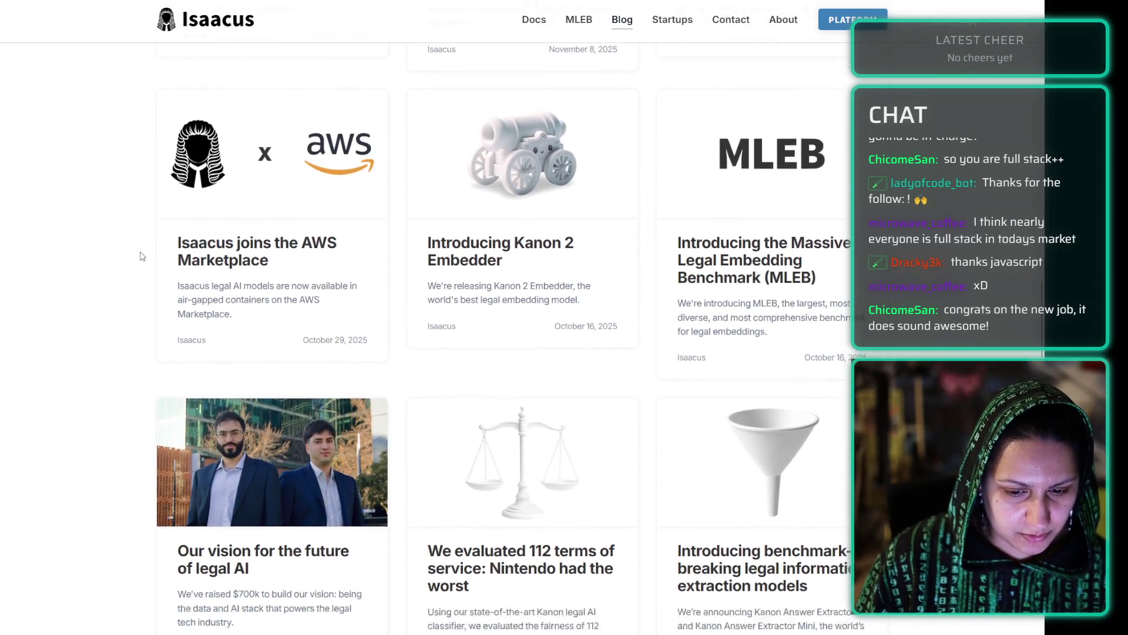
{"action": "scroll", "coordinate": [142, 257], "scroll_direction": "down", "scroll_amount": 2}
{"action": "scroll", "coordinate": [142, 256], "scroll_direction": "up", "scroll_amount": 2}
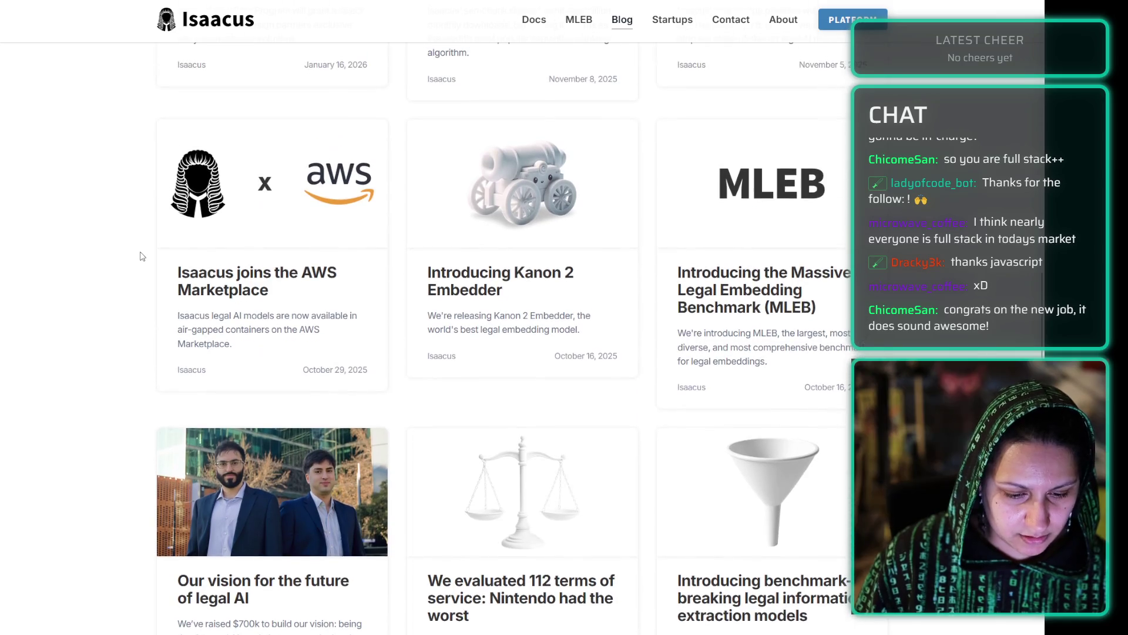
{"action": "scroll", "coordinate": [143, 256], "scroll_direction": "down", "scroll_amount": 3}
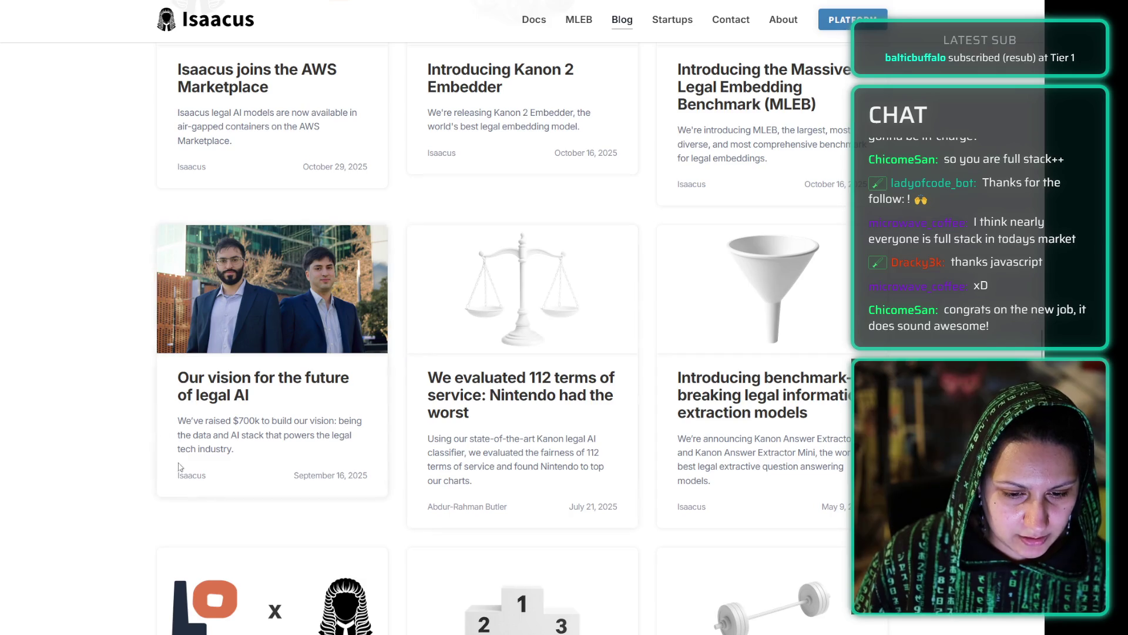
- Read the 'We evaluated 112 terms of service' Nintendo post, then start a new tab
{"action": "left_click", "coordinate": [521, 395]}
{"action": "scroll", "coordinate": [245, 300], "scroll_direction": "down", "scroll_amount": 1}
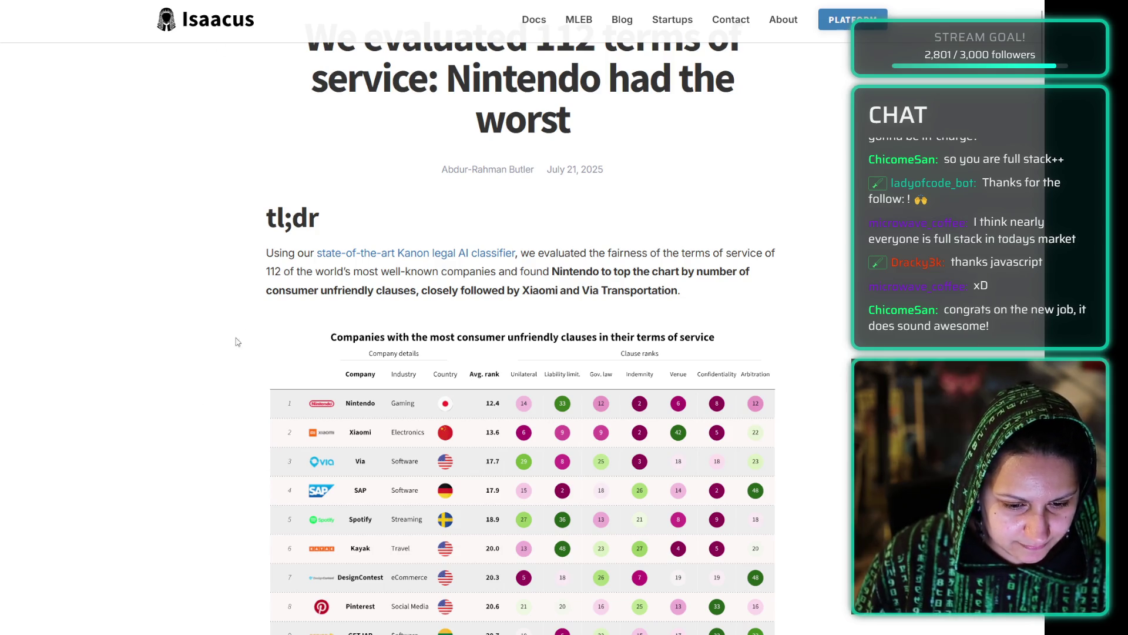
{"action": "scroll", "coordinate": [242, 250], "scroll_direction": "down", "scroll_amount": 8}
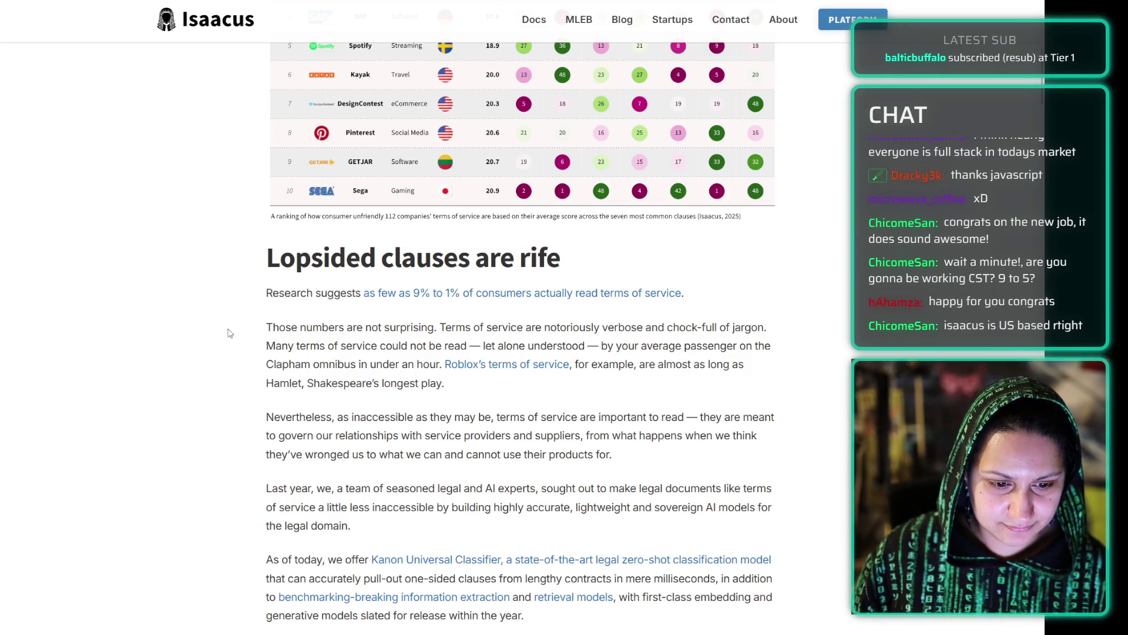
{"action": "scroll", "coordinate": [232, 332], "scroll_direction": "down", "scroll_amount": 7}
{"action": "scroll", "coordinate": [235, 339], "scroll_direction": "up", "scroll_amount": 1}
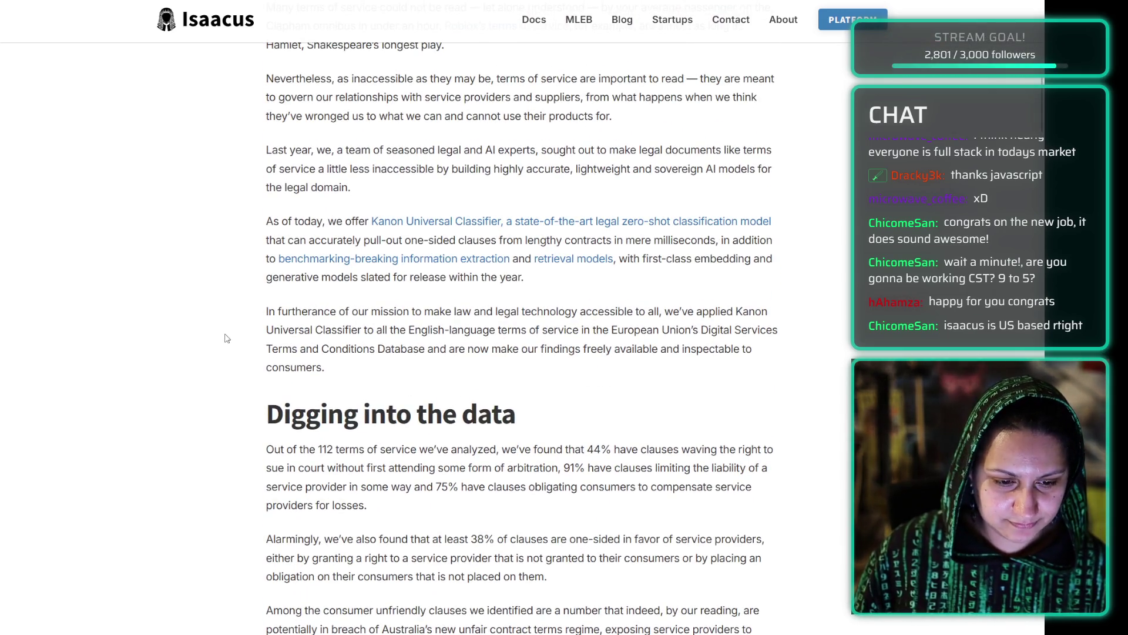
{"action": "scroll", "coordinate": [232, 338], "scroll_direction": "down", "scroll_amount": 7}
{"action": "key", "text": "ctrl+t"}
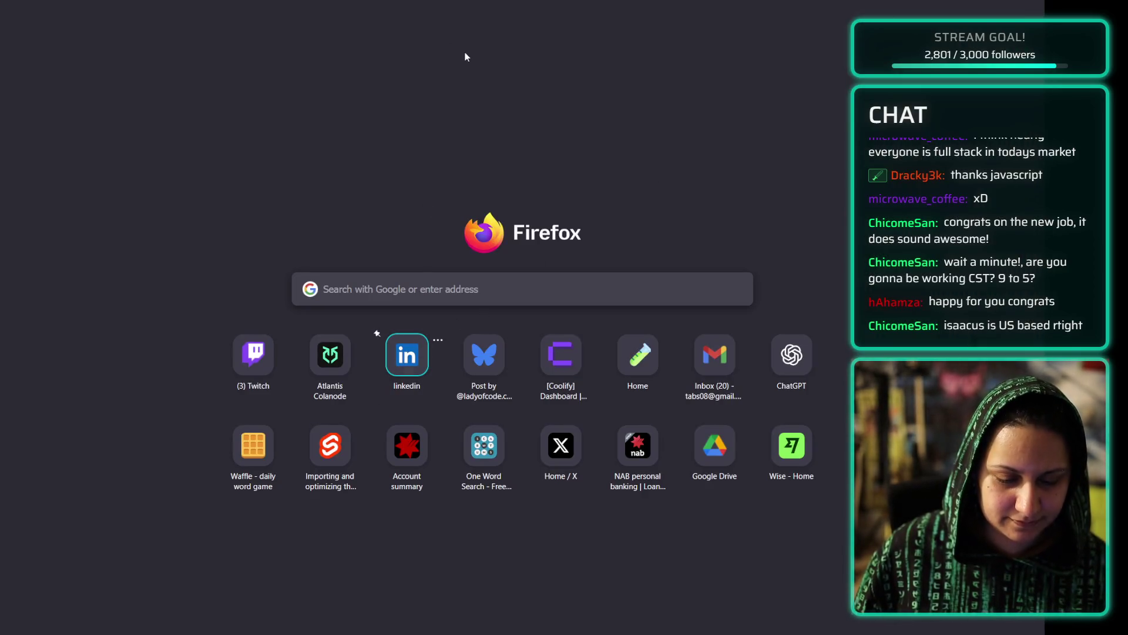
- On LinkedIn, open and close the editor for the Isaacus Founding DevRel Engineer experience
{"action": "key", "text": "Return"}
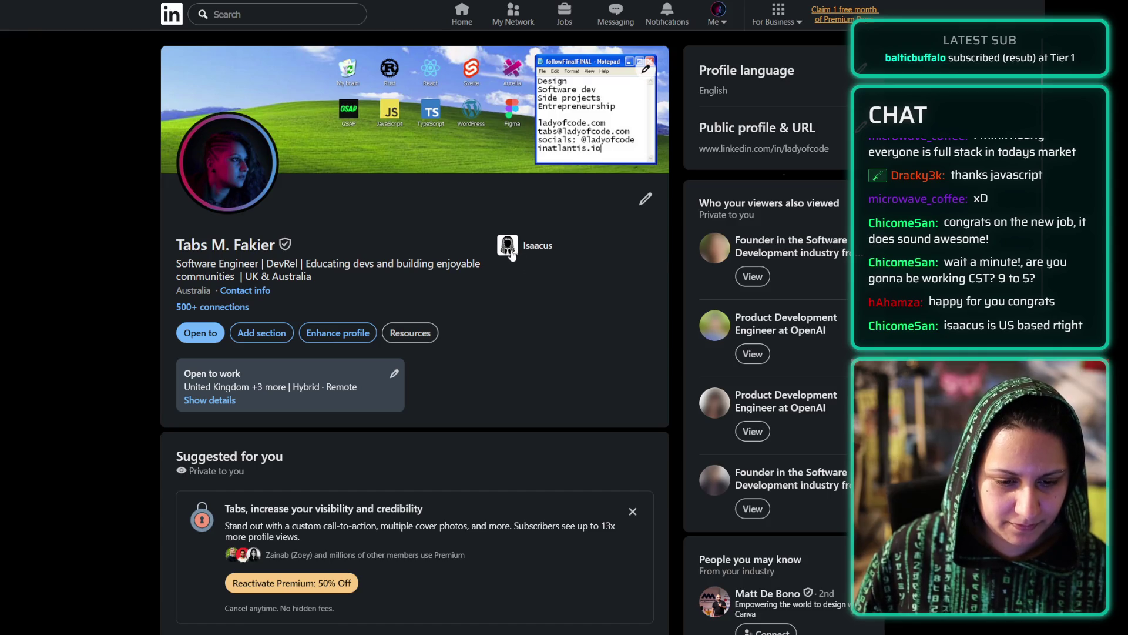
{"action": "scroll", "coordinate": [525, 354], "scroll_direction": "down", "scroll_amount": 10}
{"action": "scroll", "coordinate": [411, 204], "scroll_direction": "down", "scroll_amount": 10}
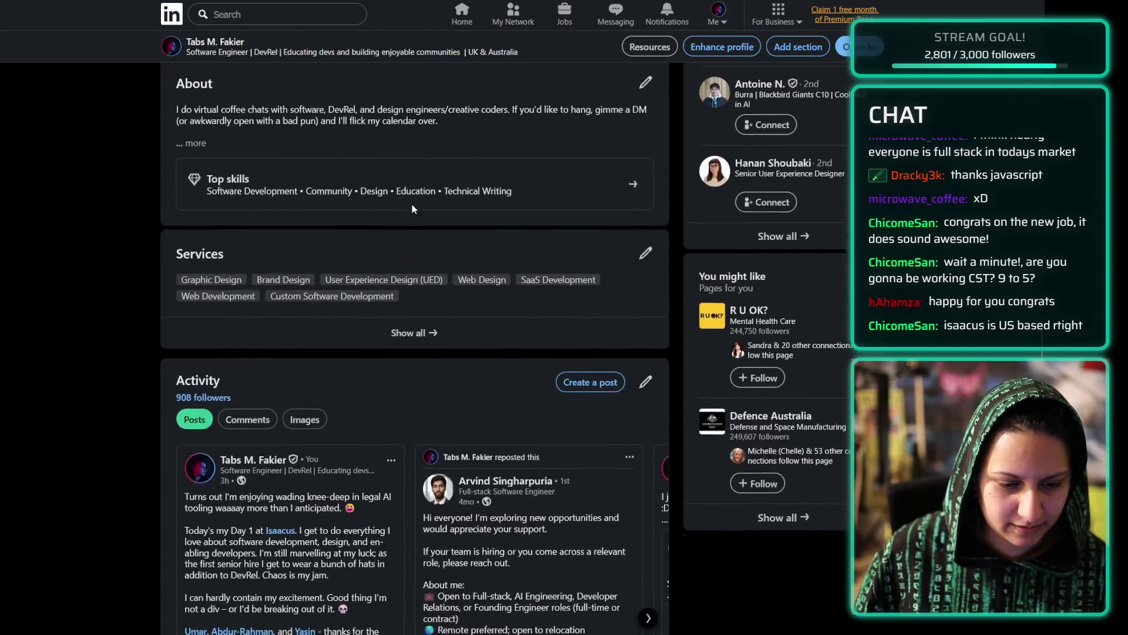
{"action": "left_click", "coordinate": [296, 323]}
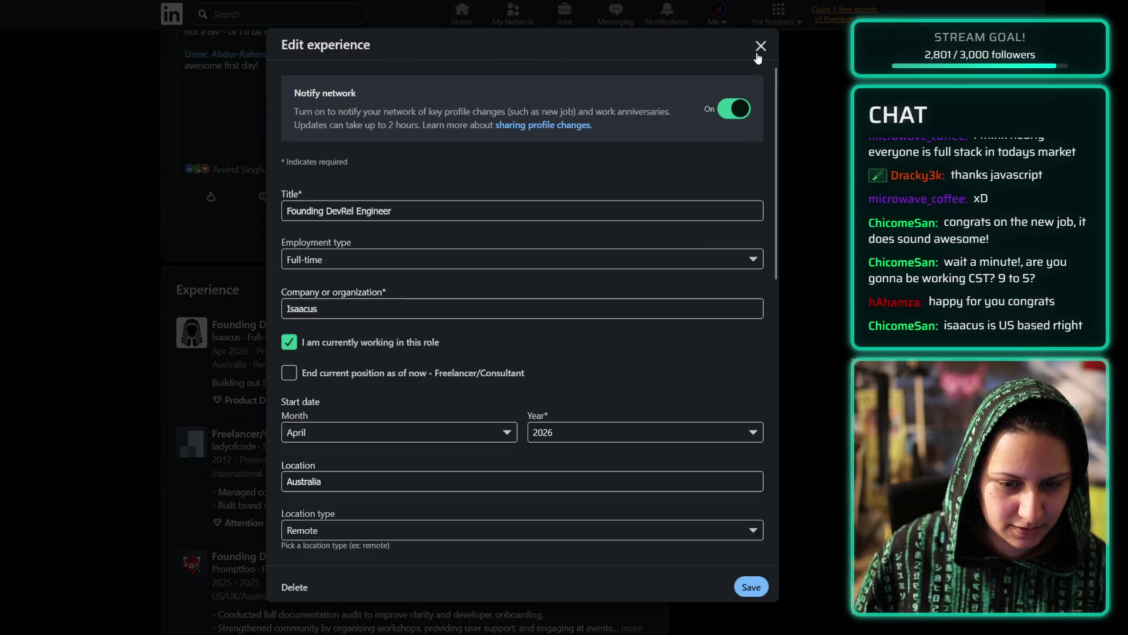
{"action": "left_click", "coordinate": [760, 46]}
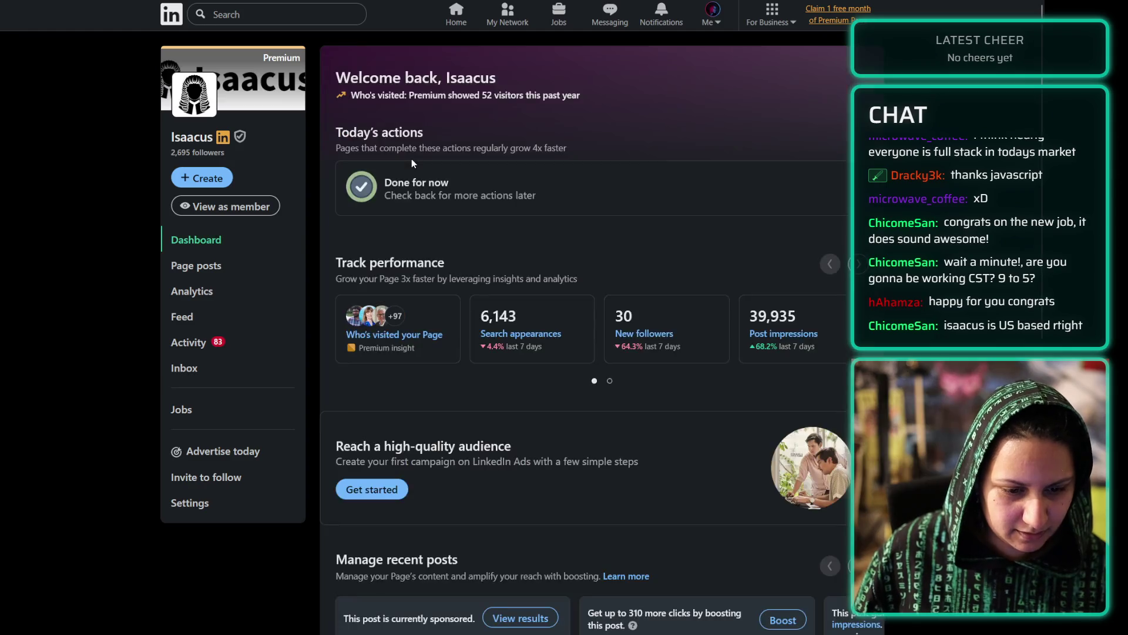
- View the Isaacus page's posts, return to the home feed, then switch back to the blog article
{"action": "left_click", "coordinate": [199, 265]}
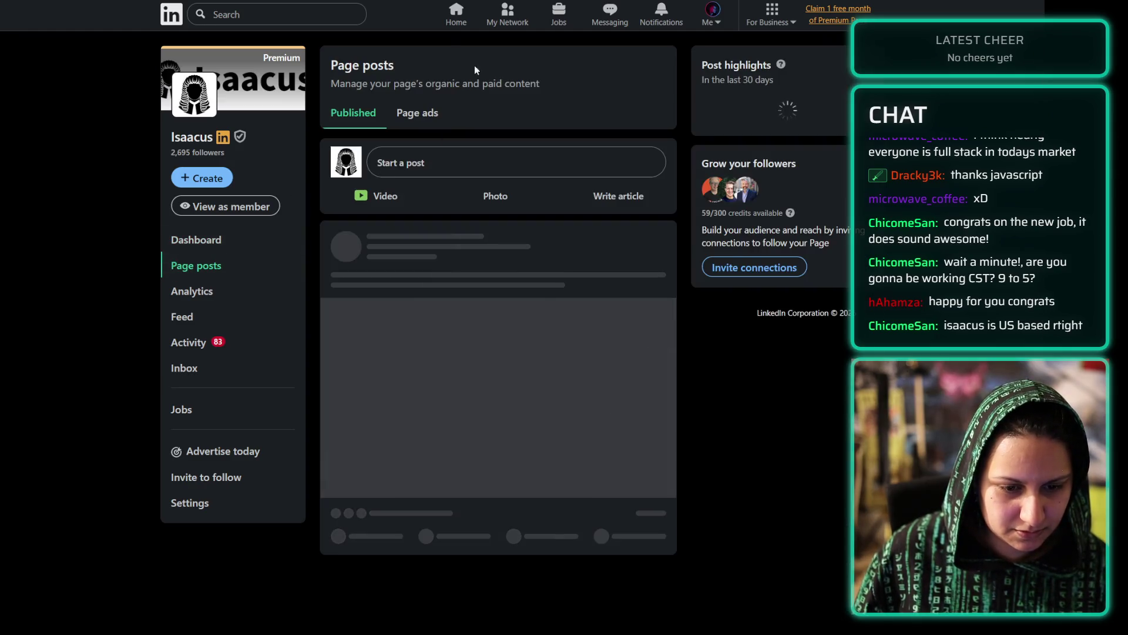
{"action": "left_click", "coordinate": [456, 18]}
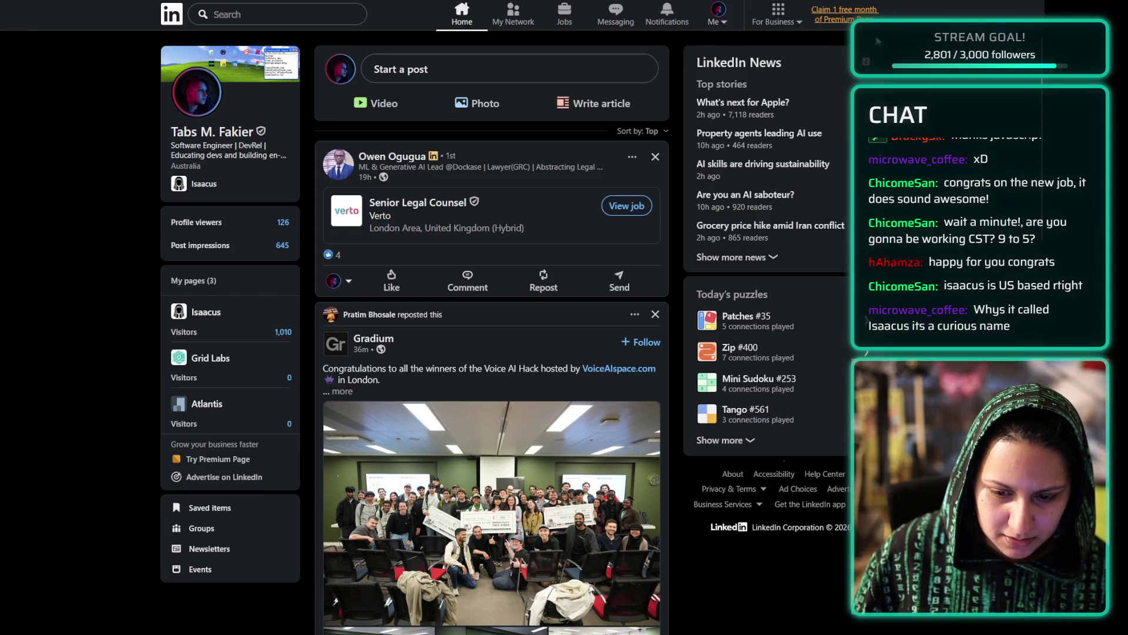
{"action": "key", "text": "ctrl+Tab"}
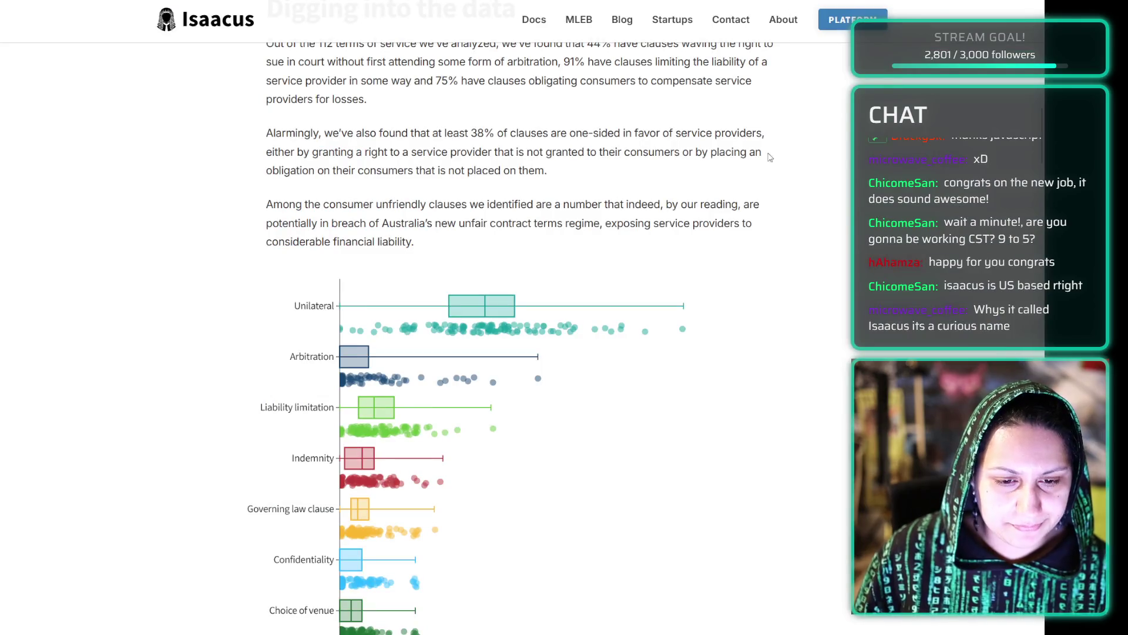
{"action": "left_click", "coordinate": [783, 20]}
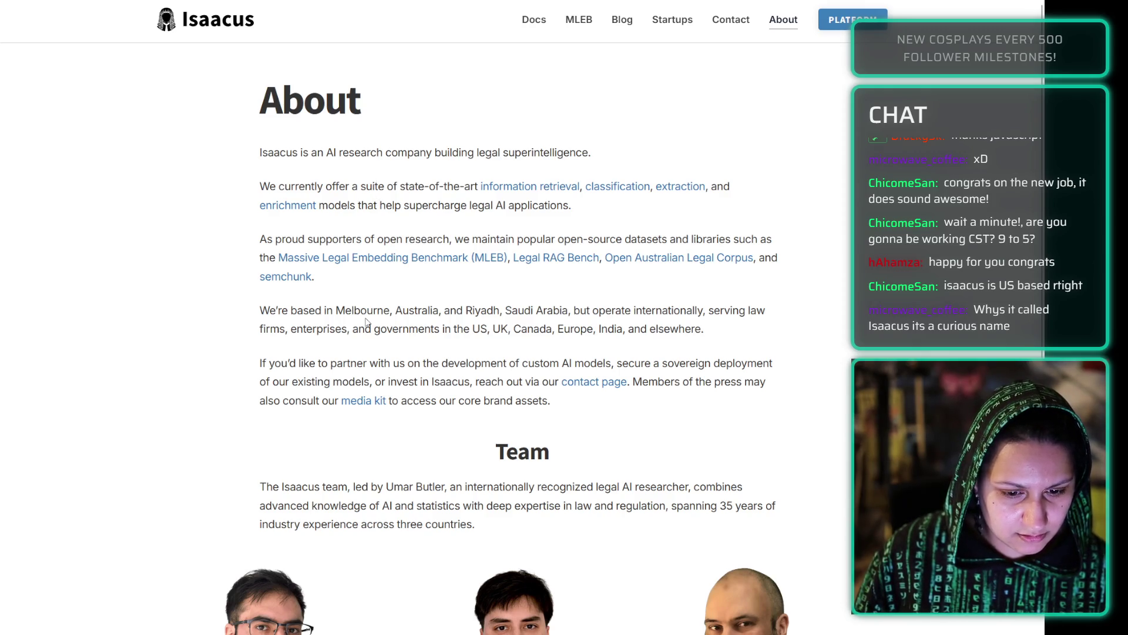
{"action": "scroll", "coordinate": [203, 189], "scroll_direction": "down", "scroll_amount": 7}
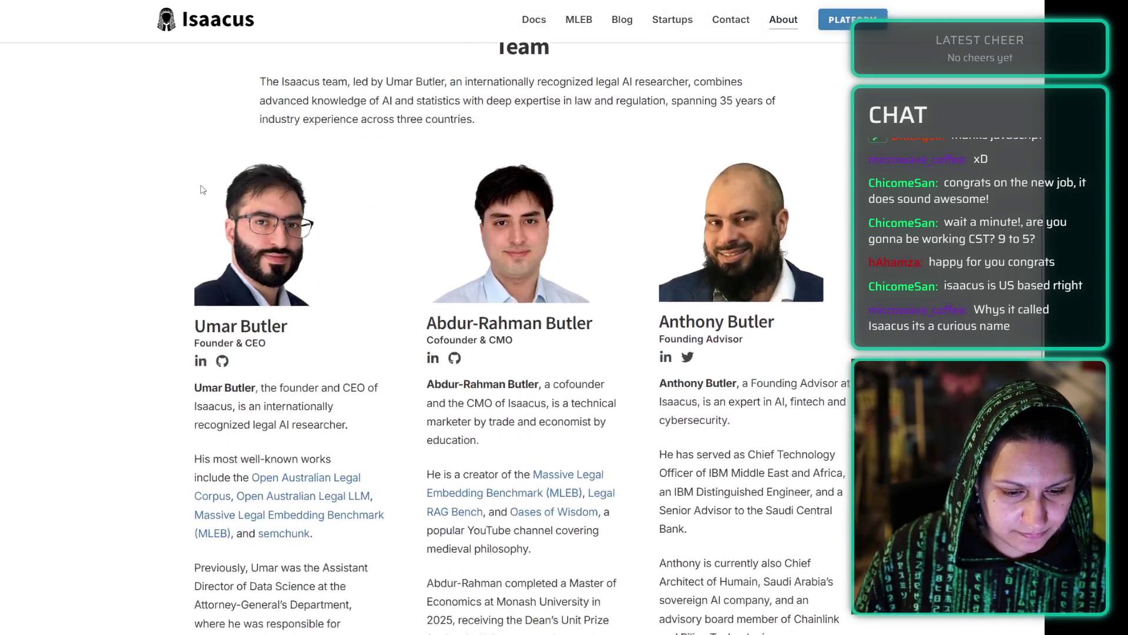
{"action": "scroll", "coordinate": [202, 190], "scroll_direction": "down", "scroll_amount": 5}
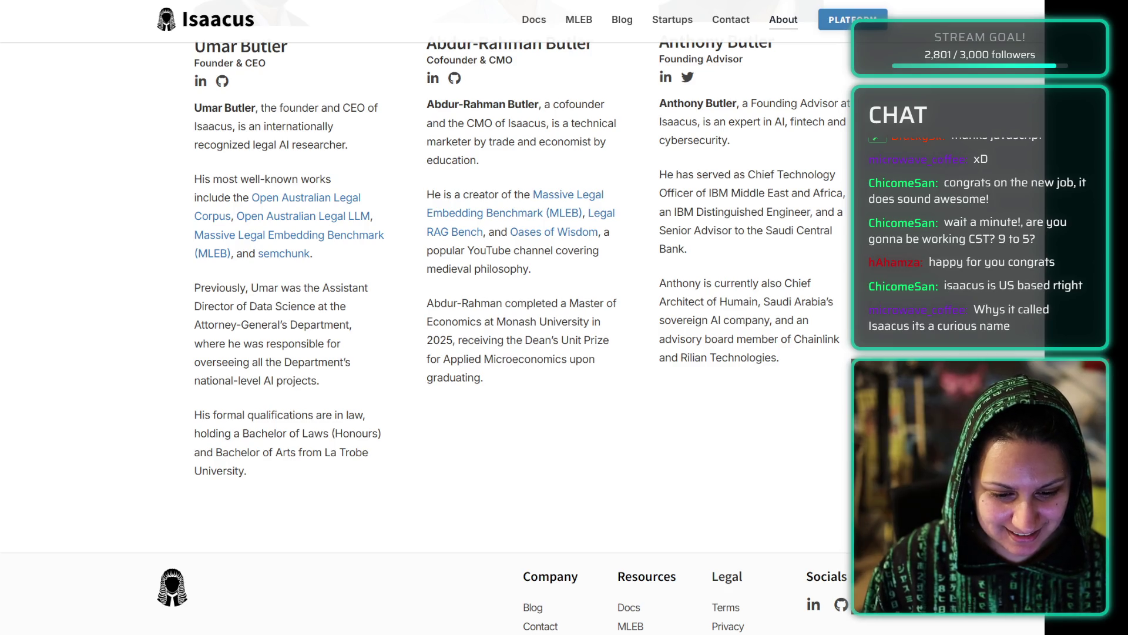
{"action": "scroll", "coordinate": [521, 294], "scroll_direction": "up", "scroll_amount": 1}
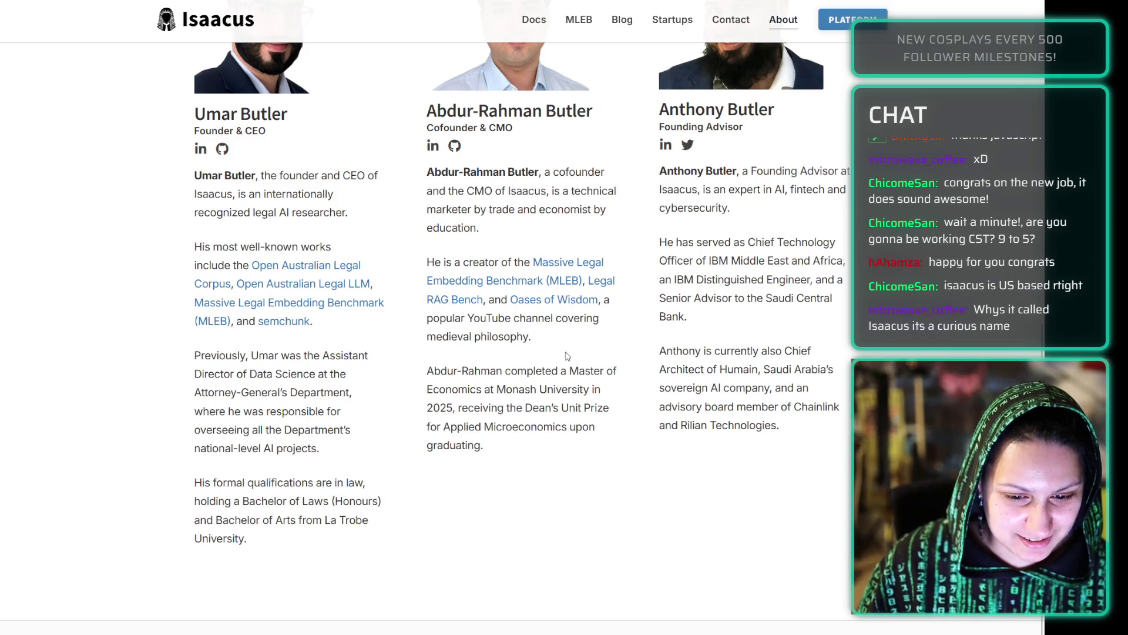
{"action": "scroll", "coordinate": [573, 379], "scroll_direction": "up", "scroll_amount": 9}
{"action": "key", "text": "alt+Left"}
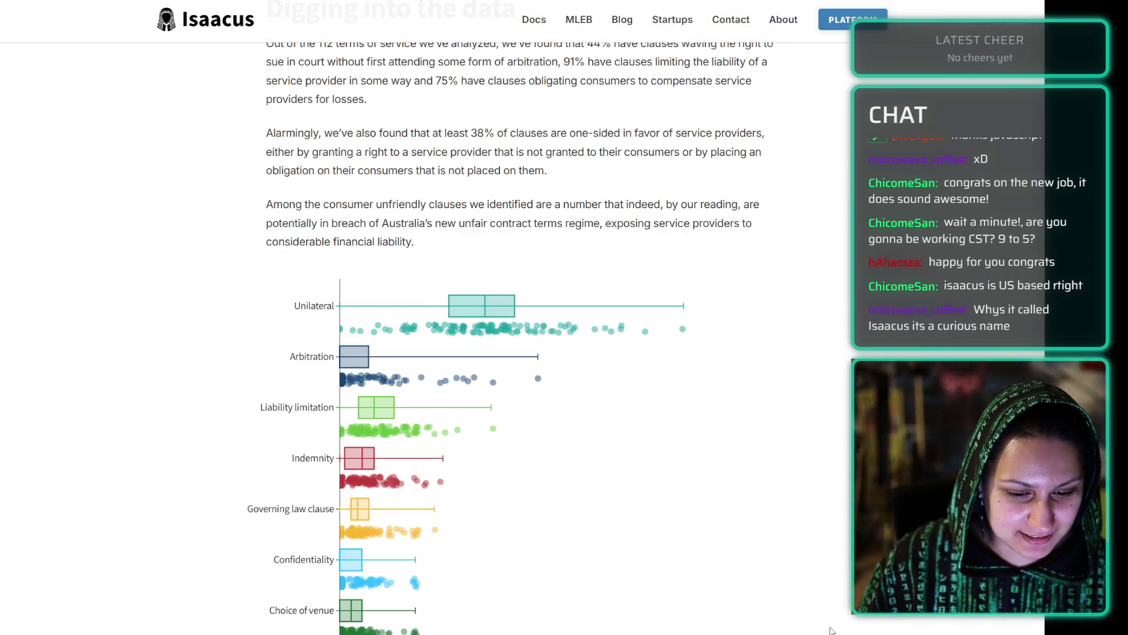
{"action": "scroll", "coordinate": [313, 338], "scroll_direction": "up", "scroll_amount": 12}
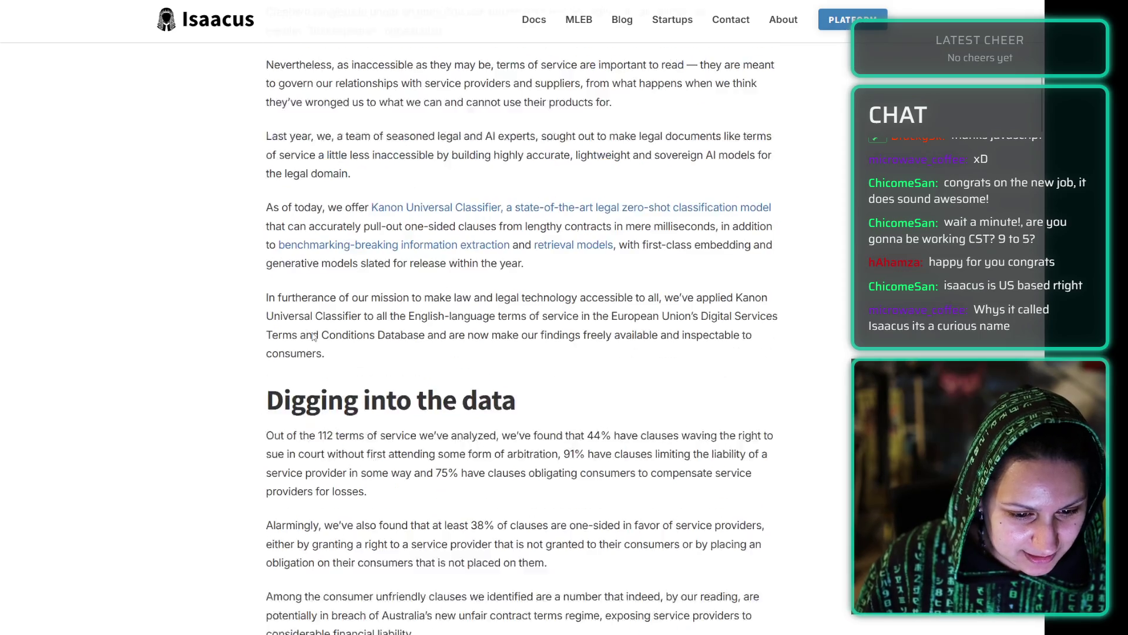
{"action": "scroll", "coordinate": [313, 338], "scroll_direction": "down", "scroll_amount": 20}
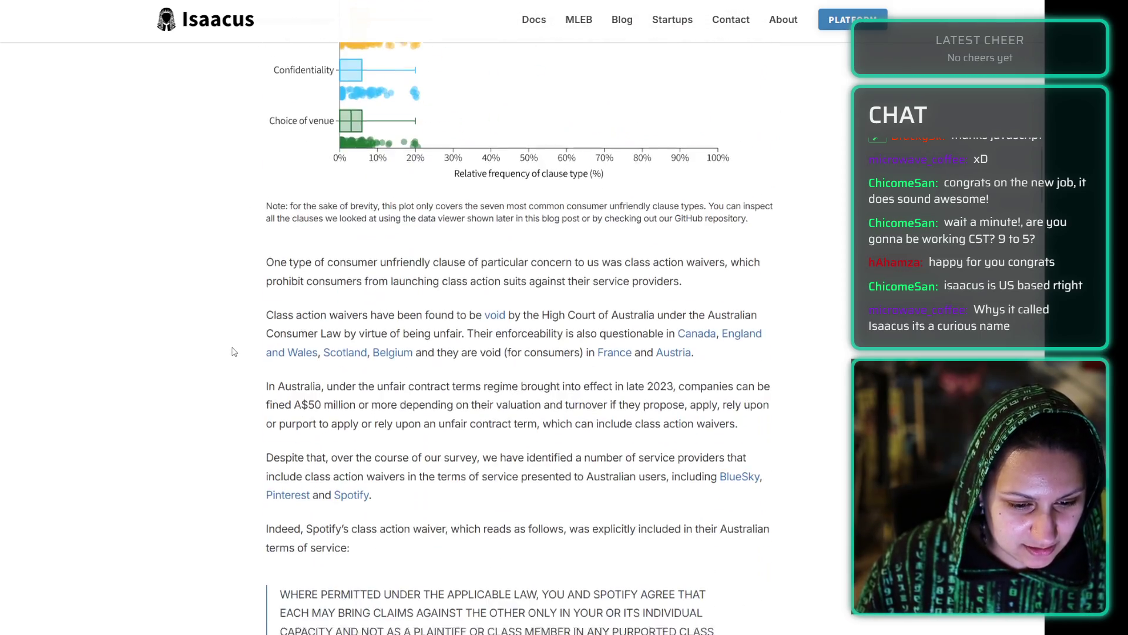
{"action": "scroll", "coordinate": [271, 328], "scroll_direction": "down", "scroll_amount": 15}
{"action": "scroll", "coordinate": [262, 327], "scroll_direction": "up", "scroll_amount": 4}
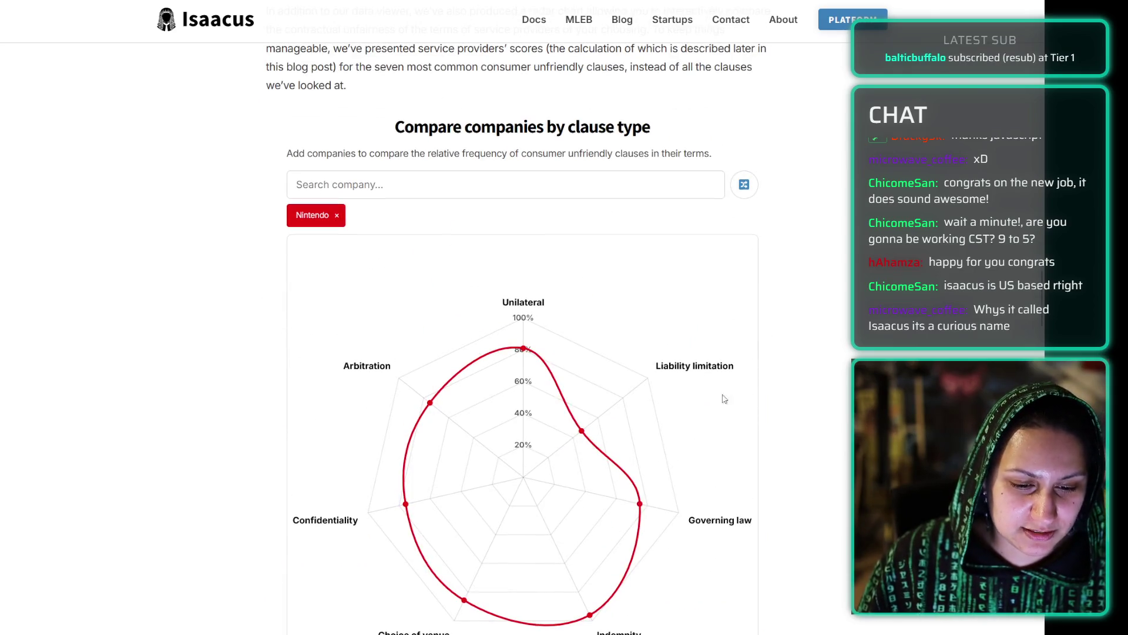
{"action": "scroll", "coordinate": [233, 288], "scroll_direction": "down", "scroll_amount": 15}
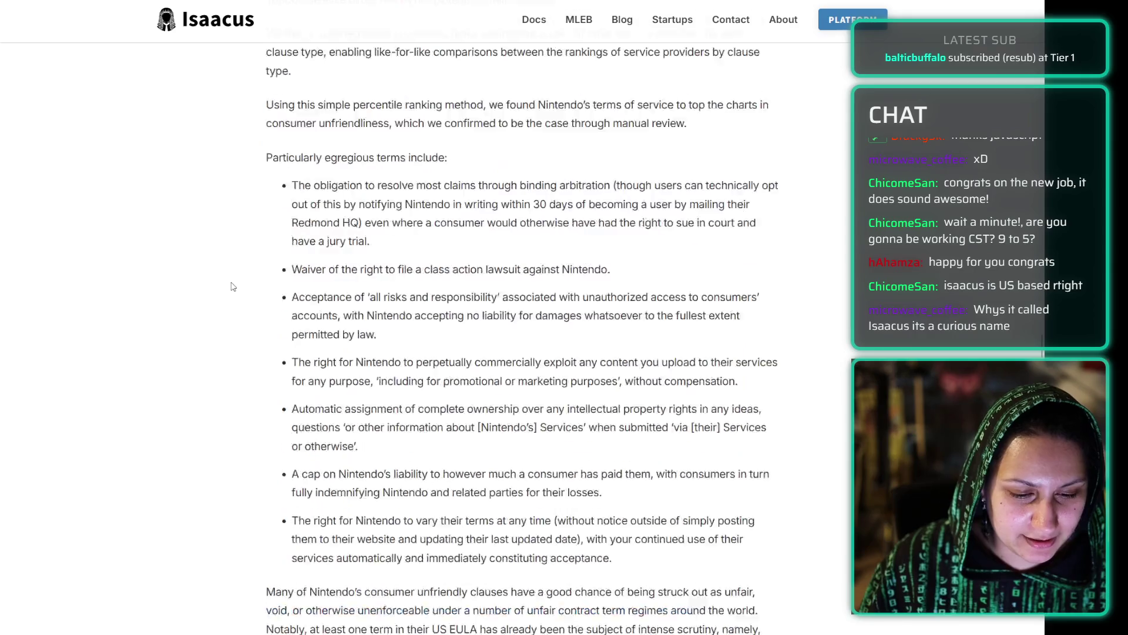
{"action": "scroll", "coordinate": [233, 288], "scroll_direction": "down", "scroll_amount": 20}
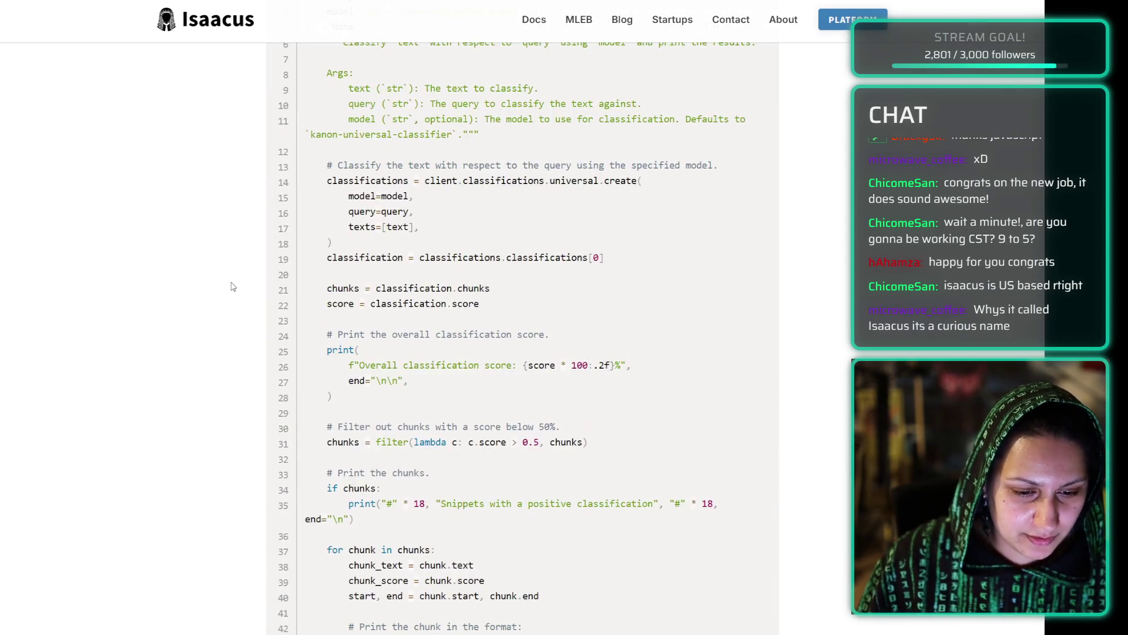
{"action": "scroll", "coordinate": [246, 249], "scroll_direction": "down", "scroll_amount": 20}
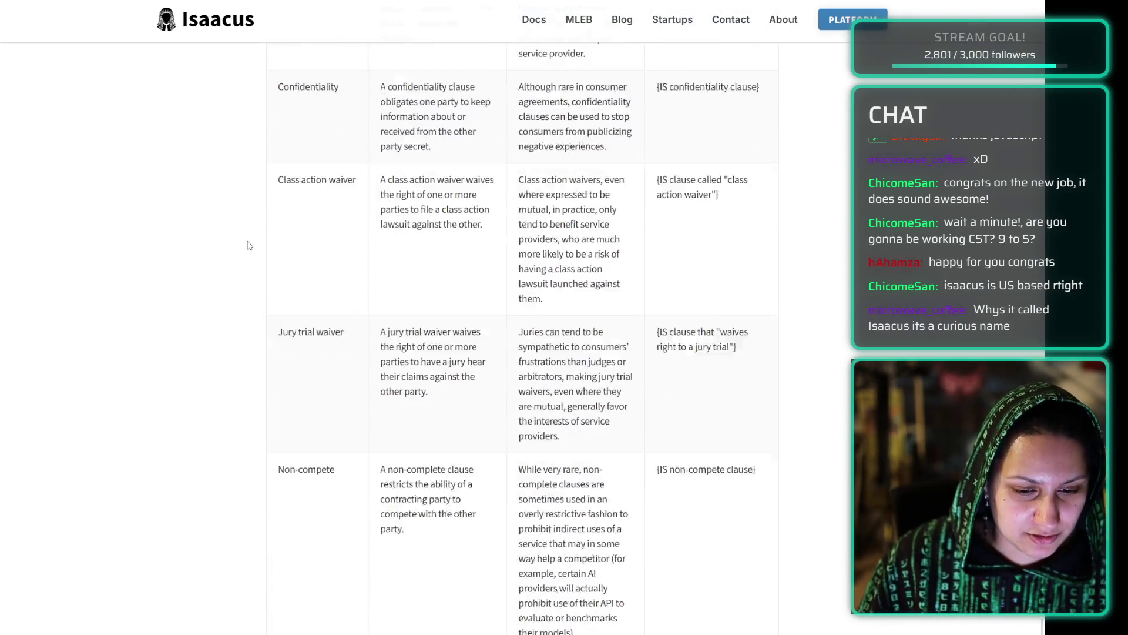
{"action": "scroll", "coordinate": [246, 246], "scroll_direction": "up", "scroll_amount": 20}
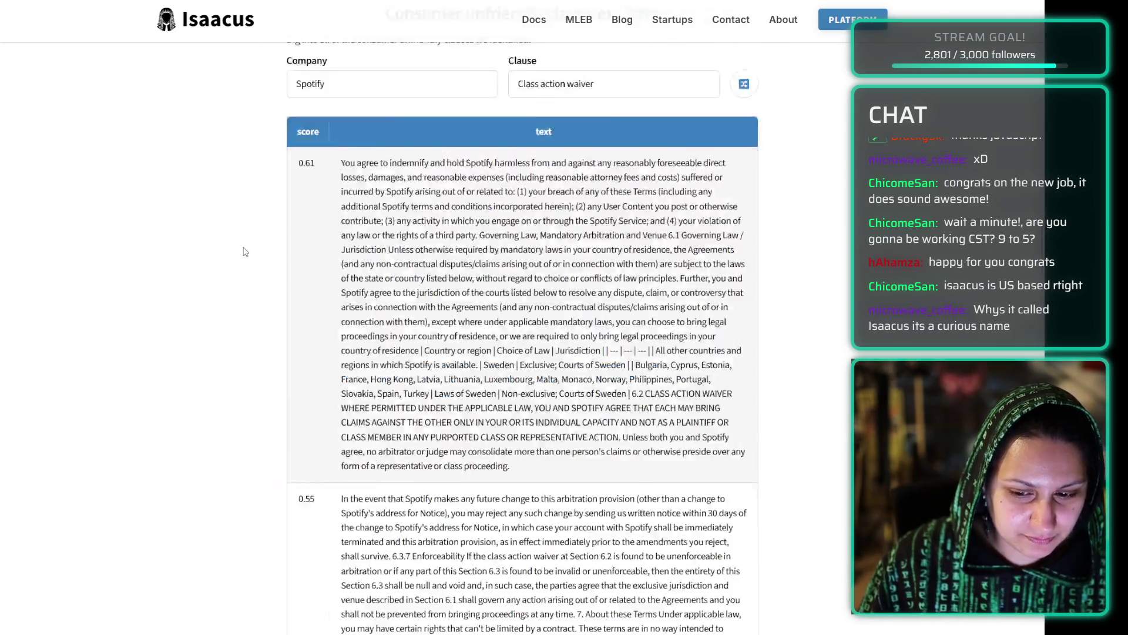
{"action": "scroll", "coordinate": [245, 252], "scroll_direction": "down", "scroll_amount": 1}
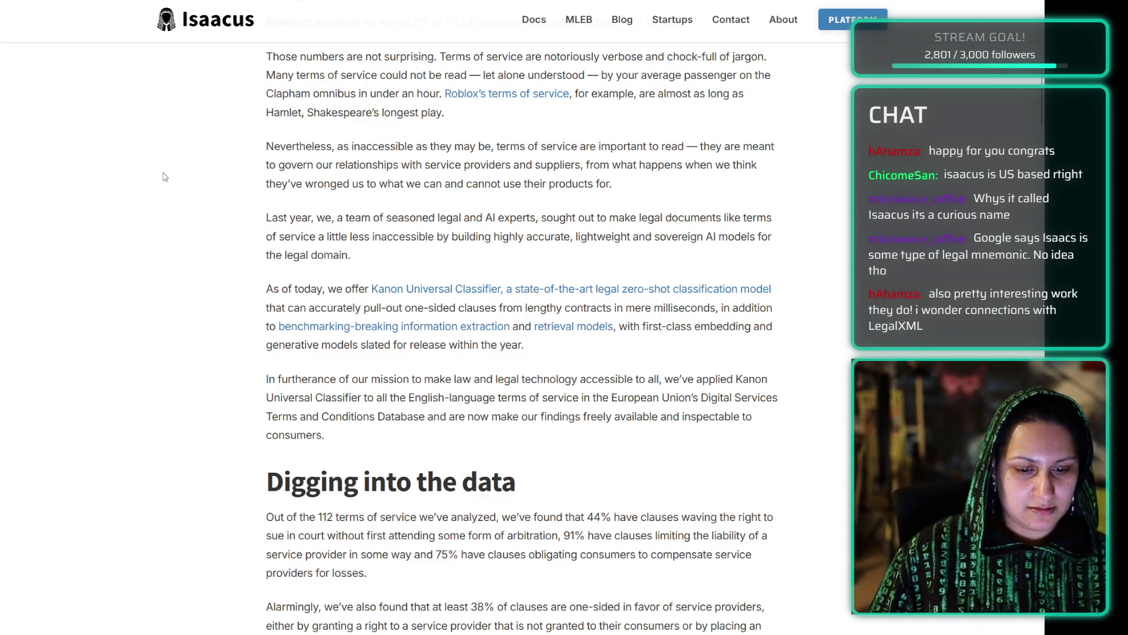
- Search 'legalxml' in a new tab and open the Wikipedia Legal XML result
{"action": "key", "text": "ctrl+t"}
{"action": "type", "text": "le"}
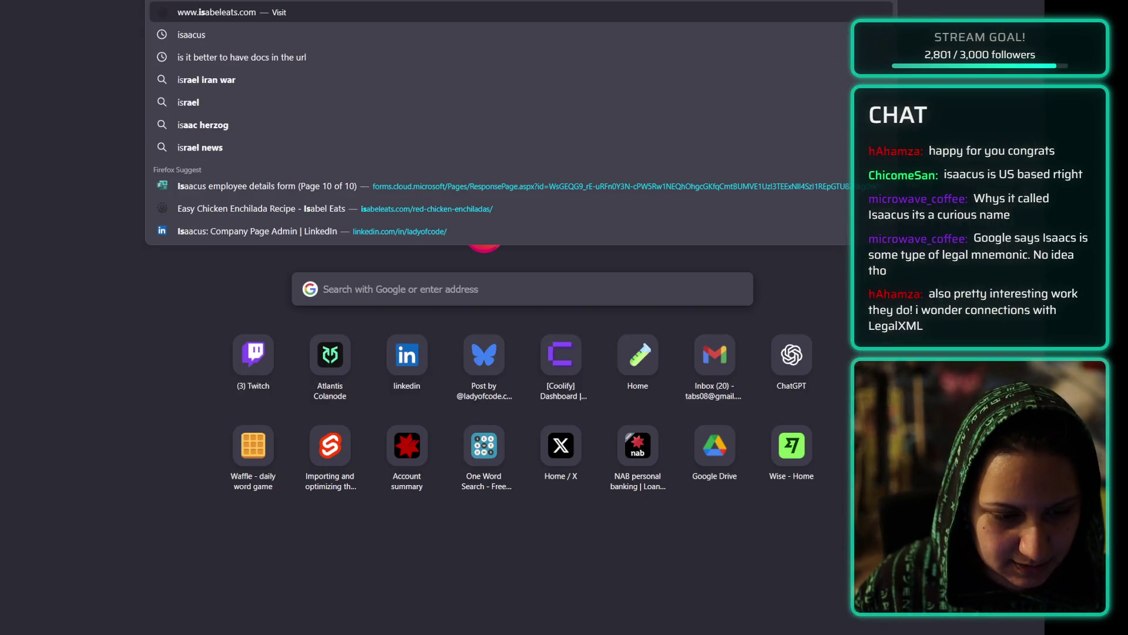
{"action": "type", "text": "galxml"}
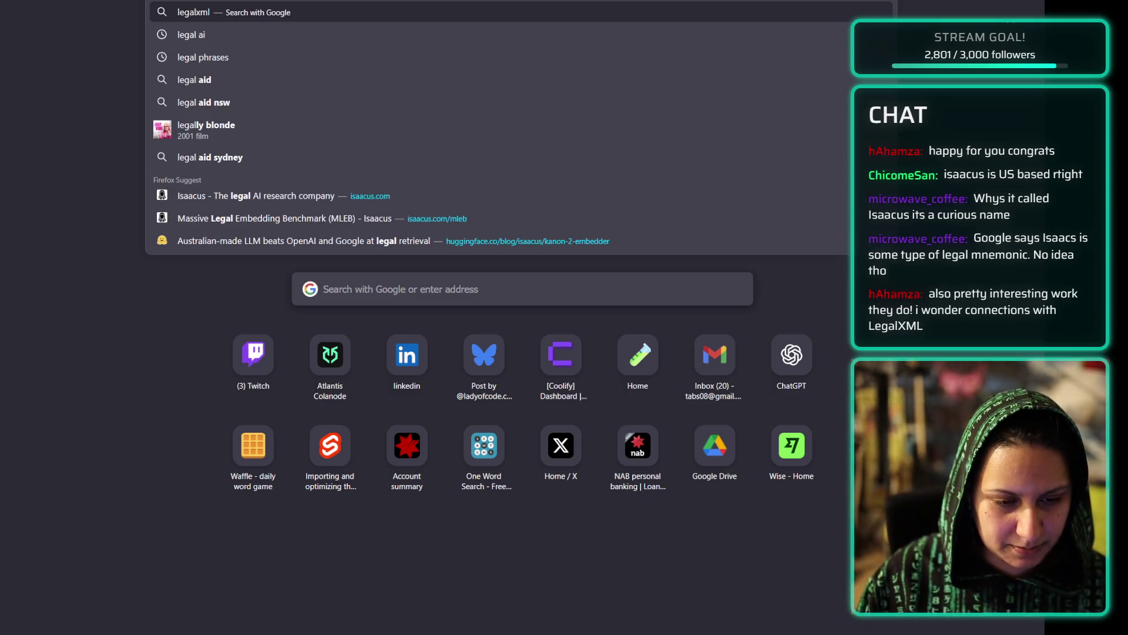
{"action": "key", "text": "Return"}
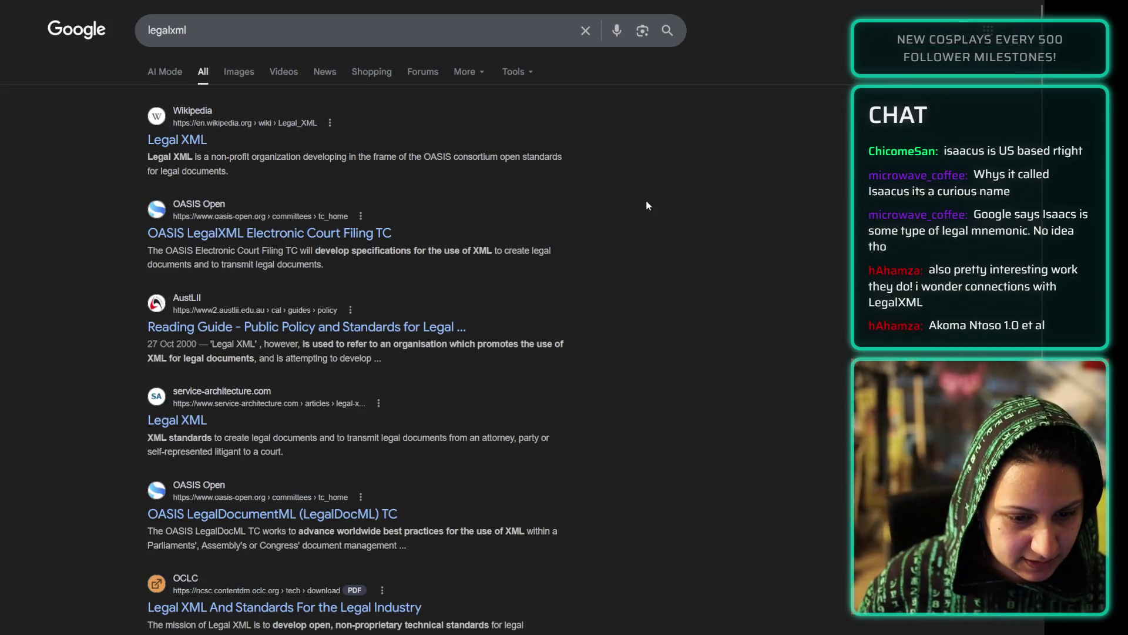
{"action": "left_click", "coordinate": [173, 143]}
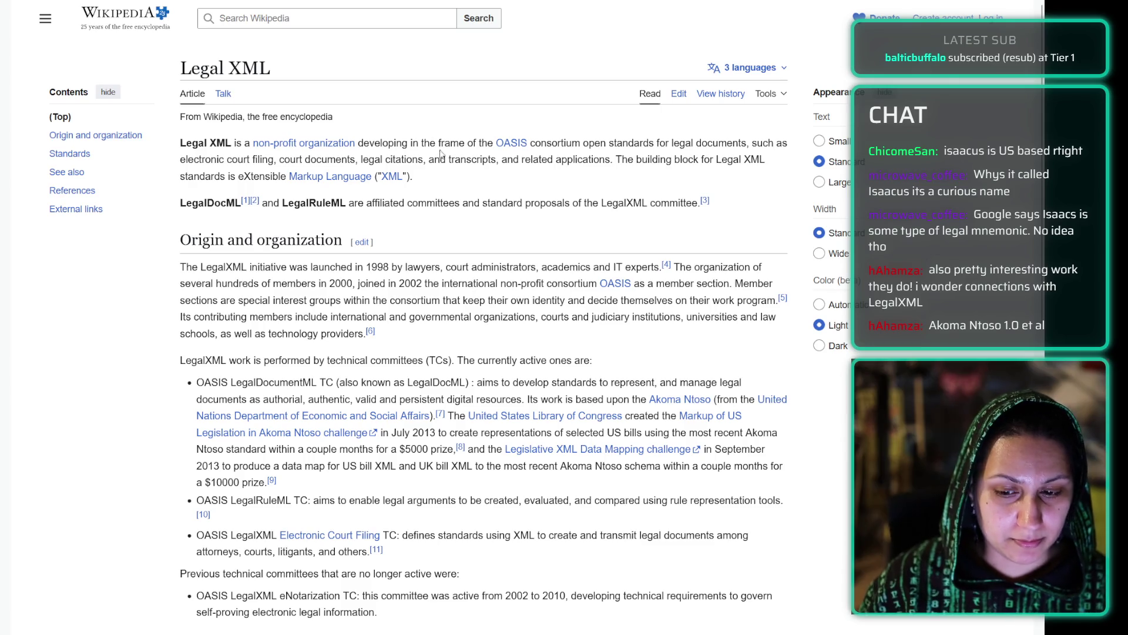
- Highlight the LegalDocML/LegalRuleML paragraph and the 1998 launch paragraph of the Legal XML article
{"action": "triple_click", "coordinate": [466, 202]}
{"action": "left_click", "coordinate": [466, 202]}
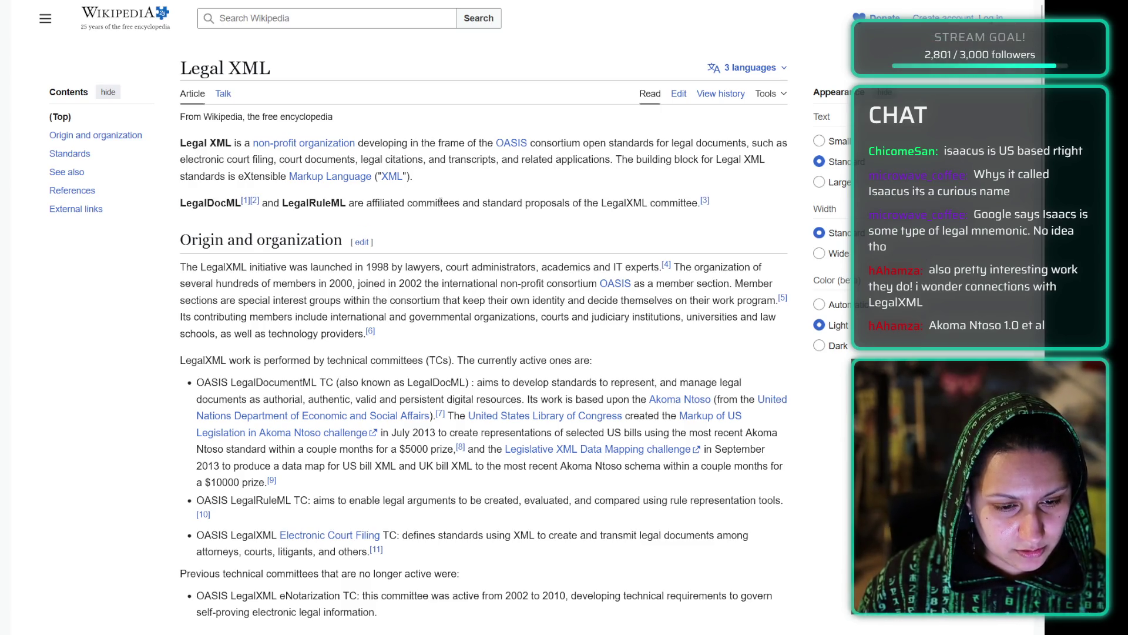
{"action": "triple_click", "coordinate": [456, 277]}
{"action": "left_click", "coordinate": [456, 277]}
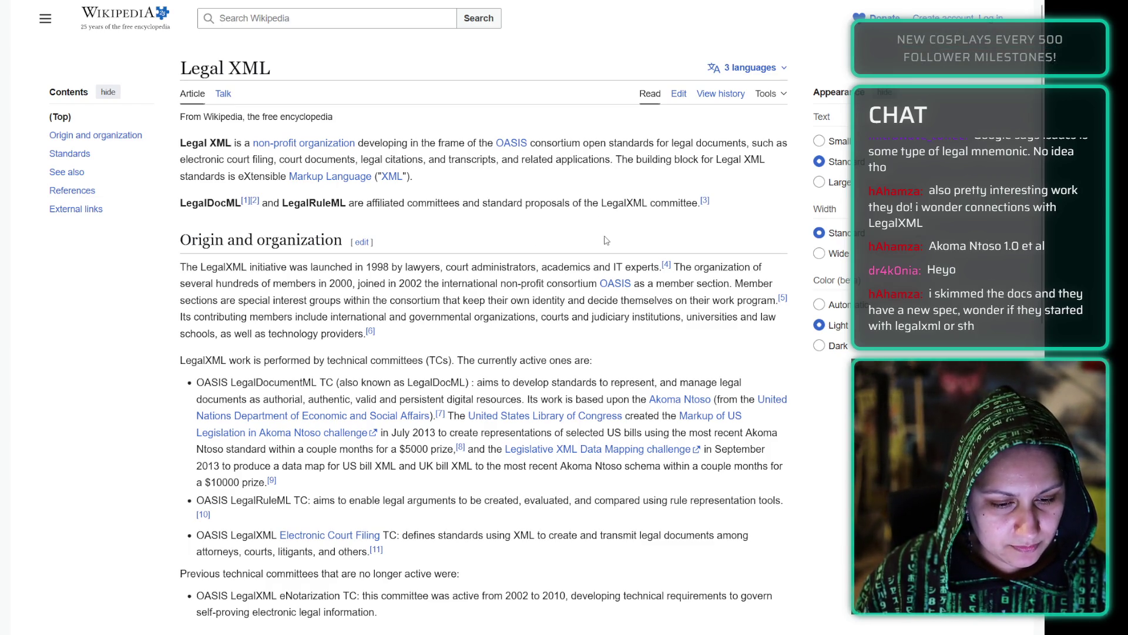
- Read the Origin section, highlighting the year 2002 and its paragraph, then return to the Isaacus blog
{"action": "scroll", "coordinate": [604, 237], "scroll_direction": "down", "scroll_amount": 2}
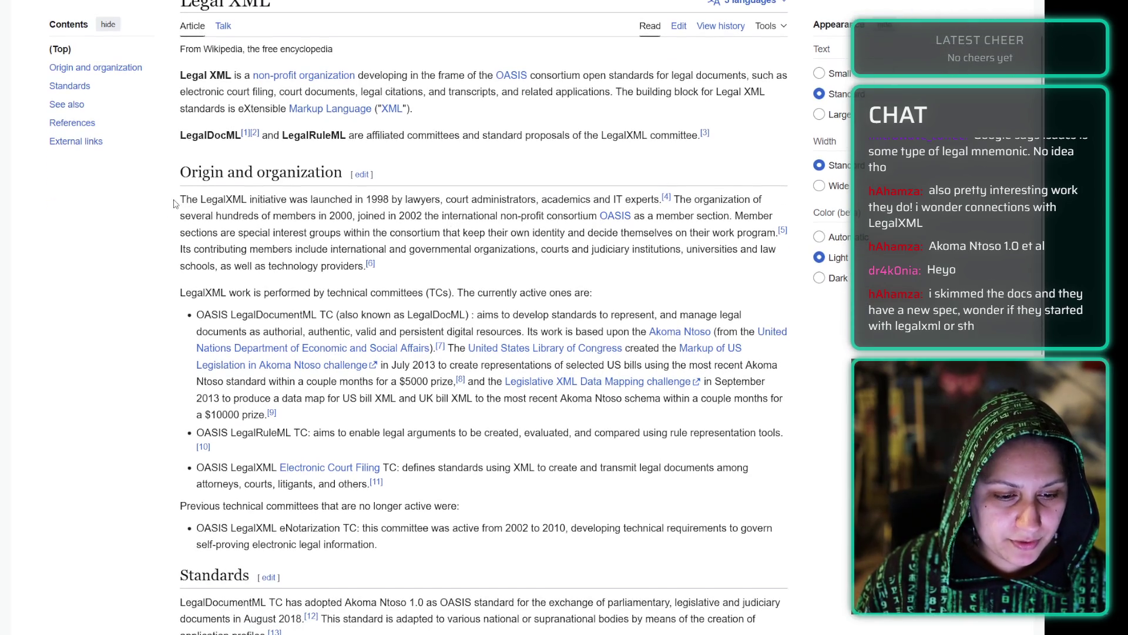
{"action": "left_click_drag", "start_coordinate": [176, 204], "coordinate": [417, 174]}
{"action": "left_click", "coordinate": [416, 180]}
{"action": "double_click", "coordinate": [417, 215]}
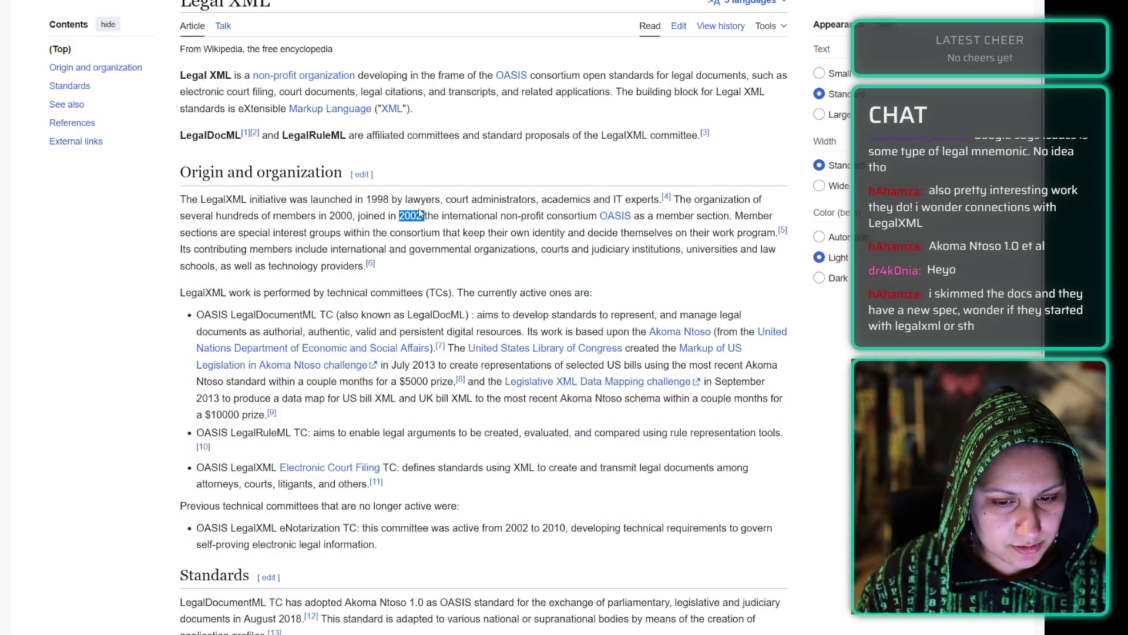
{"action": "left_click", "coordinate": [417, 214]}
{"action": "triple_click", "coordinate": [406, 212]}
{"action": "left_click", "coordinate": [402, 245]}
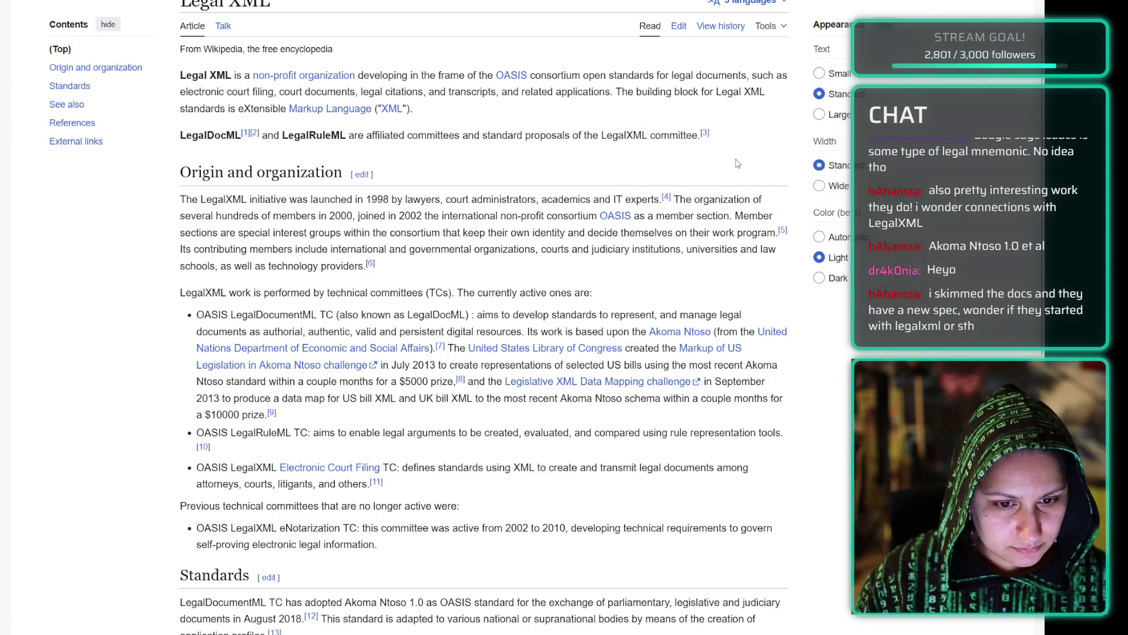
{"action": "key", "text": "ctrl+Tab"}
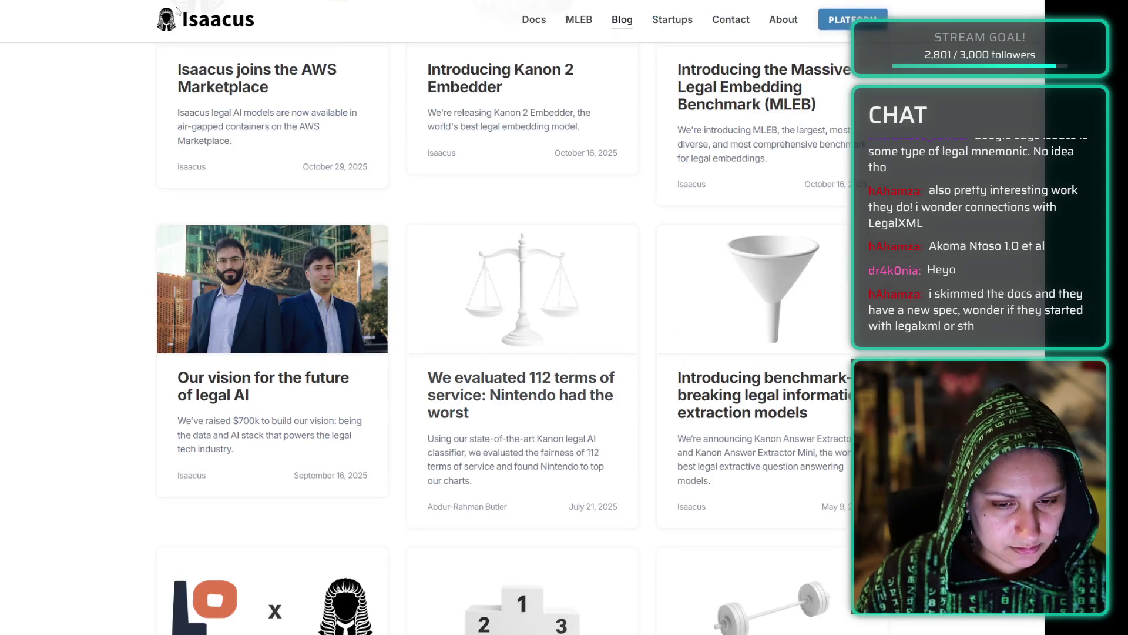
- Open About and read the founder's bio, highlighting the legal AI researcher description and previous government role
{"action": "left_click", "coordinate": [784, 20]}
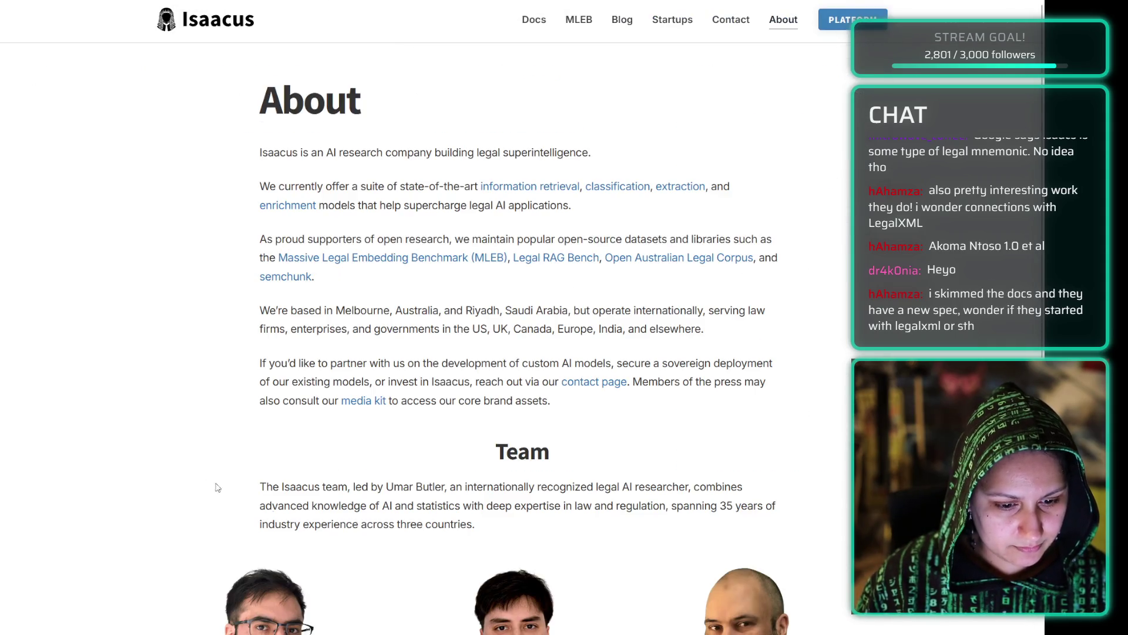
{"action": "scroll", "coordinate": [115, 363], "scroll_direction": "down", "scroll_amount": 7}
{"action": "scroll", "coordinate": [115, 363], "scroll_direction": "down", "scroll_amount": 3}
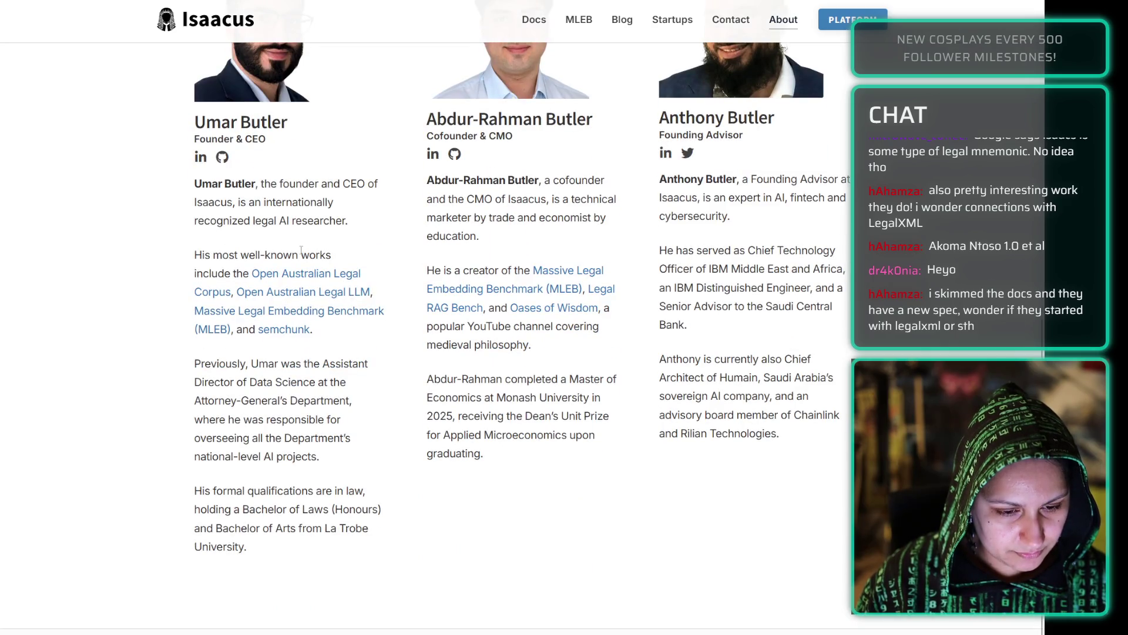
{"action": "left_click_drag", "start_coordinate": [351, 231], "coordinate": [236, 201]}
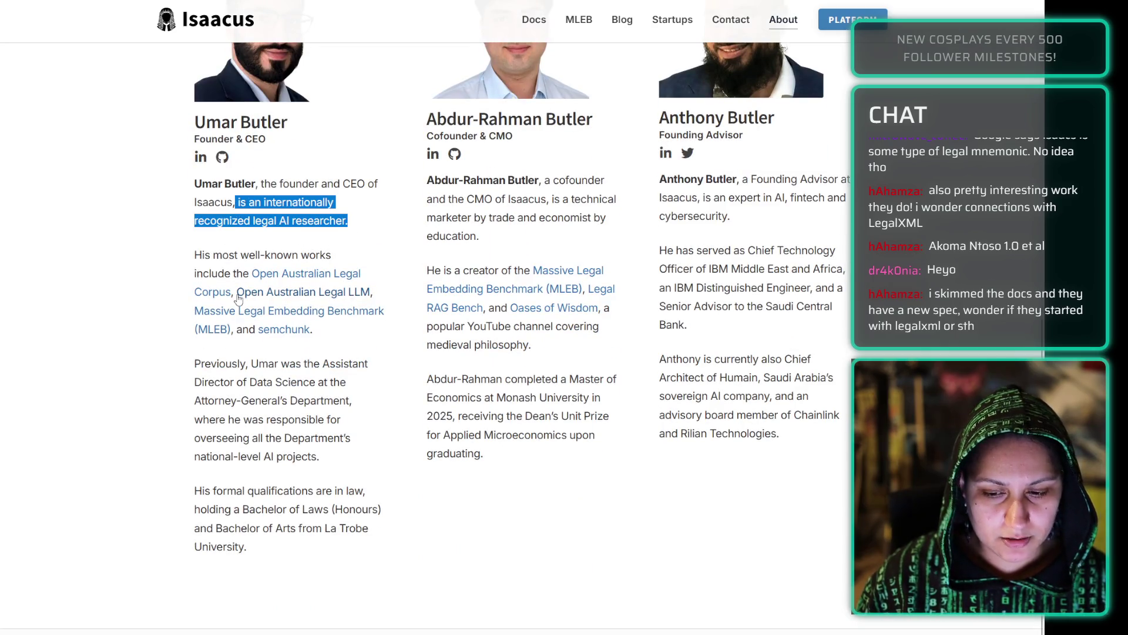
{"action": "key", "text": "alt+Tab"}
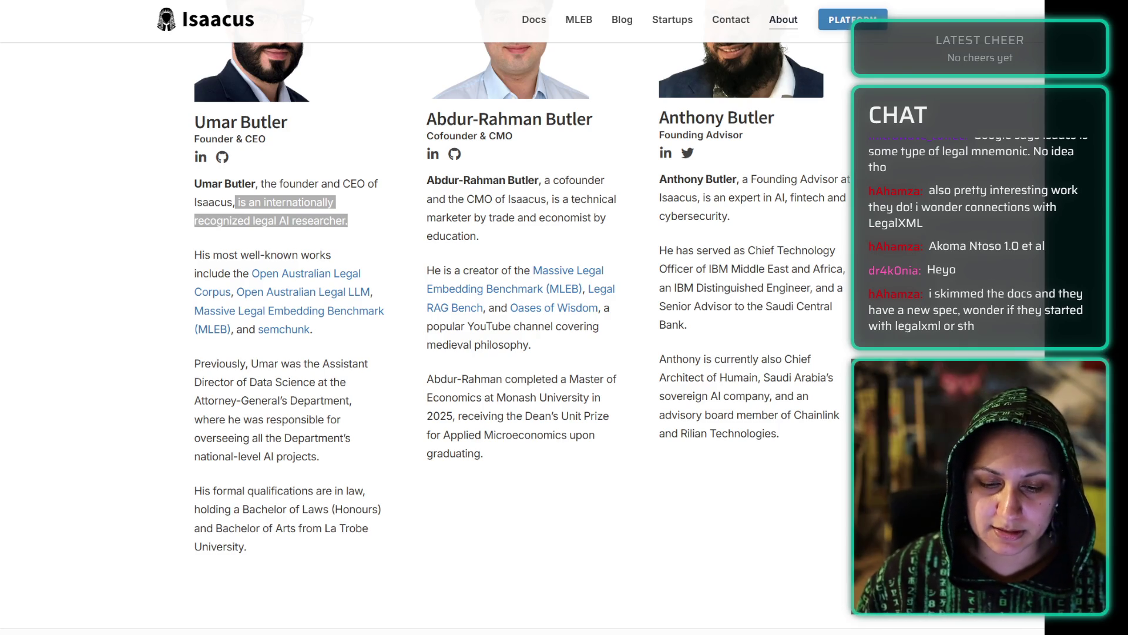
{"action": "key", "text": "alt+Tab"}
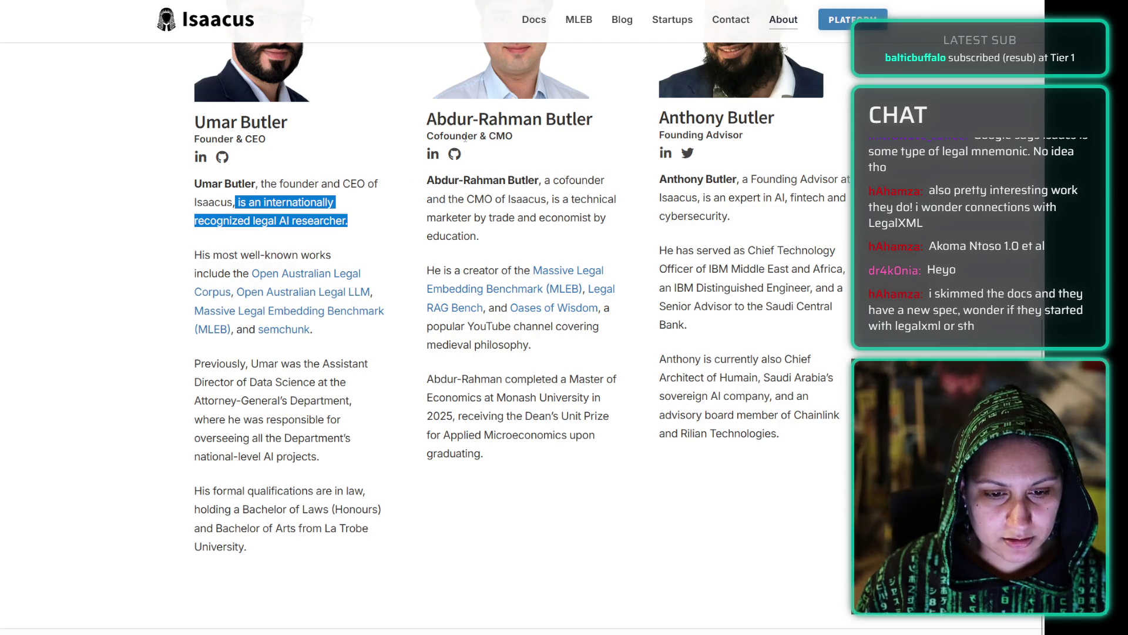
{"action": "left_click", "coordinate": [210, 377]}
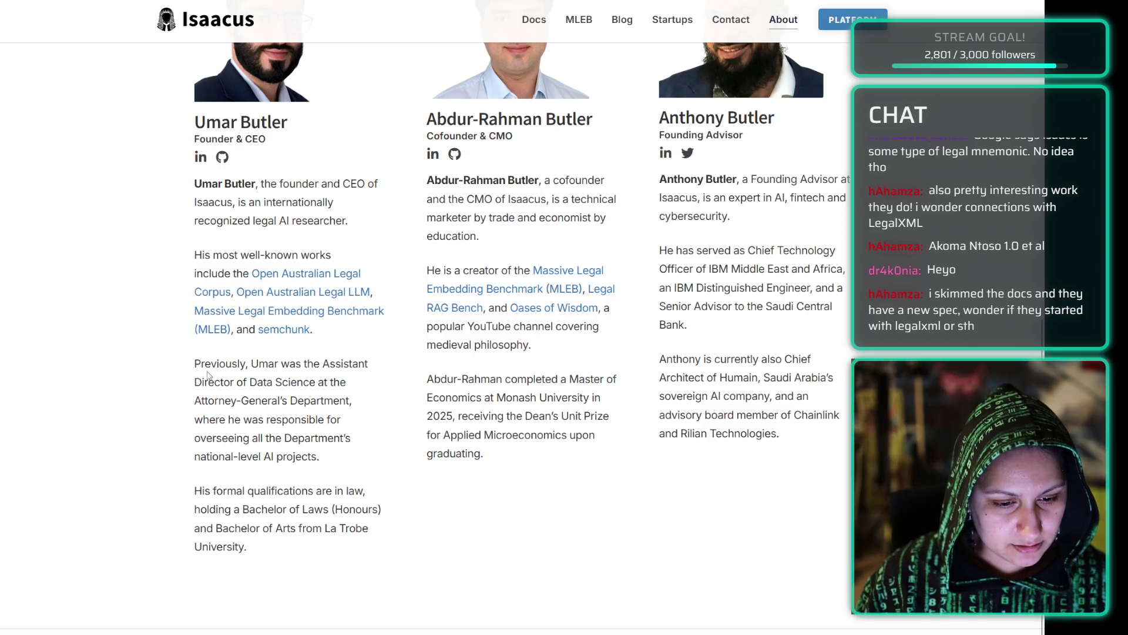
{"action": "left_click_drag", "start_coordinate": [199, 362], "coordinate": [356, 403]}
{"action": "left_click", "coordinate": [357, 404]}
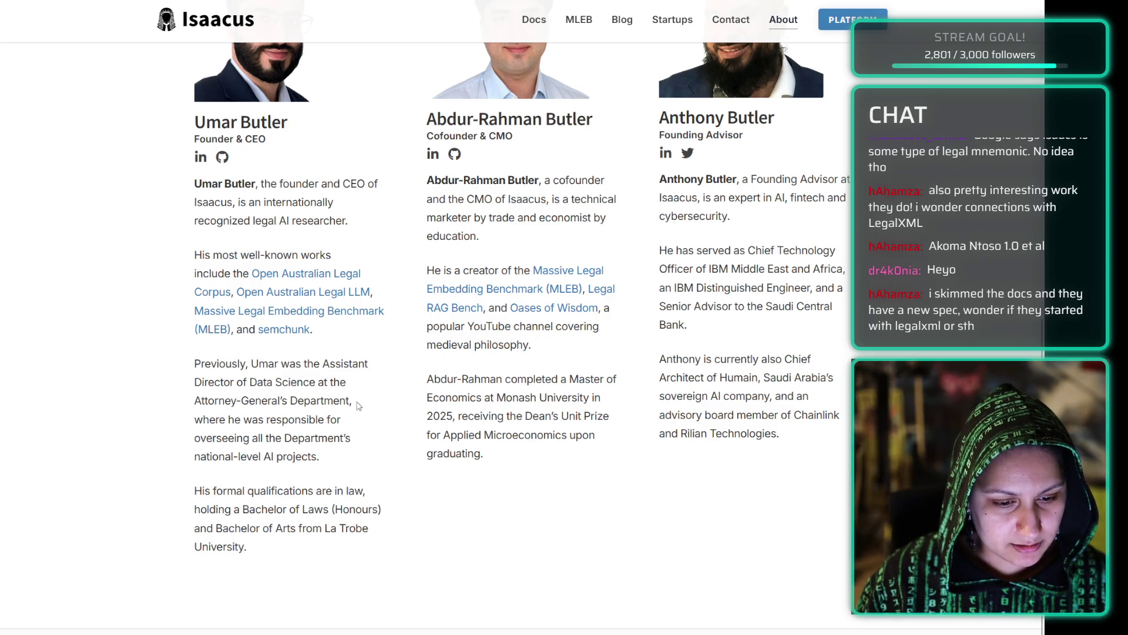
{"action": "mouse_move", "coordinate": [329, 464]}
{"action": "left_mouse_down"}
{"action": "mouse_move", "coordinate": [206, 467]}
{"action": "mouse_move", "coordinate": [280, 439]}
{"action": "left_mouse_up"}
{"action": "left_click", "coordinate": [282, 451]}
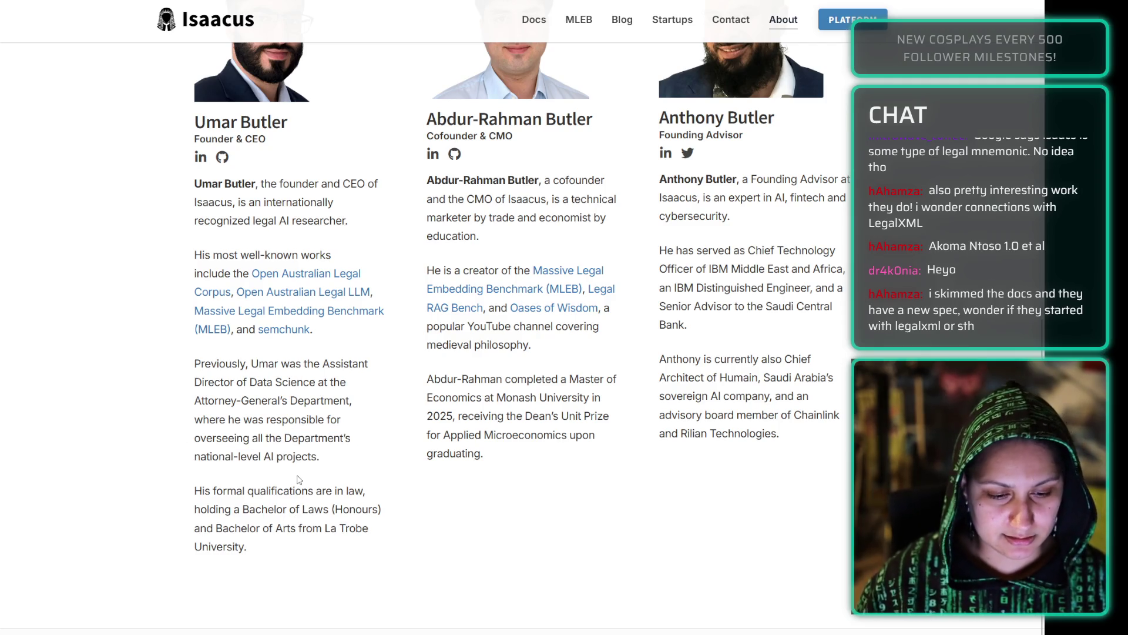
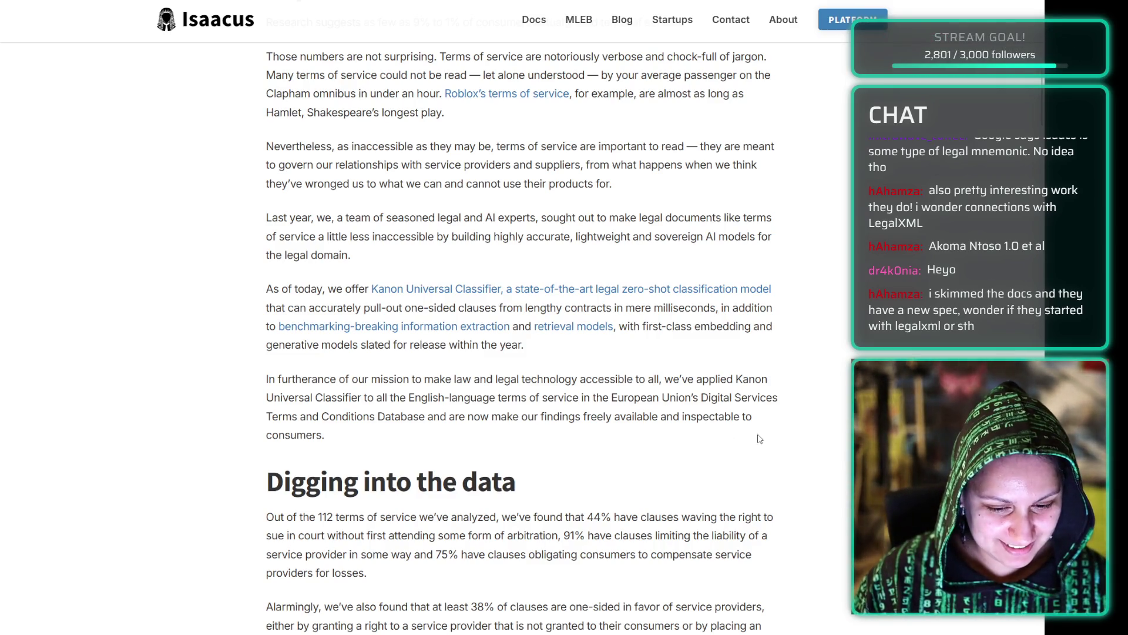
- Scroll the blog post from 'Digging into the data' past the box-plot chart to Spotify's waiver quote
{"action": "scroll", "coordinate": [788, 432], "scroll_direction": "down", "scroll_amount": 9}
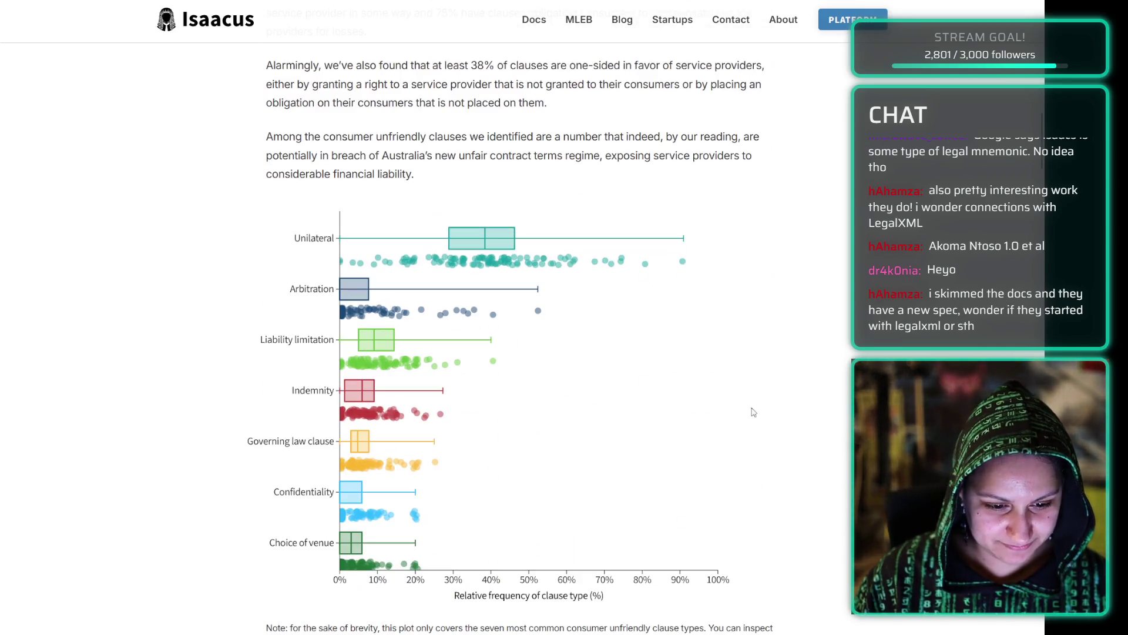
{"action": "scroll", "coordinate": [280, 153], "scroll_direction": "up", "scroll_amount": 3}
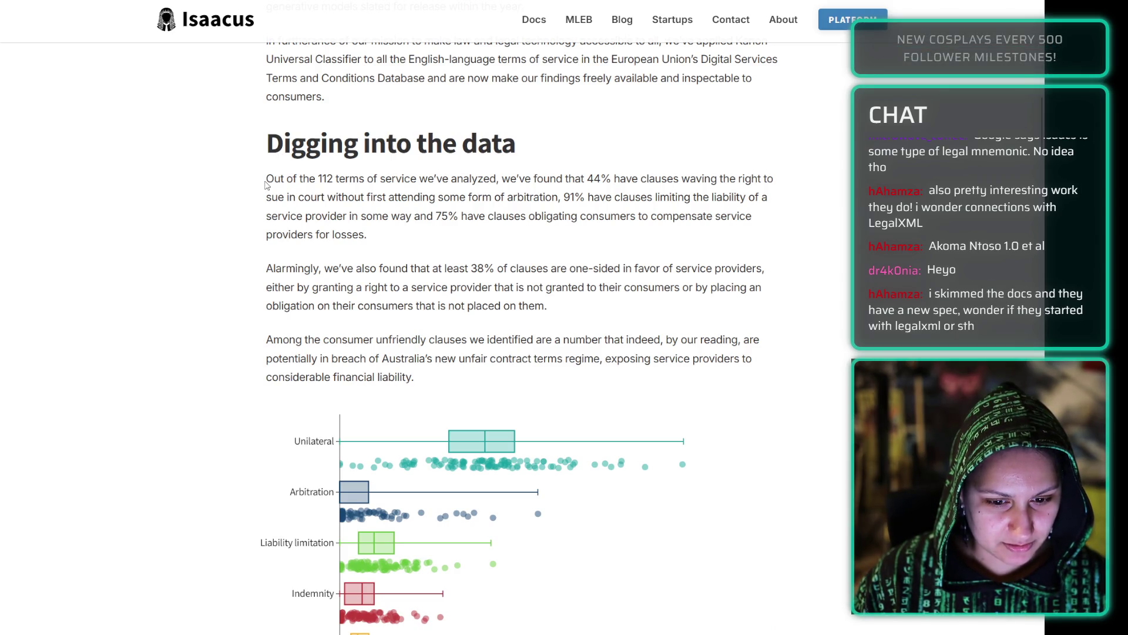
{"action": "scroll", "coordinate": [252, 223], "scroll_direction": "down", "scroll_amount": 5}
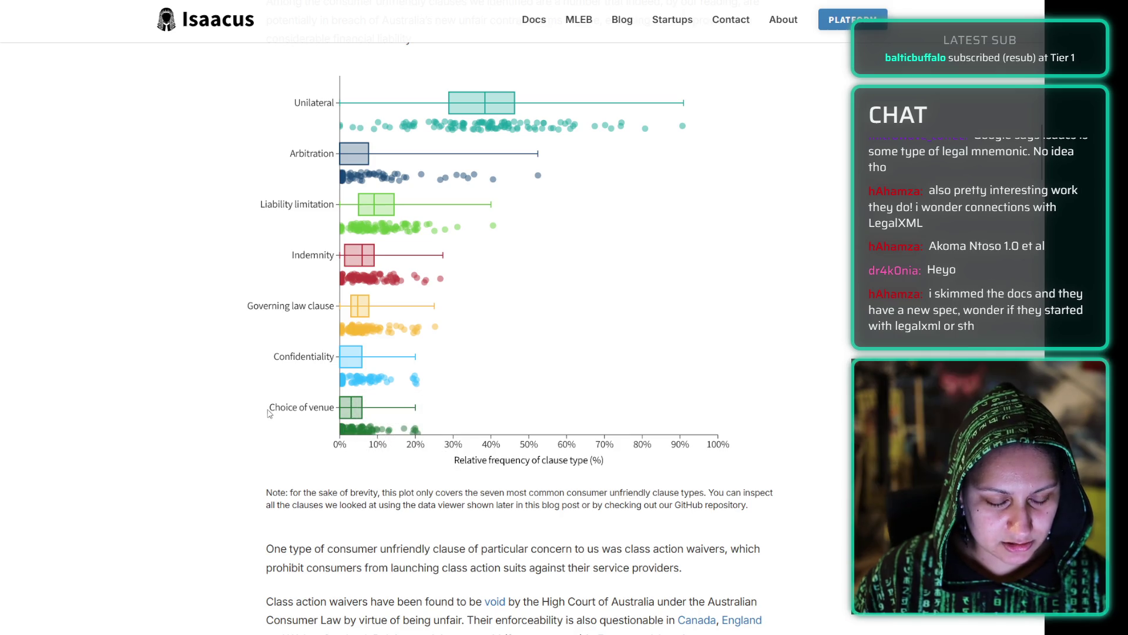
{"action": "mouse_move", "coordinate": [378, 274]}
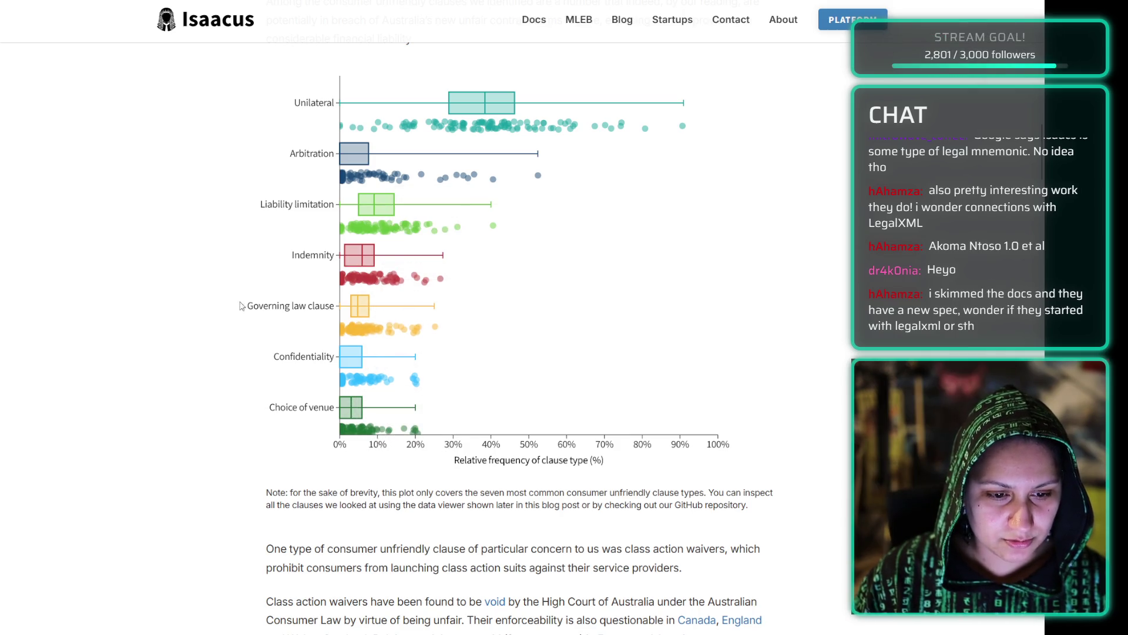
{"action": "scroll", "coordinate": [228, 299], "scroll_direction": "up", "scroll_amount": 1}
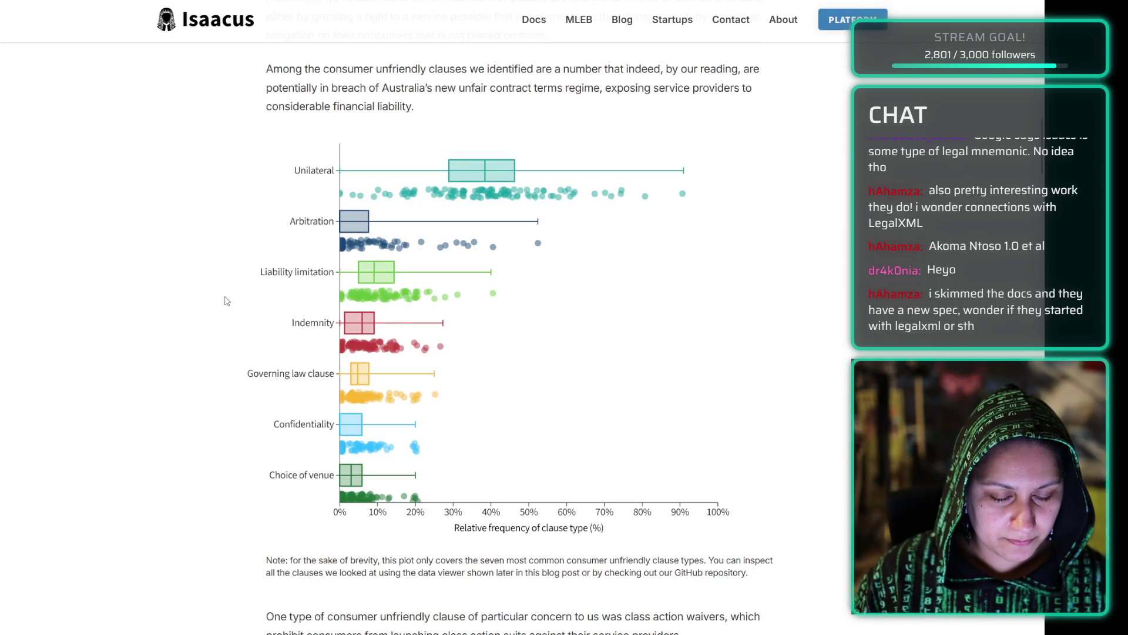
{"action": "scroll", "coordinate": [239, 290], "scroll_direction": "up", "scroll_amount": 3}
{"action": "scroll", "coordinate": [249, 270], "scroll_direction": "down", "scroll_amount": 20}
{"action": "scroll", "coordinate": [249, 269], "scroll_direction": "up", "scroll_amount": 20}
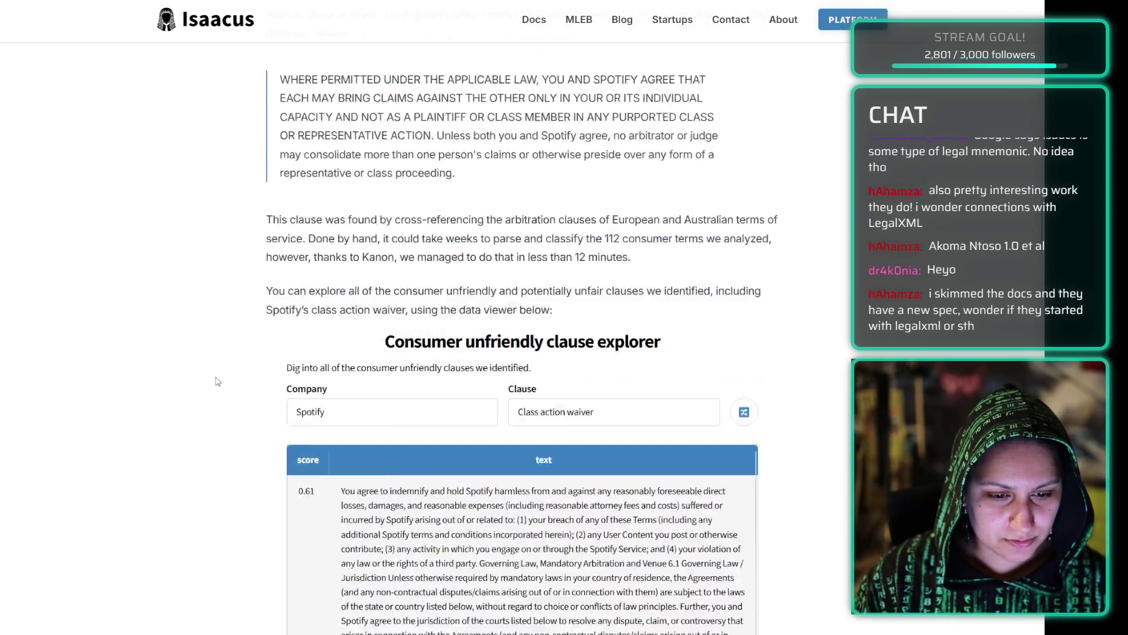
{"action": "scroll", "coordinate": [208, 397], "scroll_direction": "down", "scroll_amount": 1}
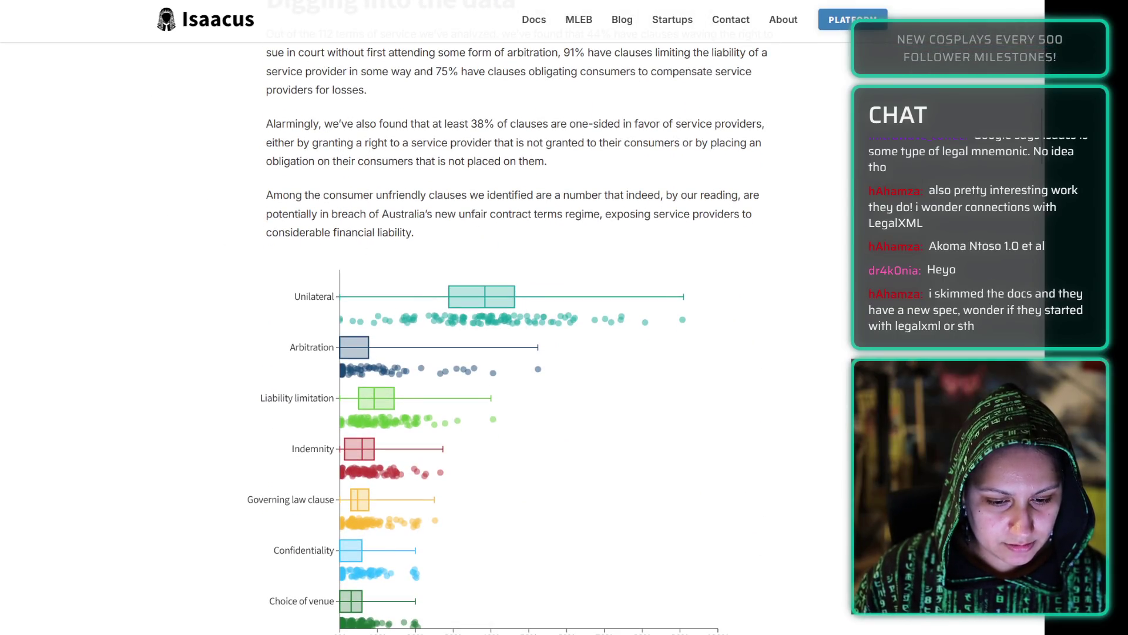
{"action": "mouse_move", "coordinate": [483, 326]}
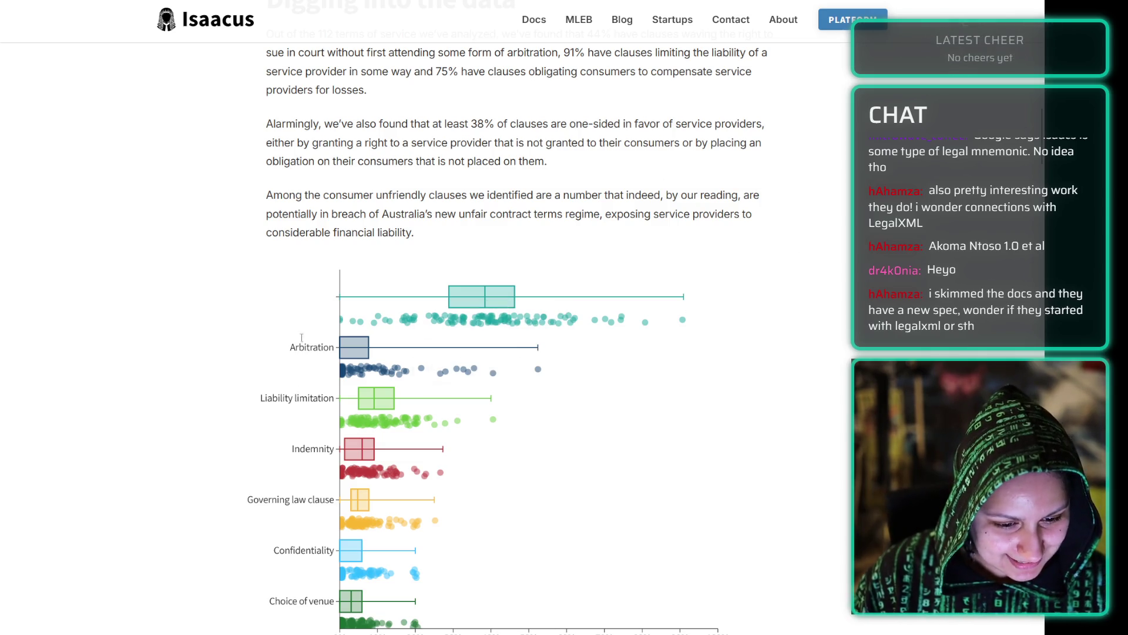
{"action": "scroll", "coordinate": [313, 402], "scroll_direction": "up", "scroll_amount": 2}
{"action": "scroll", "coordinate": [314, 402], "scroll_direction": "down", "scroll_amount": 2}
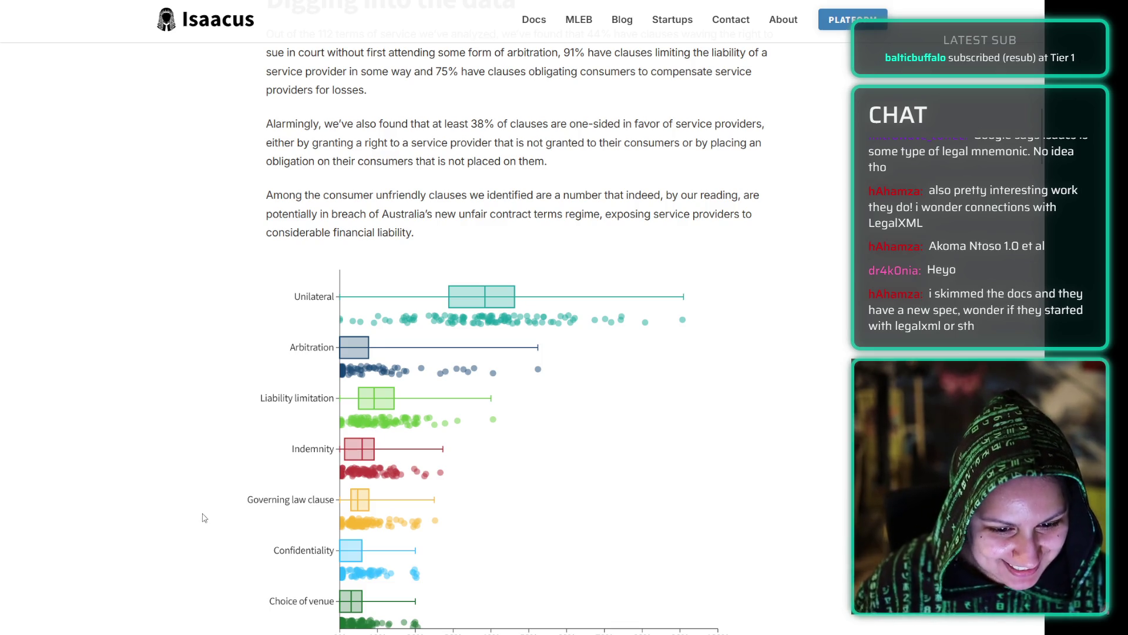
{"action": "scroll", "coordinate": [204, 505], "scroll_direction": "up", "scroll_amount": 1}
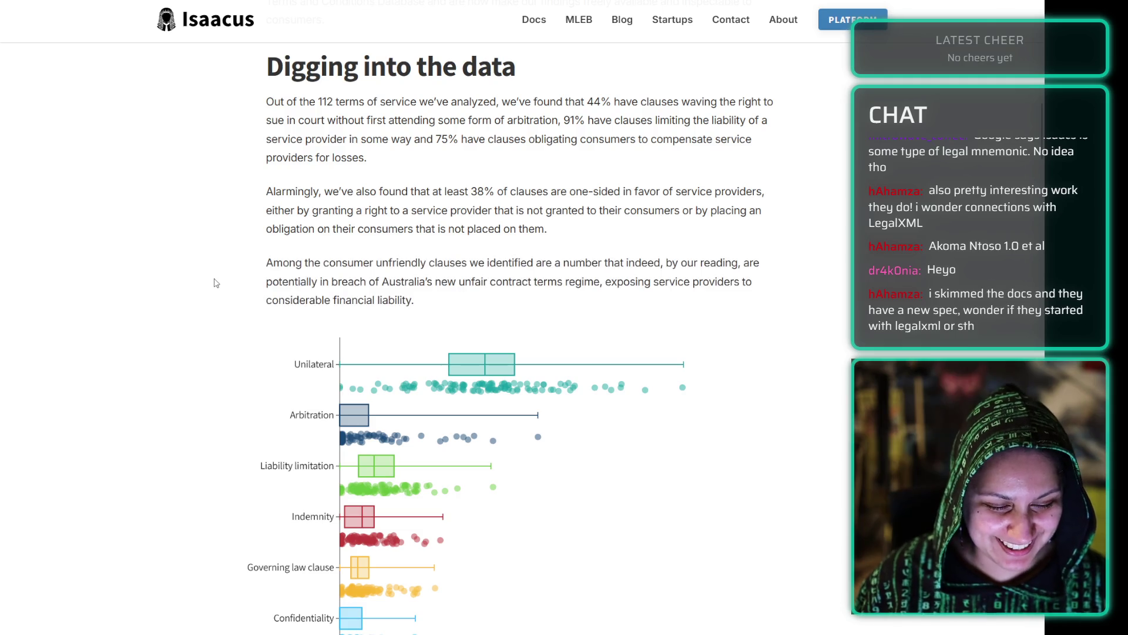
{"action": "scroll", "coordinate": [219, 285], "scroll_direction": "down", "scroll_amount": 2}
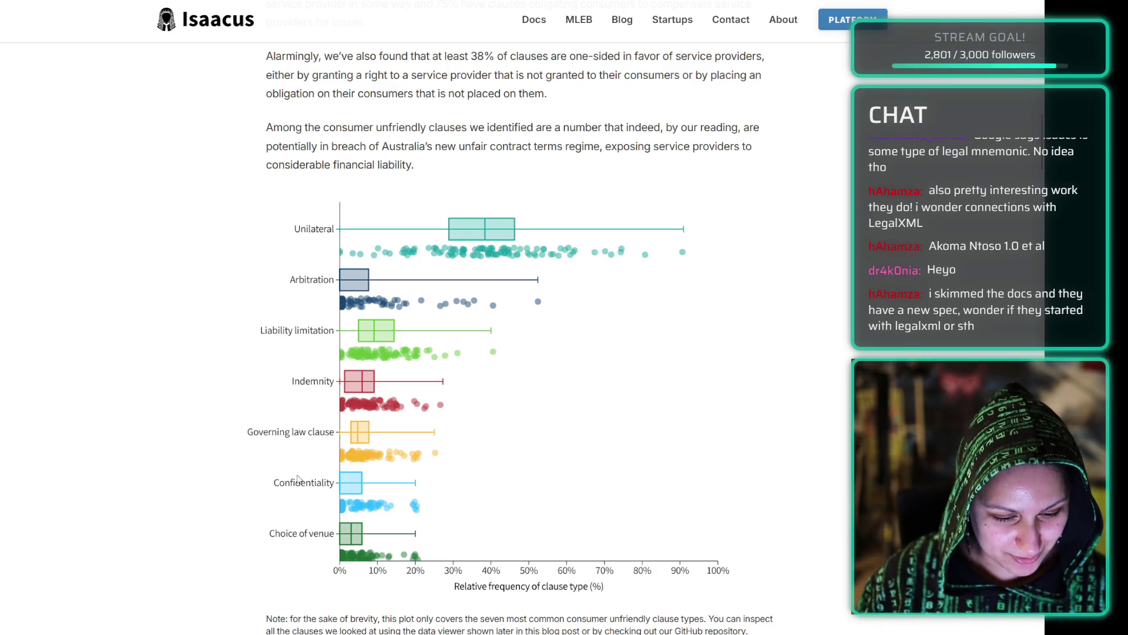
{"action": "scroll", "coordinate": [186, 530], "scroll_direction": "down", "scroll_amount": 4}
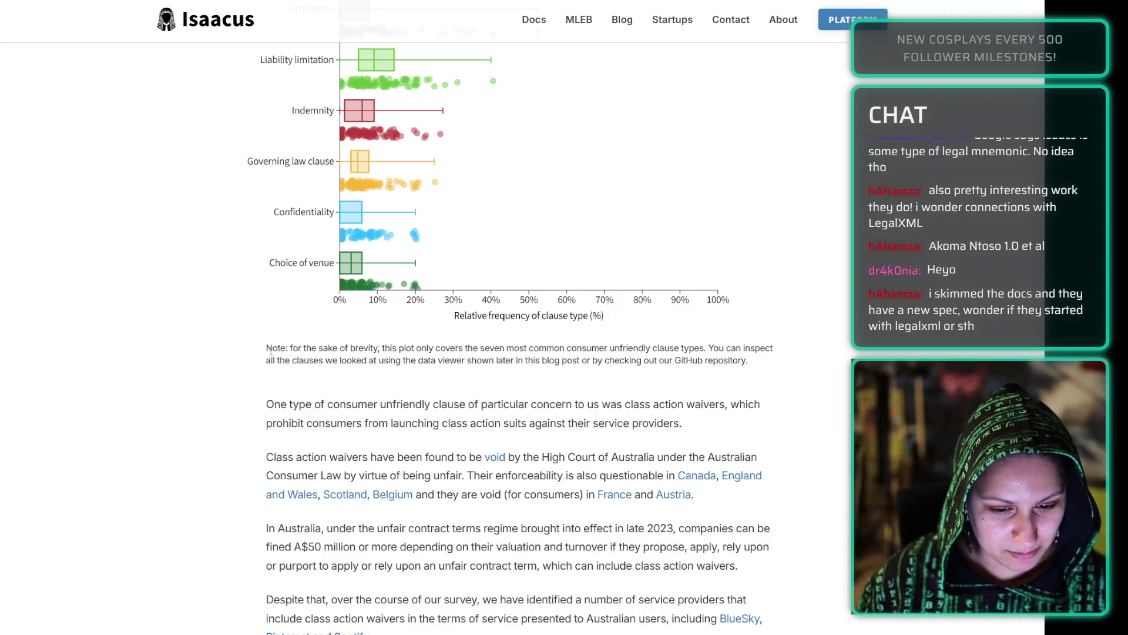
{"action": "scroll", "coordinate": [245, 399], "scroll_direction": "down", "scroll_amount": 1}
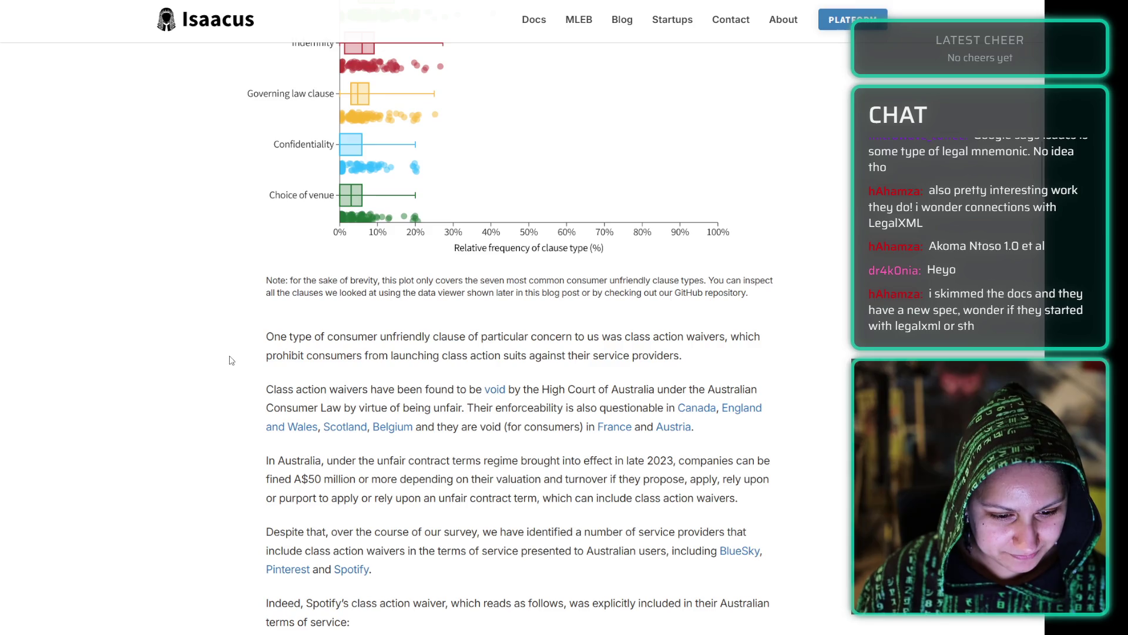
{"action": "scroll", "coordinate": [230, 360], "scroll_direction": "down", "scroll_amount": 2}
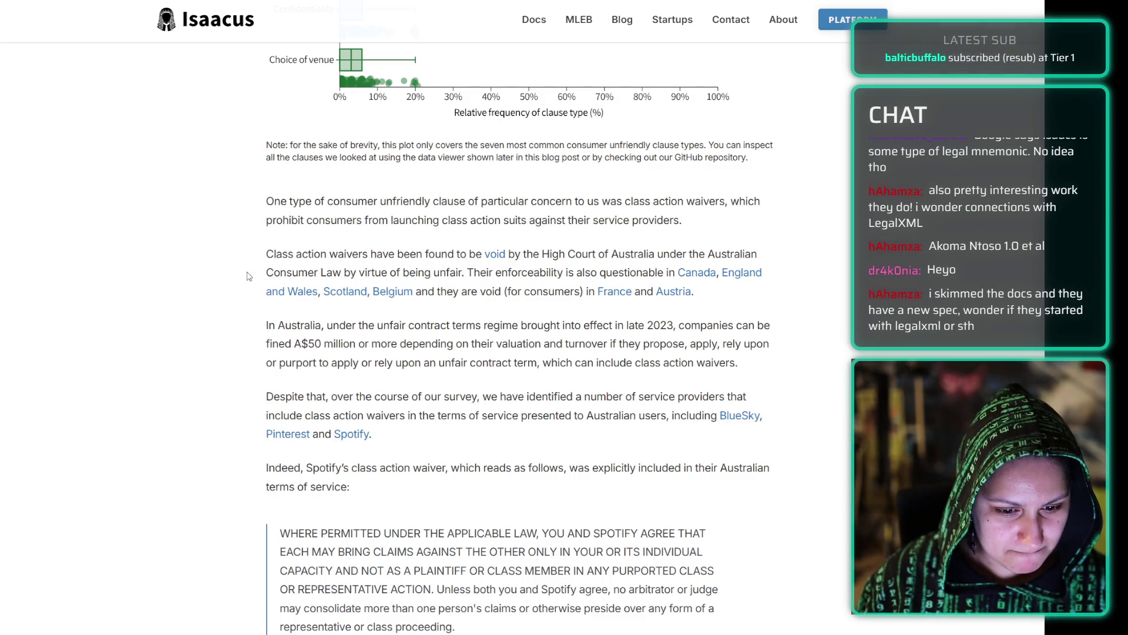
{"action": "scroll", "coordinate": [249, 277], "scroll_direction": "down", "scroll_amount": 2}
- Check the explorer's company and clause lists, keeping Spotify and class action waiver selected
{"action": "scroll", "coordinate": [249, 276], "scroll_direction": "down", "scroll_amount": 8}
{"action": "left_click", "coordinate": [382, 188]}
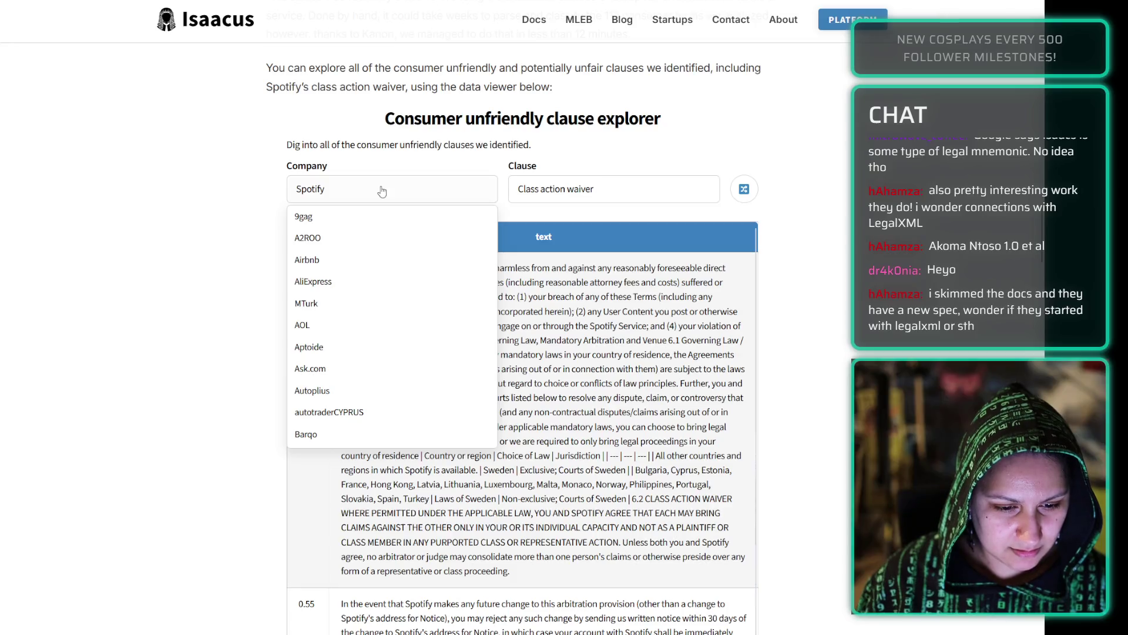
{"action": "left_click", "coordinate": [383, 189]}
{"action": "left_click", "coordinate": [532, 199]}
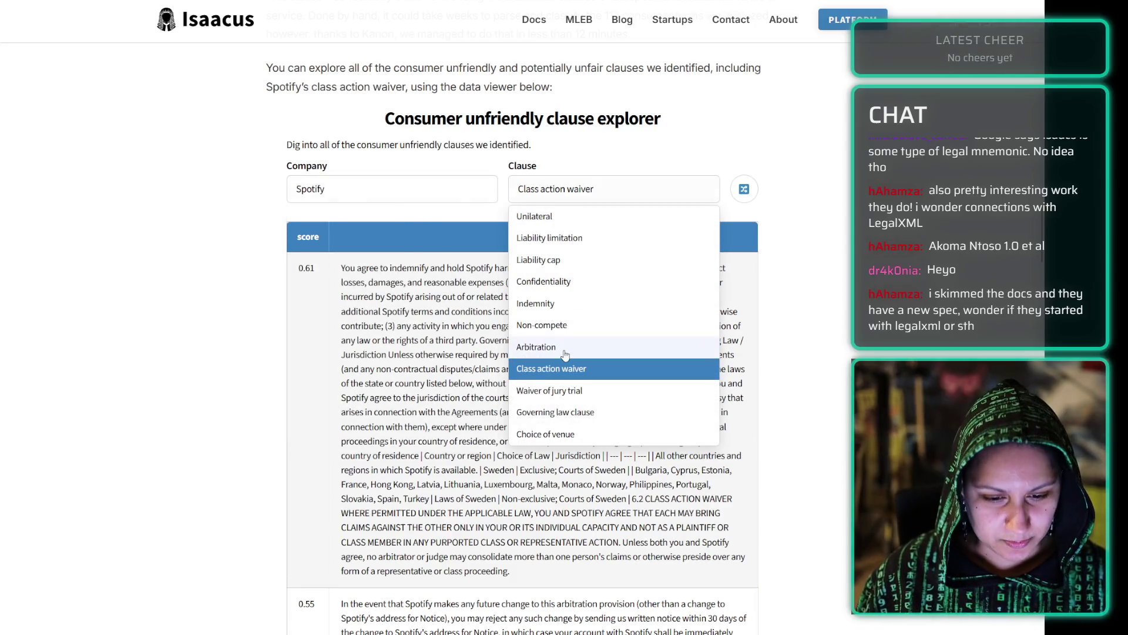
{"action": "left_click", "coordinate": [536, 378]}
{"action": "scroll", "coordinate": [240, 275], "scroll_direction": "up", "scroll_amount": 9}
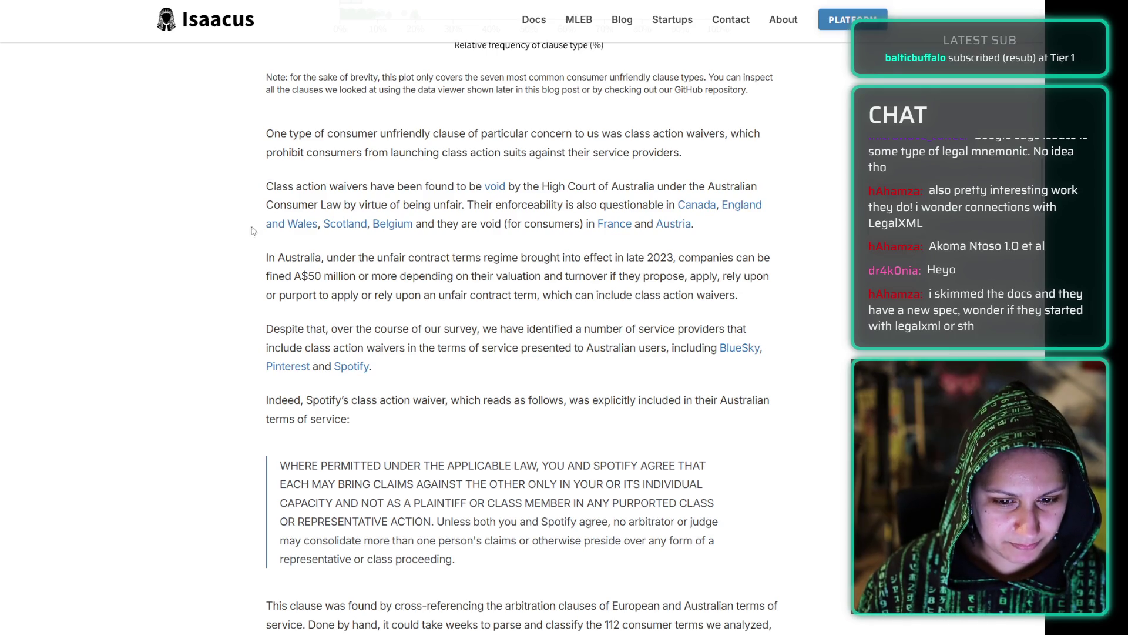
{"action": "scroll", "coordinate": [237, 238], "scroll_direction": "down", "scroll_amount": 10}
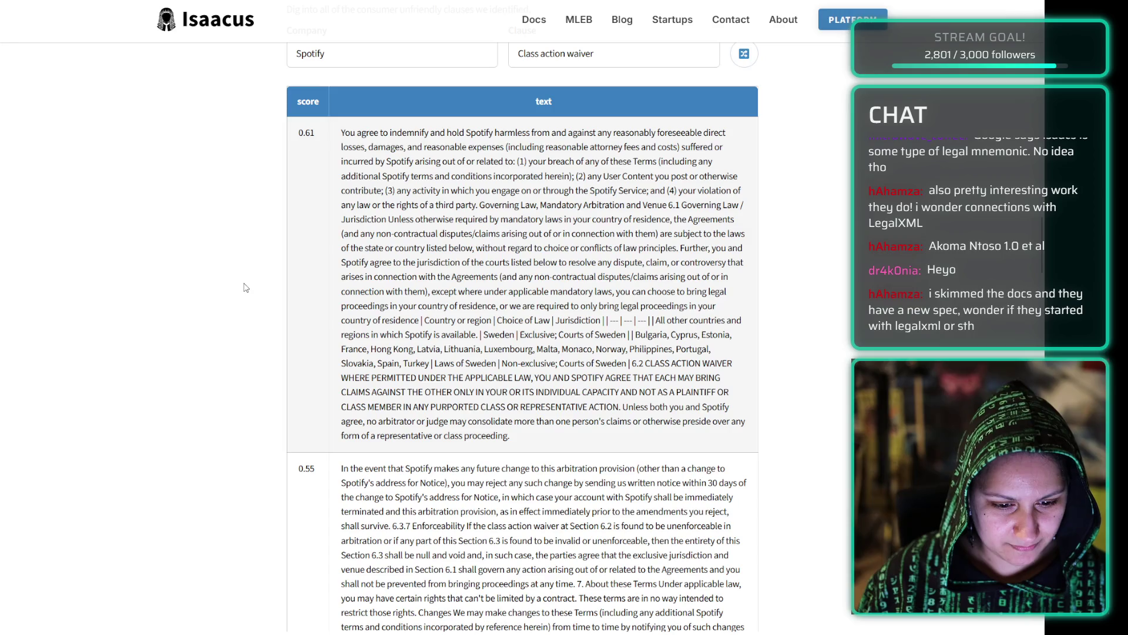
{"action": "scroll", "coordinate": [615, 255], "scroll_direction": "up", "scroll_amount": 3}
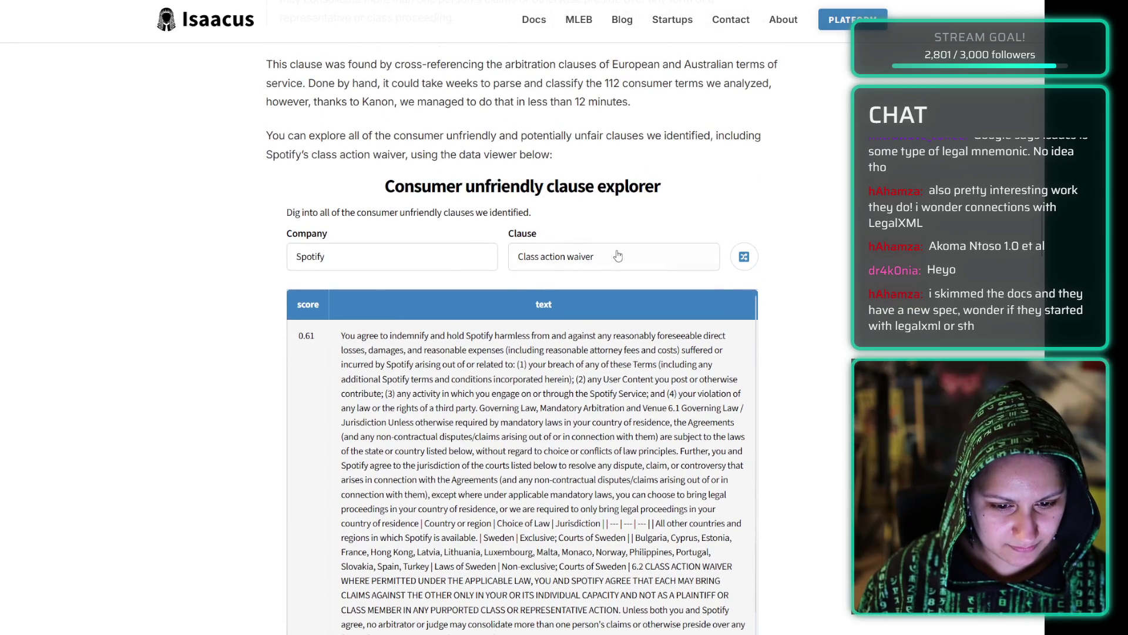
- Switch the explorer's clause type to Liability cap, then to Confidentiality, keeping Spotify
{"action": "left_click", "coordinate": [615, 255]}
{"action": "left_click", "coordinate": [613, 328]}
{"action": "left_click", "coordinate": [573, 259]}
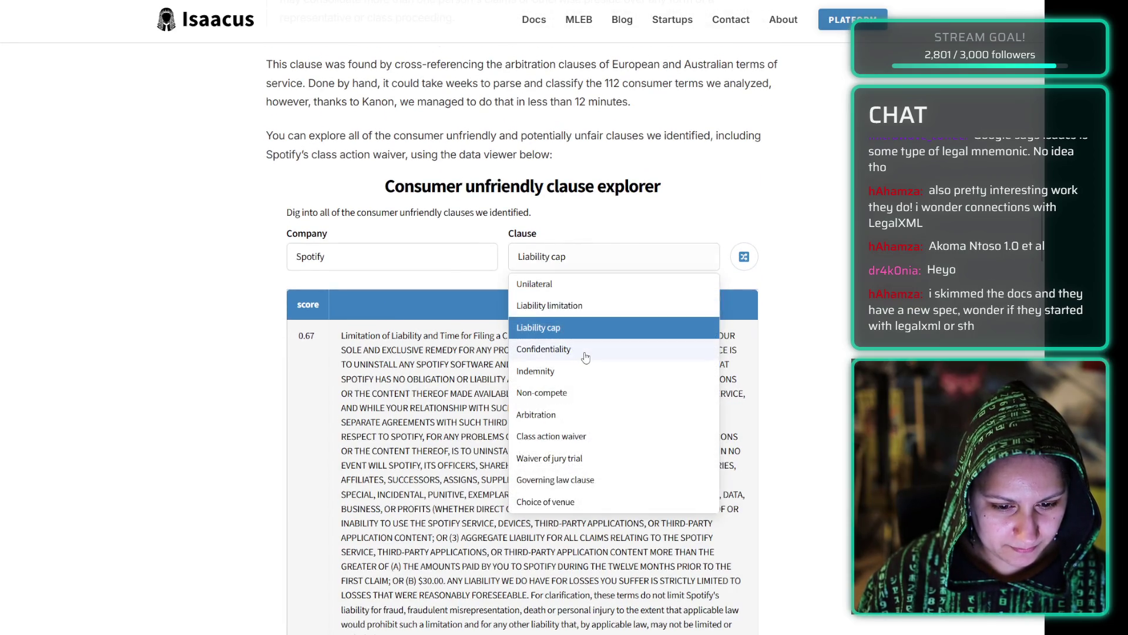
{"action": "left_click", "coordinate": [585, 352]}
{"action": "left_click", "coordinate": [363, 257]}
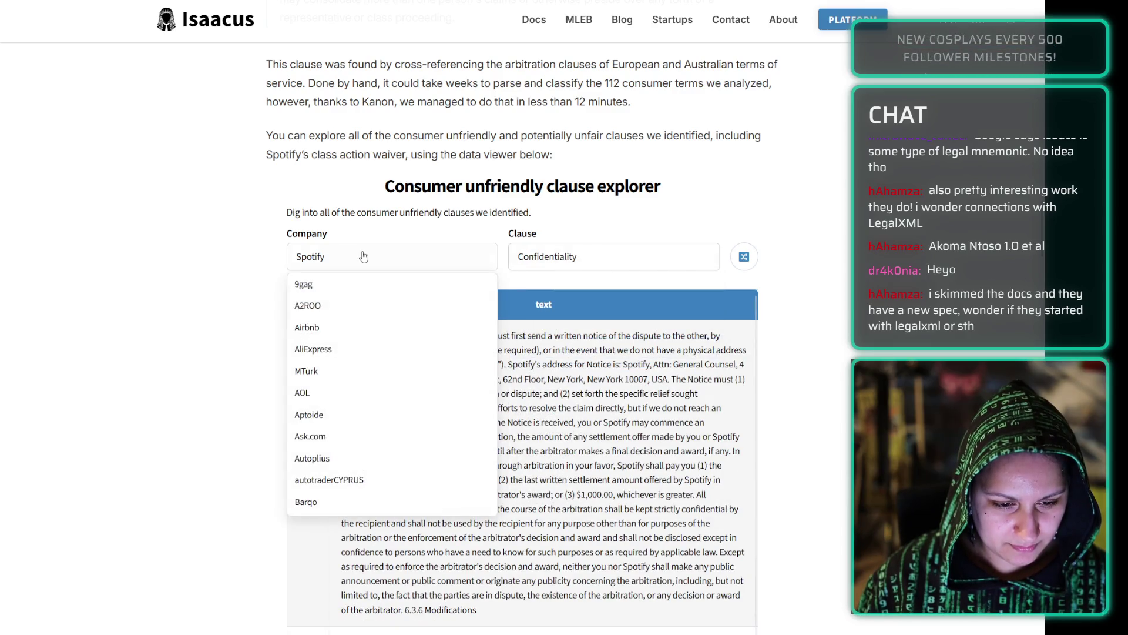
{"action": "left_click", "coordinate": [249, 297]}
- Review the Confidentiality results and briefly select the first clause's opening text
{"action": "scroll", "coordinate": [249, 297], "scroll_direction": "down", "scroll_amount": 5}
{"action": "scroll", "coordinate": [249, 297], "scroll_direction": "up", "scroll_amount": 1}
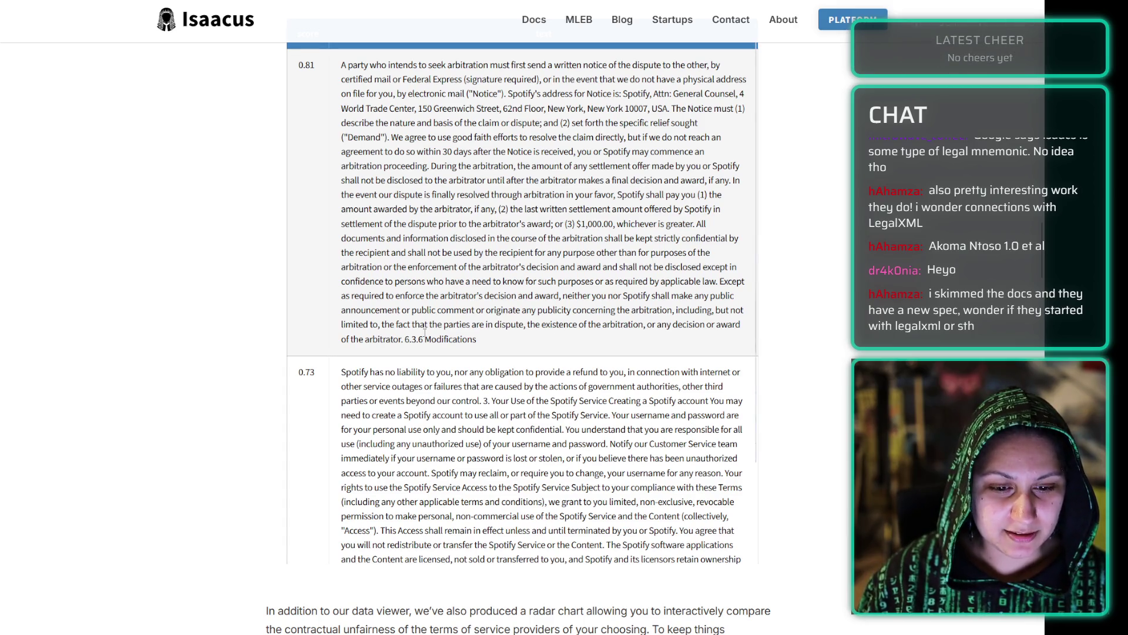
{"action": "scroll", "coordinate": [425, 334], "scroll_direction": "up", "scroll_amount": 1}
{"action": "scroll", "coordinate": [423, 334], "scroll_direction": "up", "scroll_amount": 2}
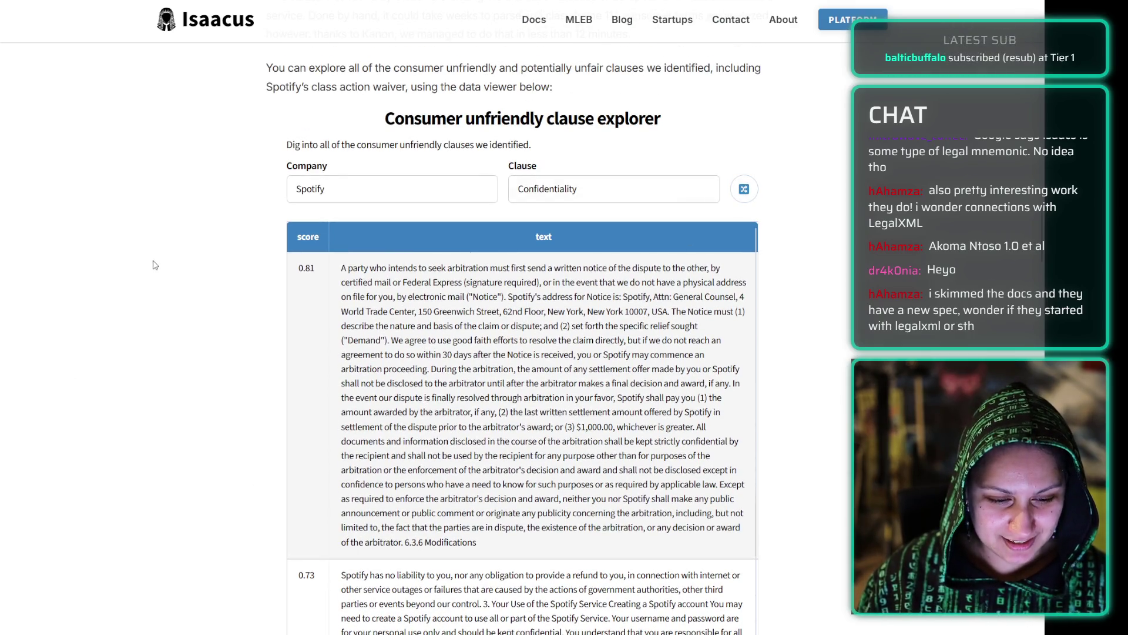
{"action": "scroll", "coordinate": [247, 251], "scroll_direction": "down", "scroll_amount": 1}
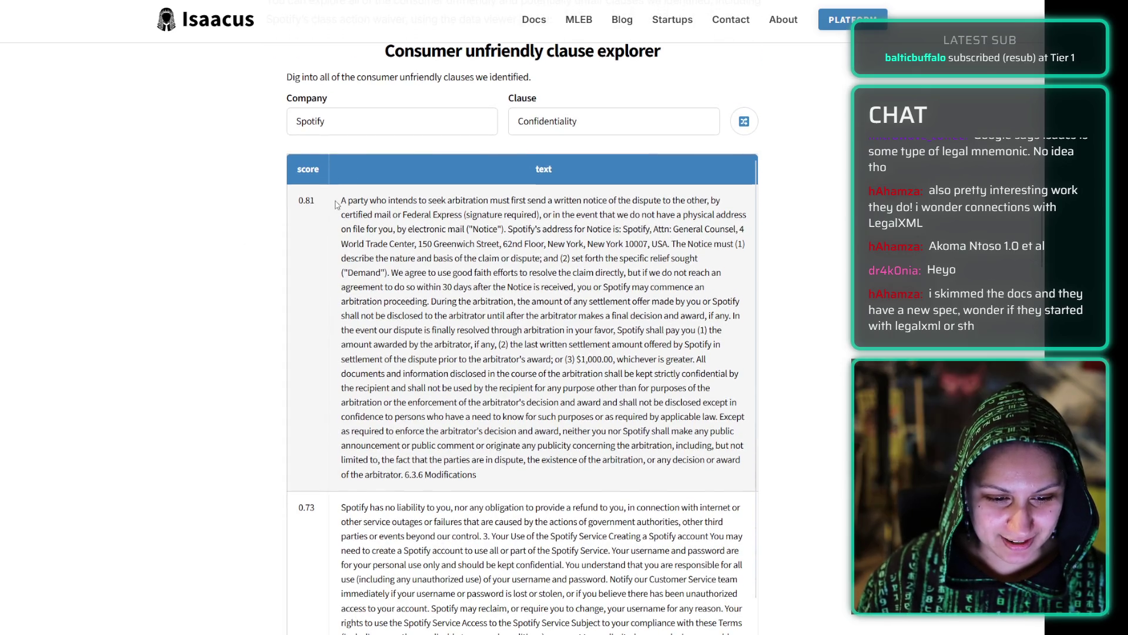
{"action": "mouse_move", "coordinate": [338, 203]}
{"action": "left_mouse_down"}
{"action": "mouse_move", "coordinate": [457, 359]}
{"action": "mouse_move", "coordinate": [497, 474]}
{"action": "left_mouse_up"}
{"action": "left_click", "coordinate": [493, 490]}
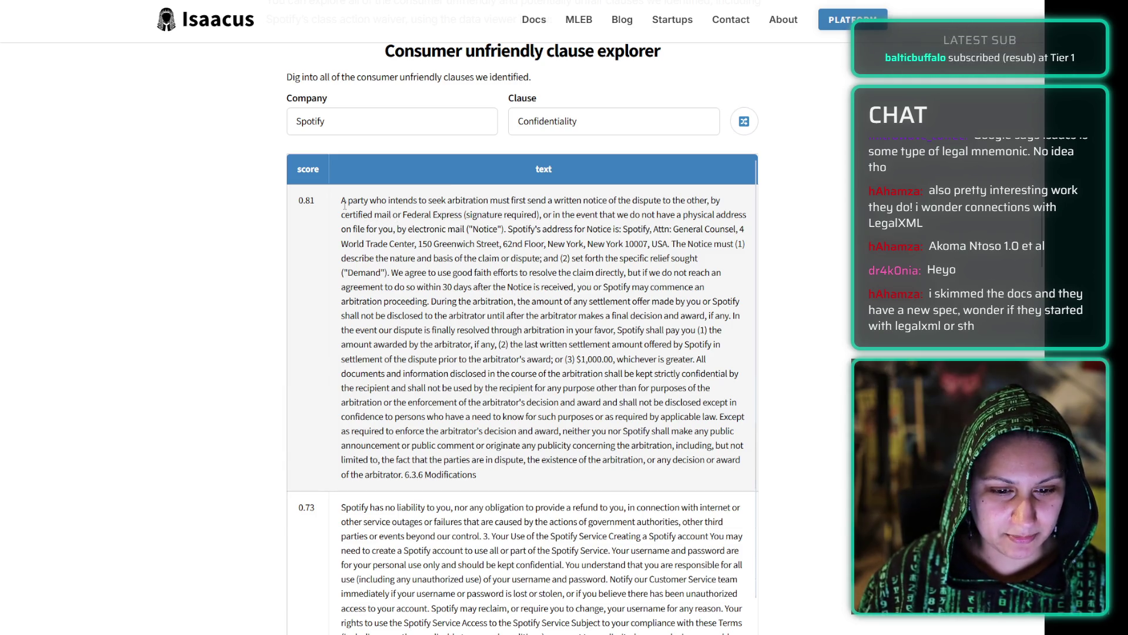
- Select and deselect the first clause's opening lines, then scroll toward the company comparison section
{"action": "left_click_drag", "start_coordinate": [343, 201], "coordinate": [464, 214]}
{"action": "left_click", "coordinate": [463, 213]}
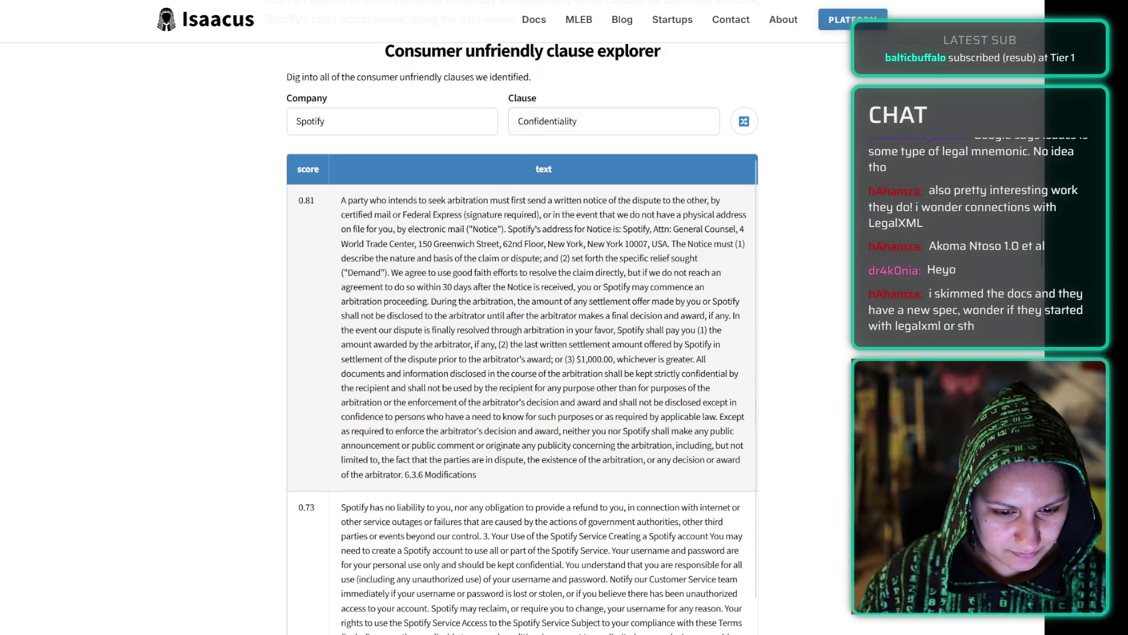
{"action": "scroll", "coordinate": [268, 344], "scroll_direction": "down", "scroll_amount": 6}
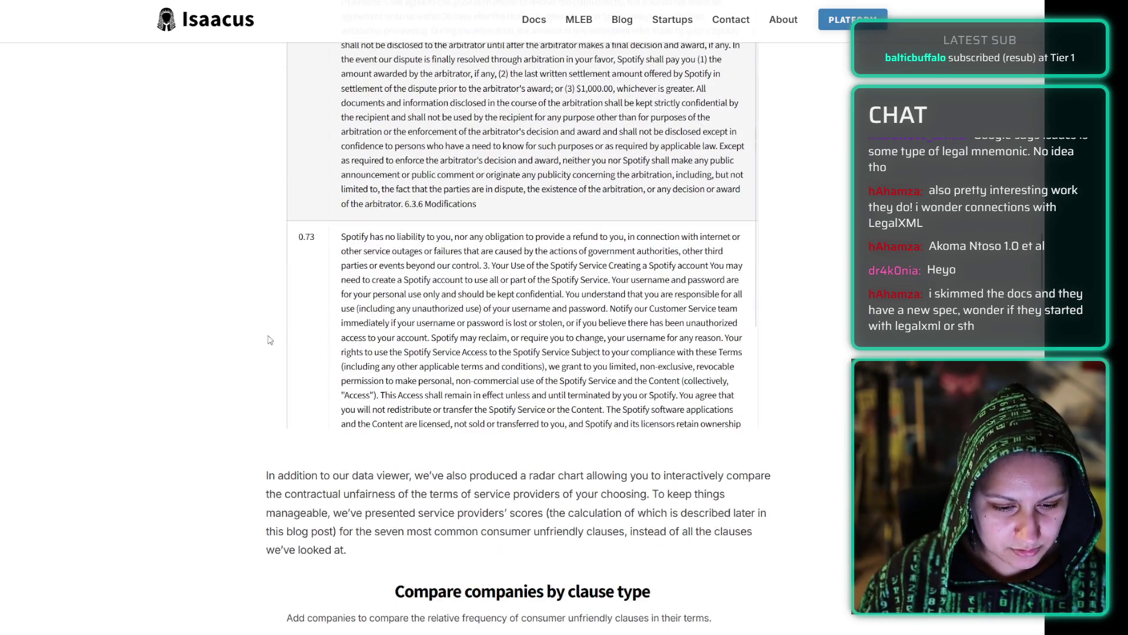
- Add Xiaomi to the clause-type radar comparison alongside Nintendo
{"action": "scroll", "coordinate": [233, 352], "scroll_direction": "down", "scroll_amount": 3}
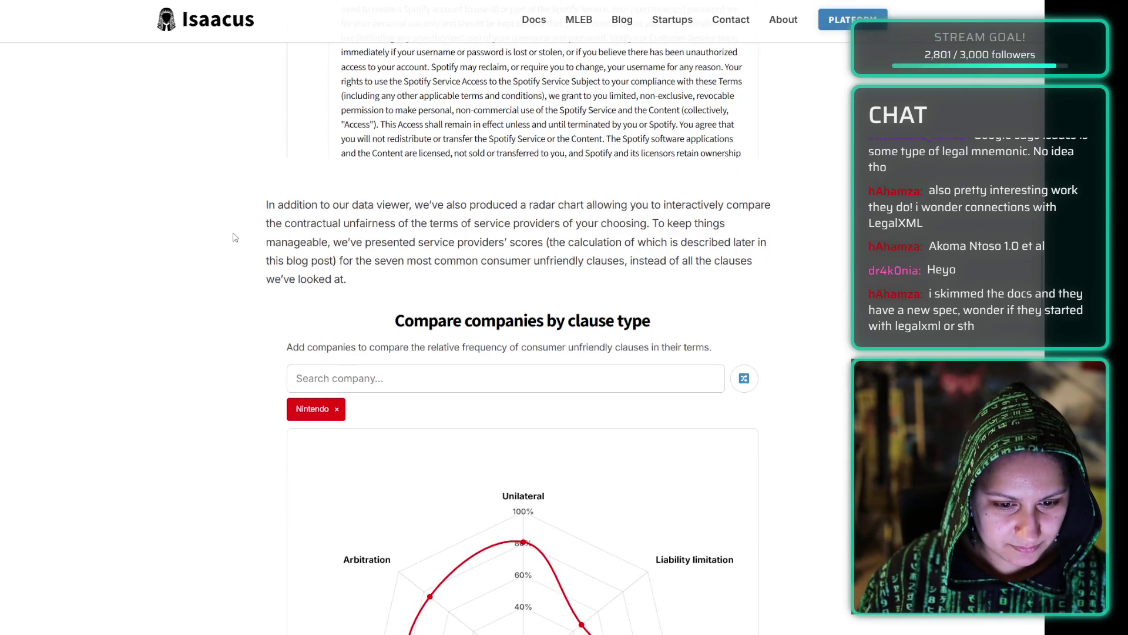
{"action": "scroll", "coordinate": [235, 237], "scroll_direction": "down", "scroll_amount": 3}
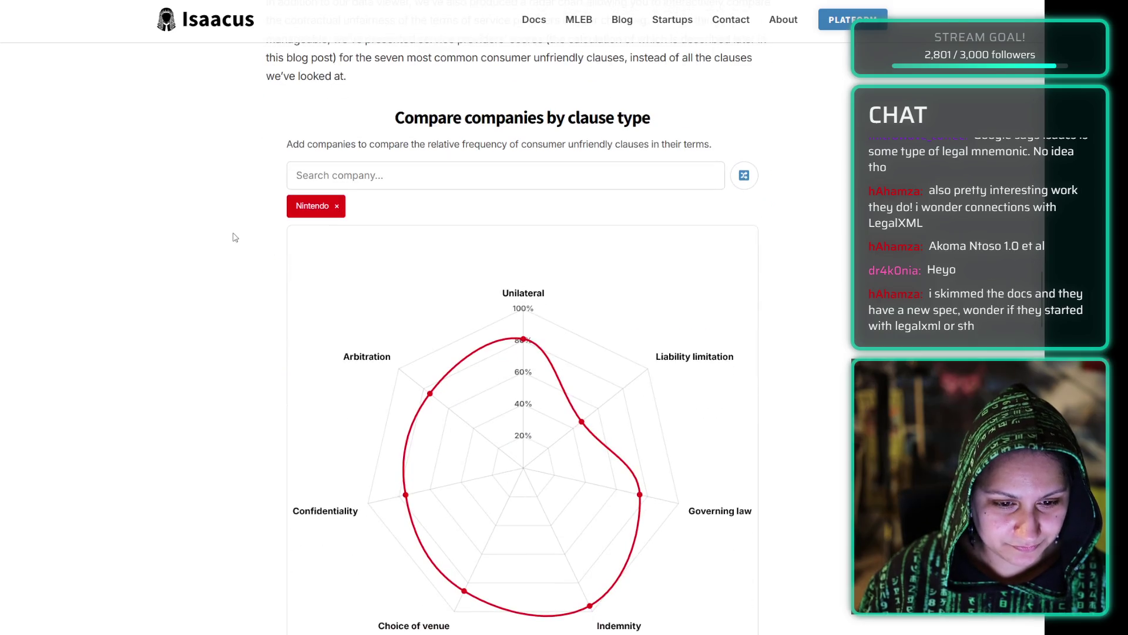
{"action": "left_click", "coordinate": [390, 175]}
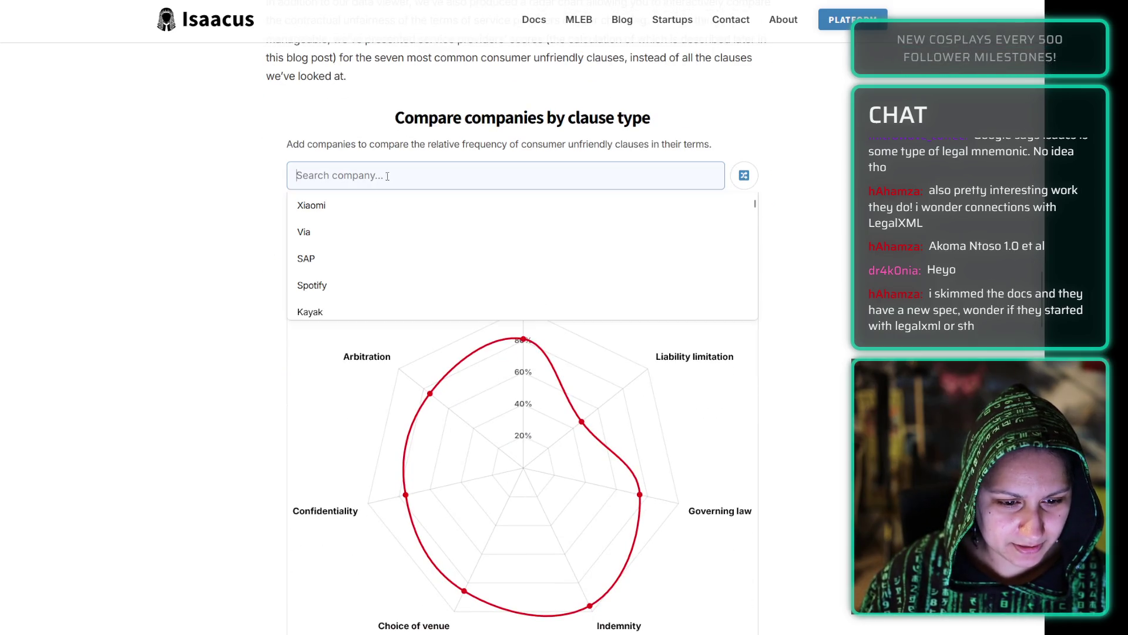
{"action": "left_click", "coordinate": [222, 186]}
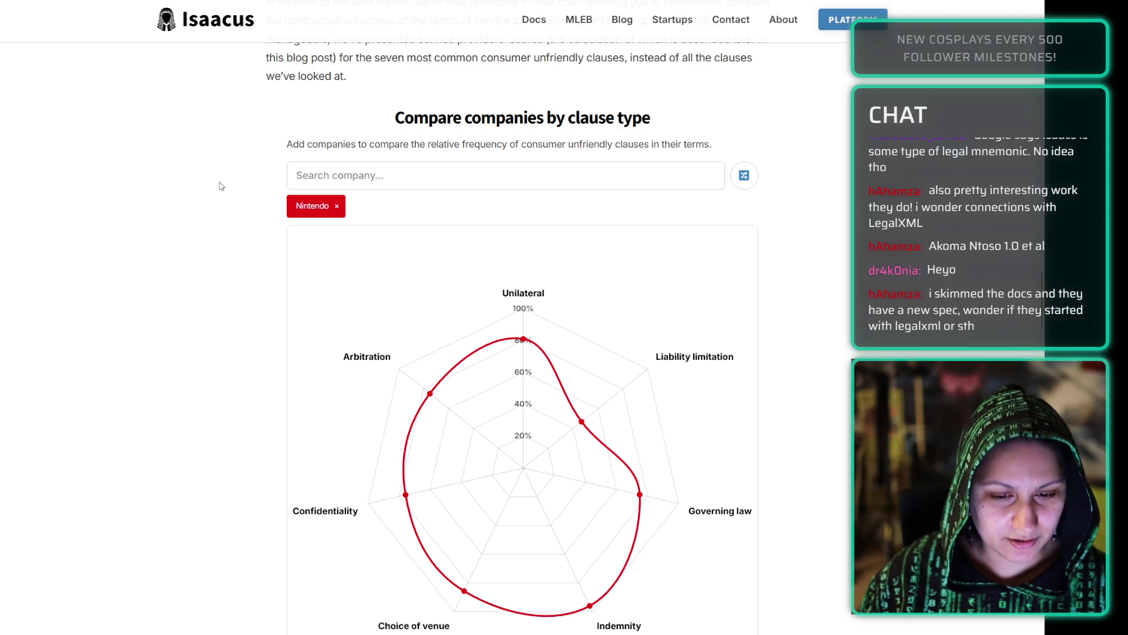
{"action": "left_click", "coordinate": [569, 175]}
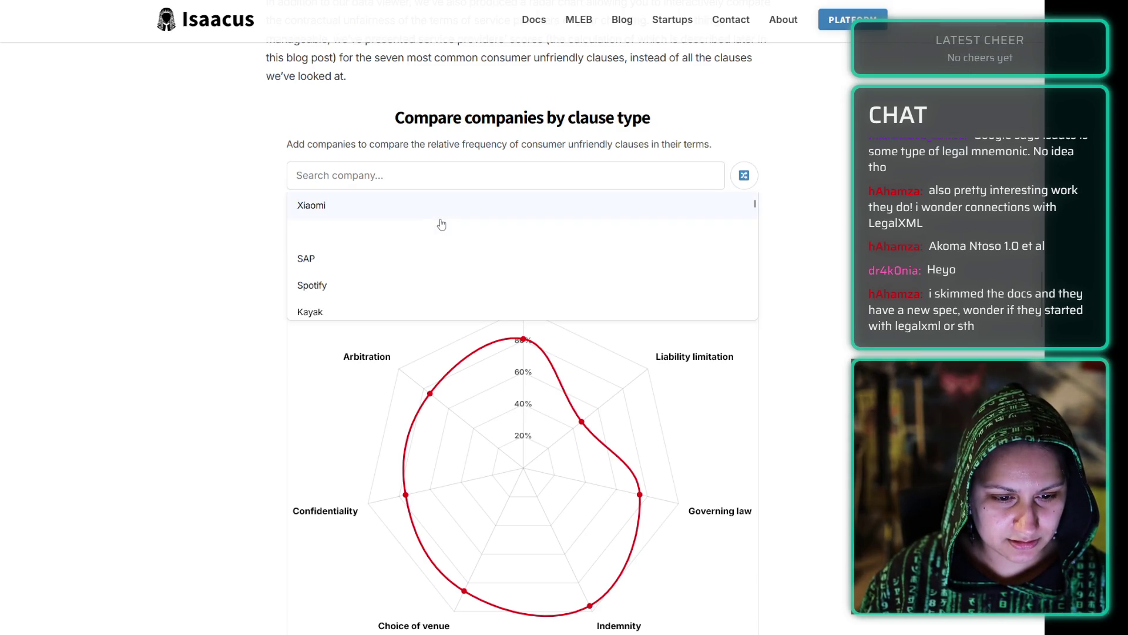
{"action": "left_click", "coordinate": [436, 205]}
{"action": "left_click", "coordinate": [422, 187]}
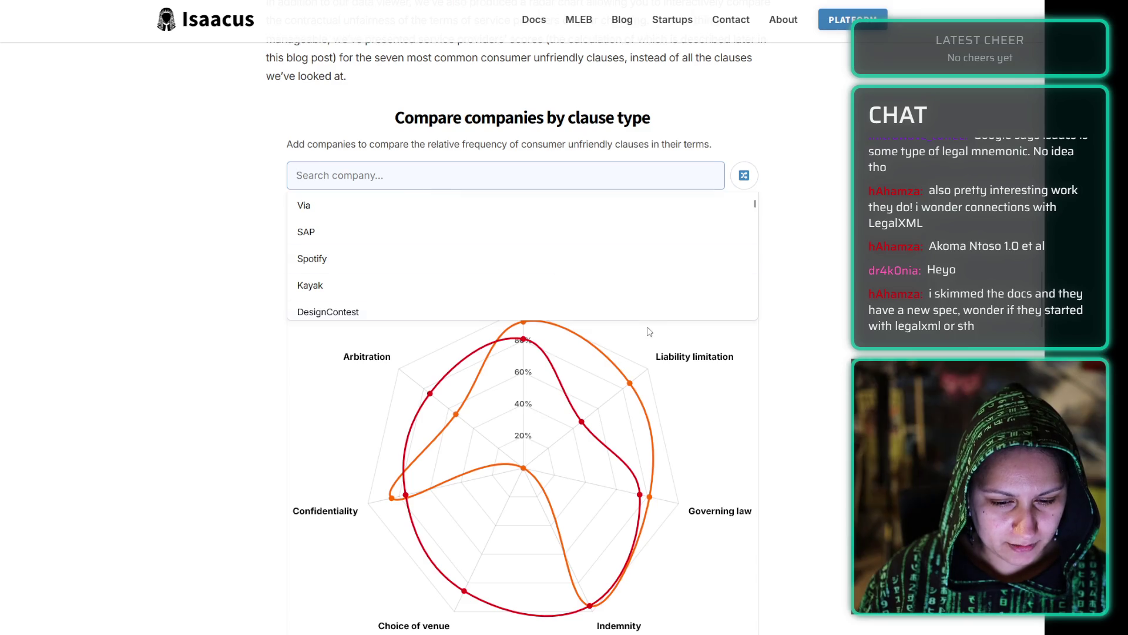
{"action": "left_click", "coordinate": [190, 496]}
- Add Kayak, Pinterest, Bing and Stripchat to the comparison chart
{"action": "scroll", "coordinate": [528, 328], "scroll_direction": "down", "scroll_amount": 1}
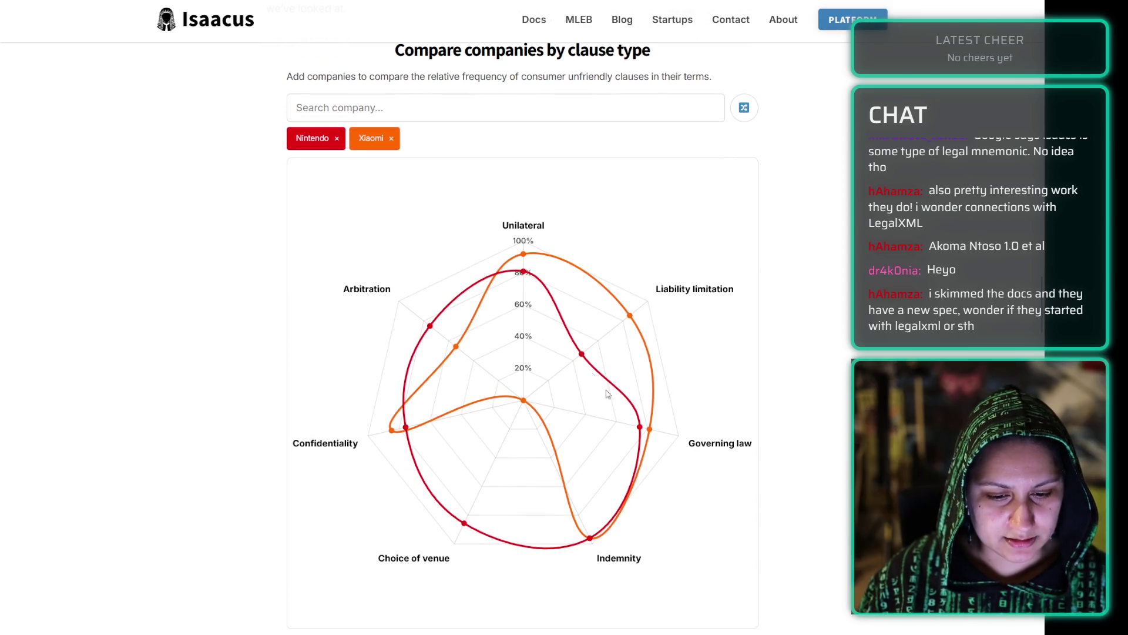
{"action": "left_click", "coordinate": [438, 119]}
{"action": "left_click", "coordinate": [431, 224]}
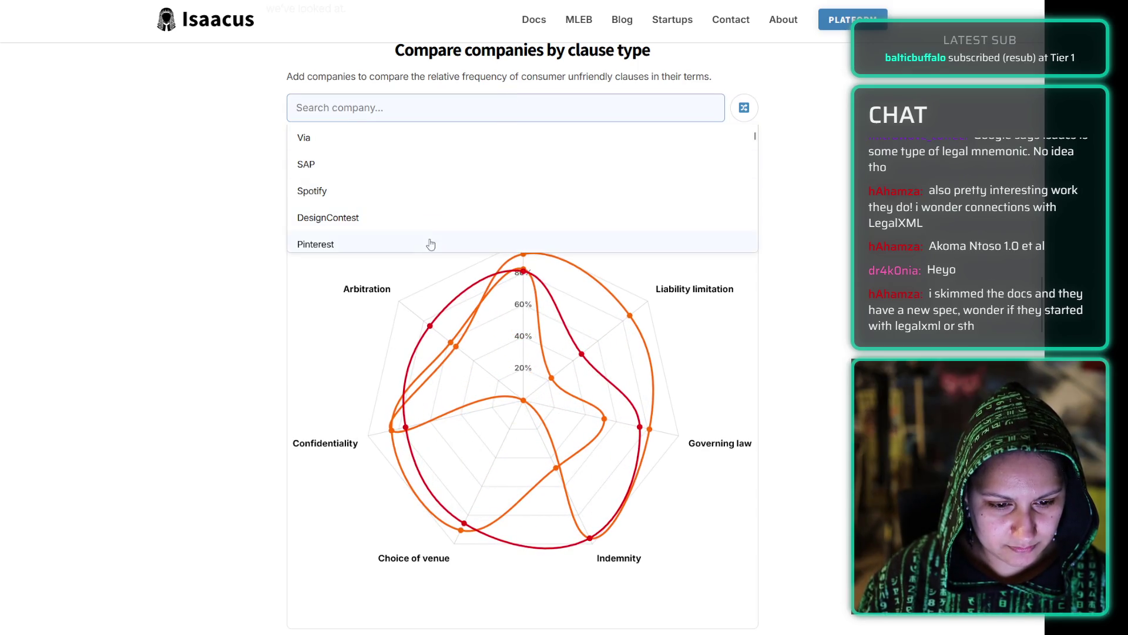
{"action": "left_click", "coordinate": [433, 244]}
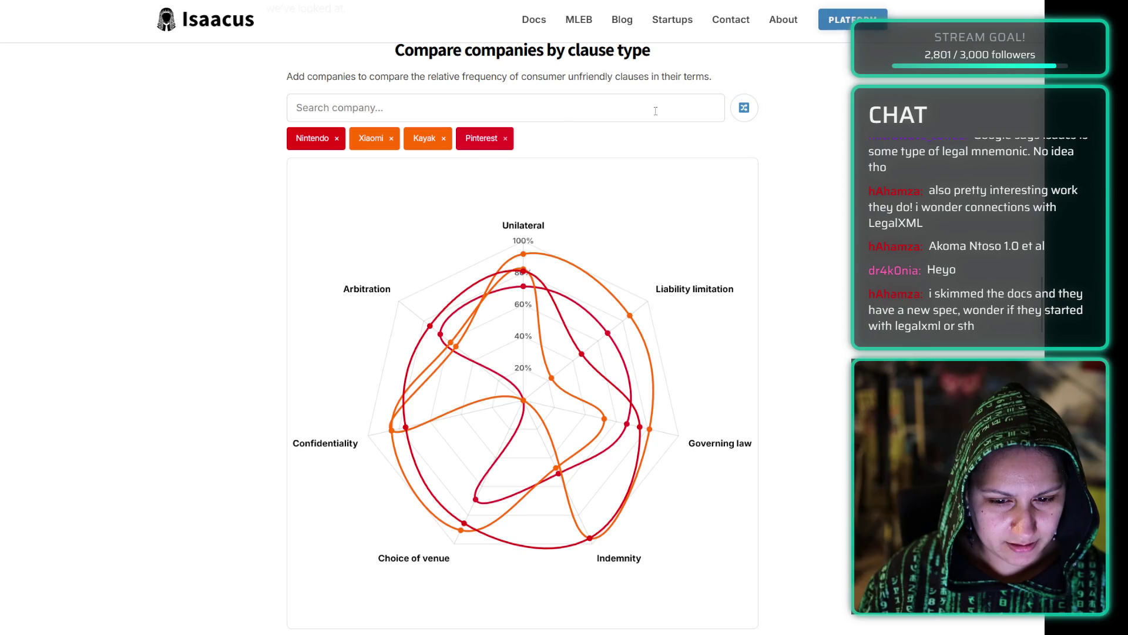
{"action": "left_click", "coordinate": [744, 108]}
{"action": "left_click", "coordinate": [744, 107]}
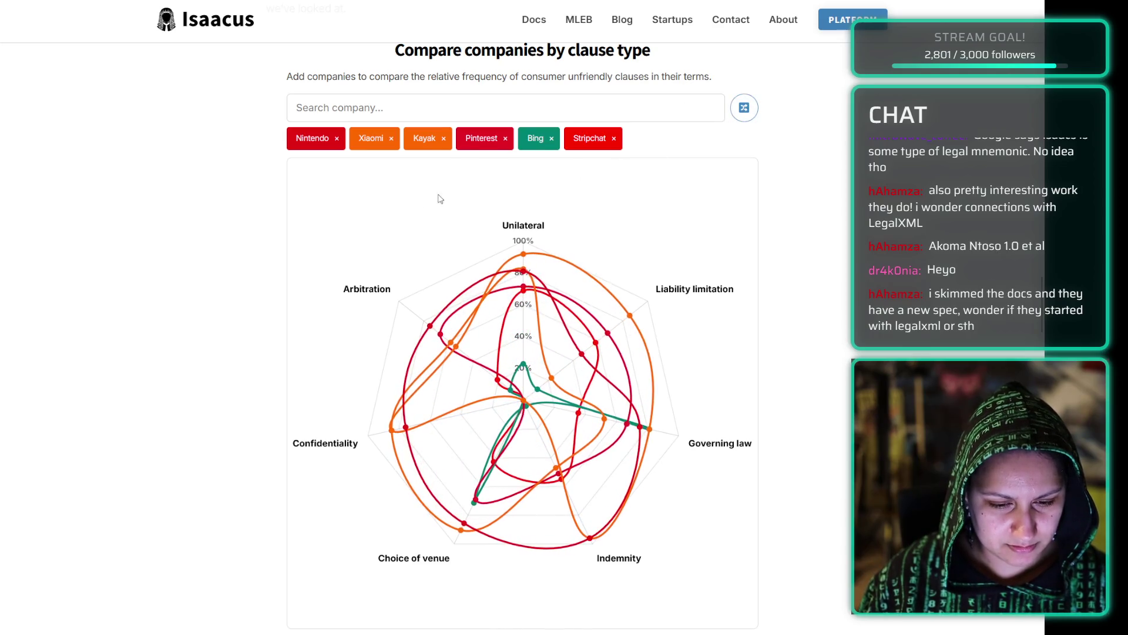
- Remove Xiaomi, Kayak, Pinterest, Bing and Nintendo from the comparison chart
{"action": "scroll", "coordinate": [252, 267], "scroll_direction": "down", "scroll_amount": 5}
{"action": "scroll", "coordinate": [410, 219], "scroll_direction": "up", "scroll_amount": 5}
{"action": "left_click", "coordinate": [420, 145]}
{"action": "left_click", "coordinate": [420, 145]}
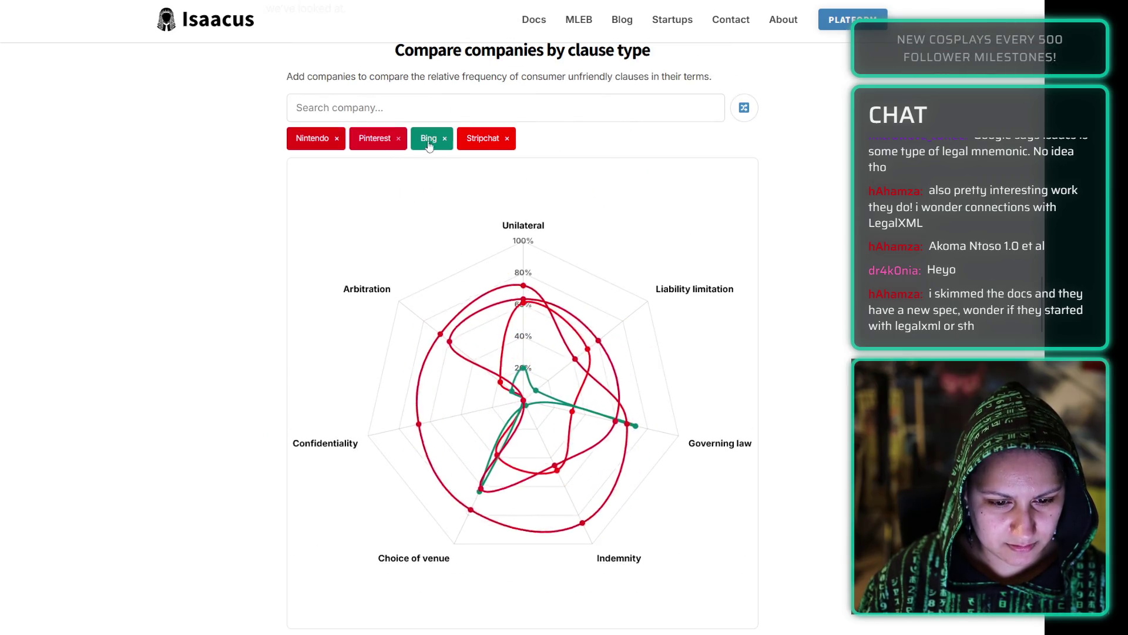
{"action": "left_click", "coordinate": [385, 141]}
{"action": "left_click", "coordinate": [385, 141]}
{"action": "left_click", "coordinate": [385, 141]}
{"action": "left_click", "coordinate": [333, 143]}
- Fill the chart with random companies, then remove each one, Too Good To Go through Tripadvisor
{"action": "left_click", "coordinate": [751, 109]}
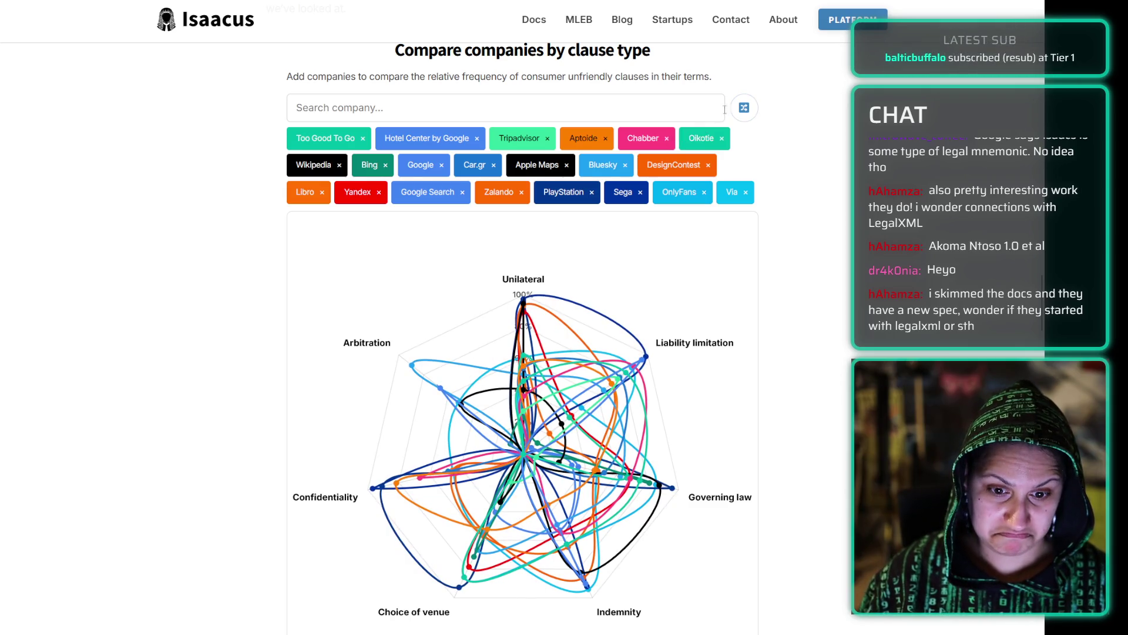
{"action": "left_click", "coordinate": [362, 138]}
{"action": "left_click", "coordinate": [358, 140]}
{"action": "left_click", "coordinate": [359, 140]}
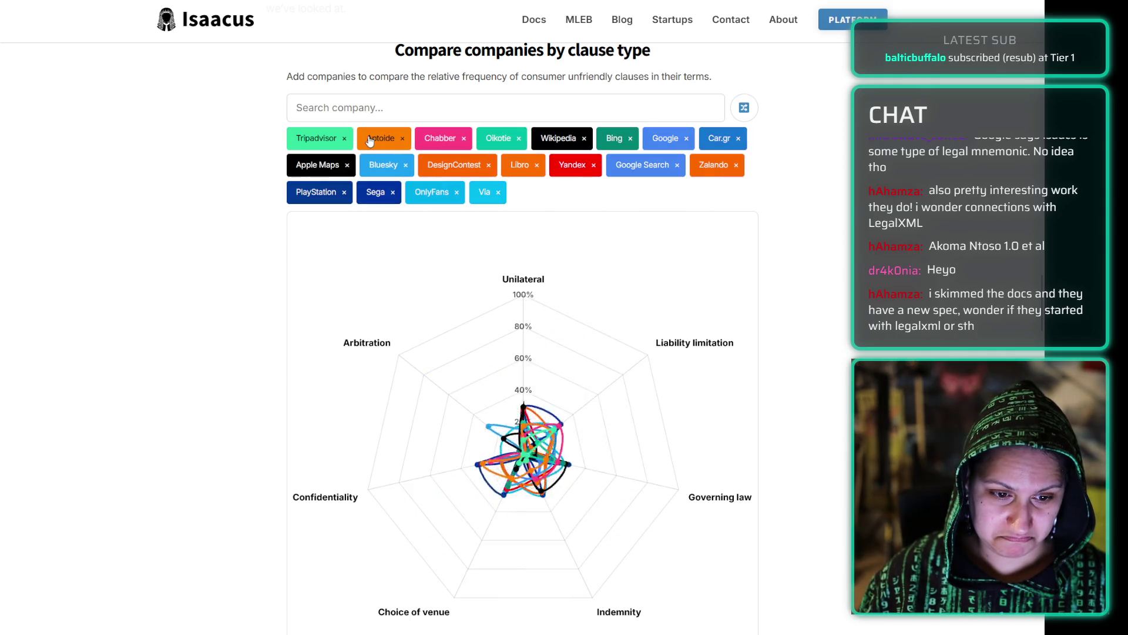
{"action": "double_click", "coordinate": [359, 141]}
{"action": "double_click", "coordinate": [359, 141]}
{"action": "triple_click", "coordinate": [359, 141]}
{"action": "double_click", "coordinate": [359, 141]}
{"action": "double_click", "coordinate": [359, 141]}
{"action": "double_click", "coordinate": [359, 141]}
{"action": "left_click", "coordinate": [360, 141]}
{"action": "left_click", "coordinate": [359, 141]}
{"action": "left_click", "coordinate": [358, 141]}
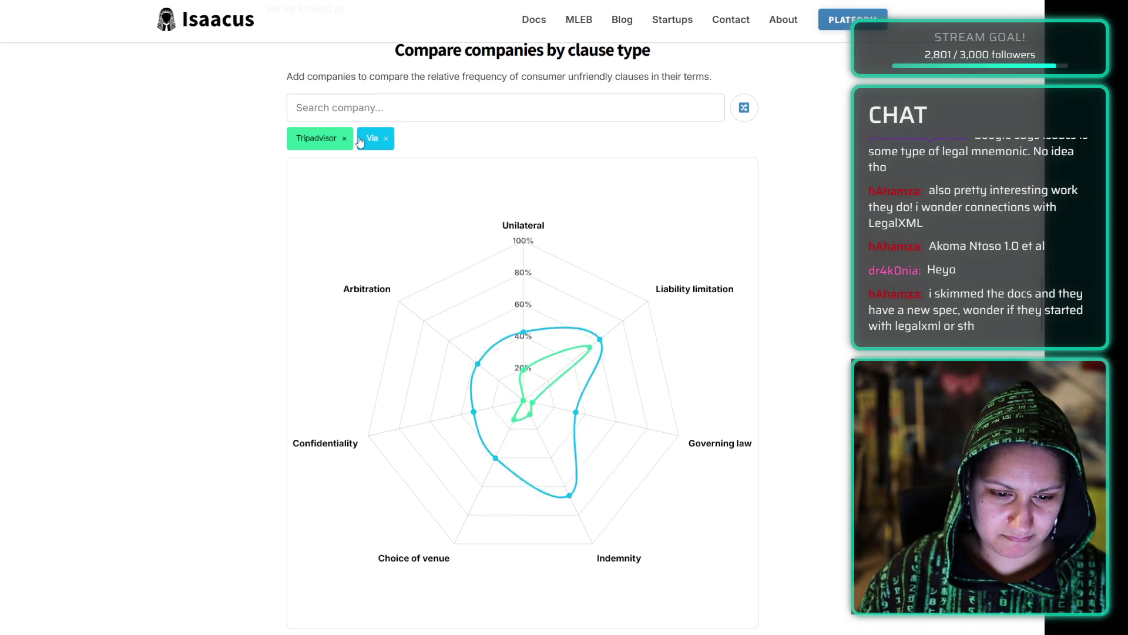
{"action": "left_click", "coordinate": [358, 141]}
{"action": "left_click", "coordinate": [345, 138]}
{"action": "scroll", "coordinate": [285, 212], "scroll_direction": "down", "scroll_amount": 7}
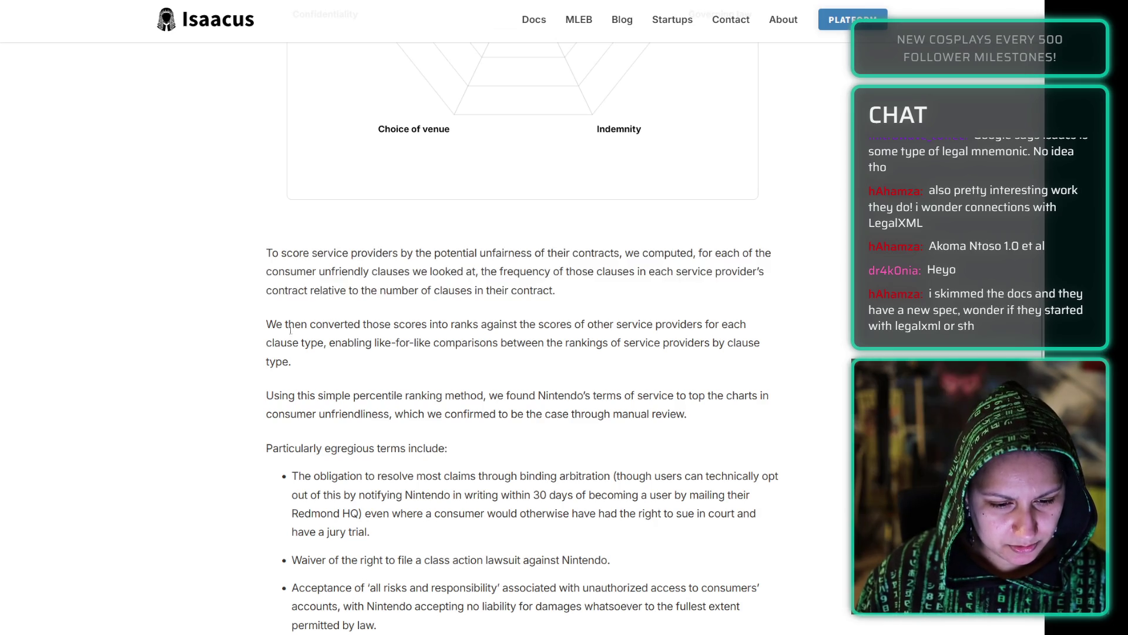
- Scroll down the post to the arbitration classification example
{"action": "scroll", "coordinate": [208, 291], "scroll_direction": "down", "scroll_amount": 3}
{"action": "scroll", "coordinate": [215, 280], "scroll_direction": "down", "scroll_amount": 6}
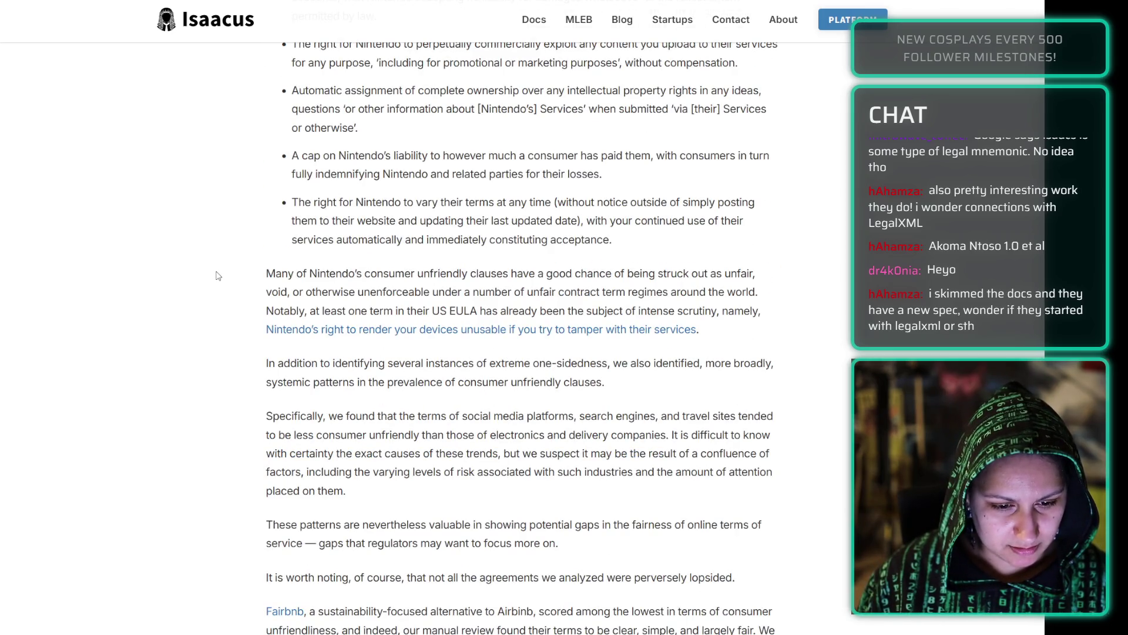
{"action": "scroll", "coordinate": [218, 276], "scroll_direction": "down", "scroll_amount": 7}
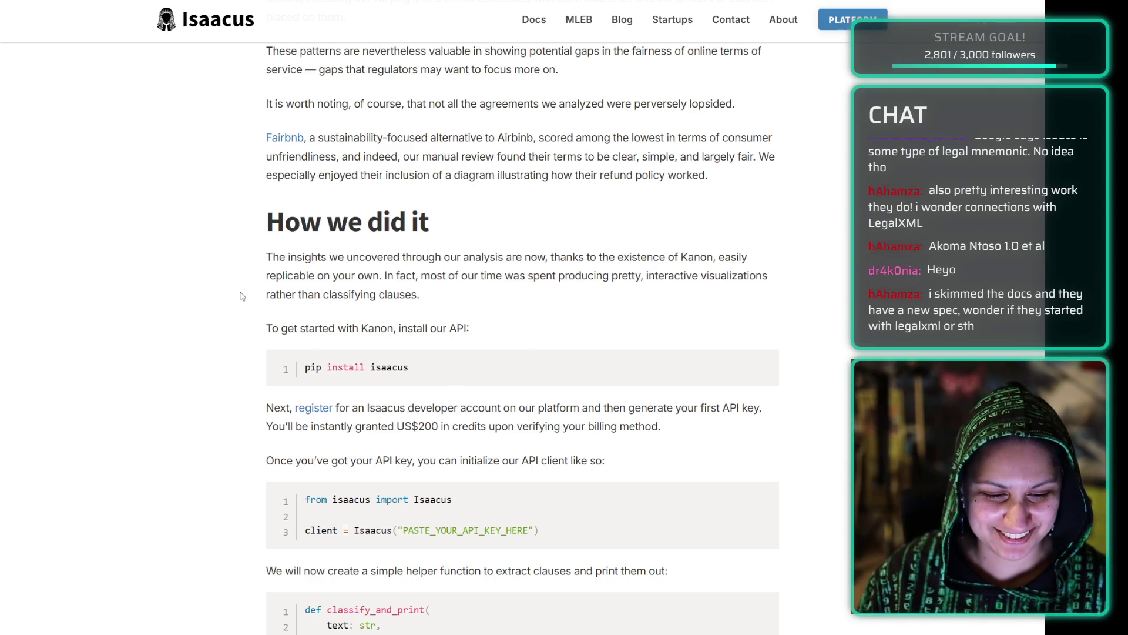
{"action": "scroll", "coordinate": [244, 297], "scroll_direction": "down", "scroll_amount": 2}
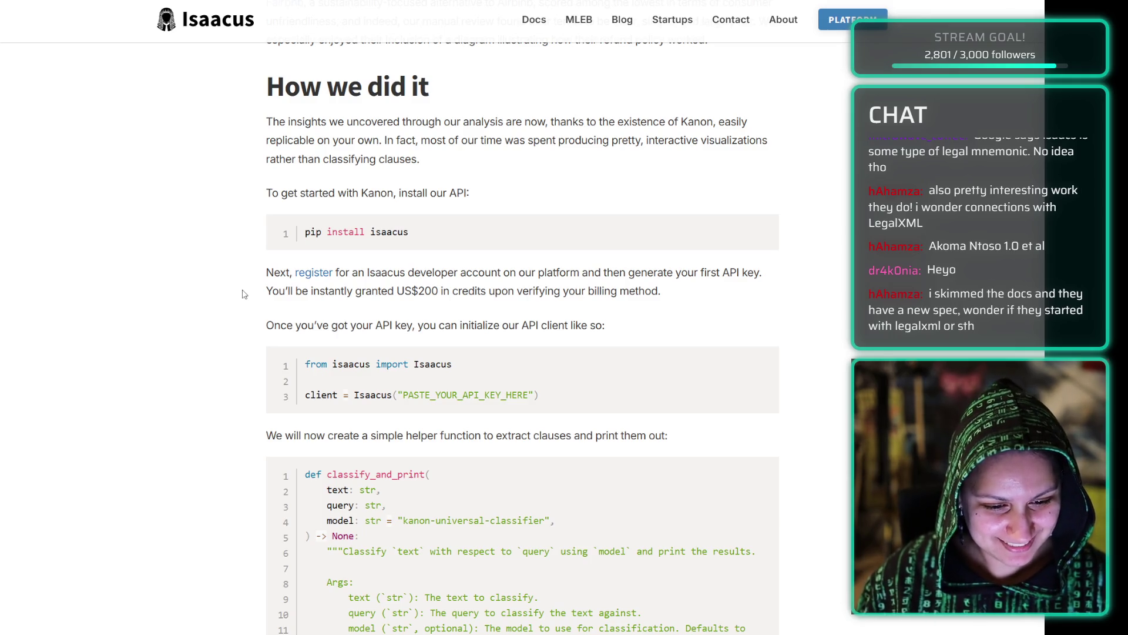
{"action": "scroll", "coordinate": [230, 263], "scroll_direction": "down", "scroll_amount": 10}
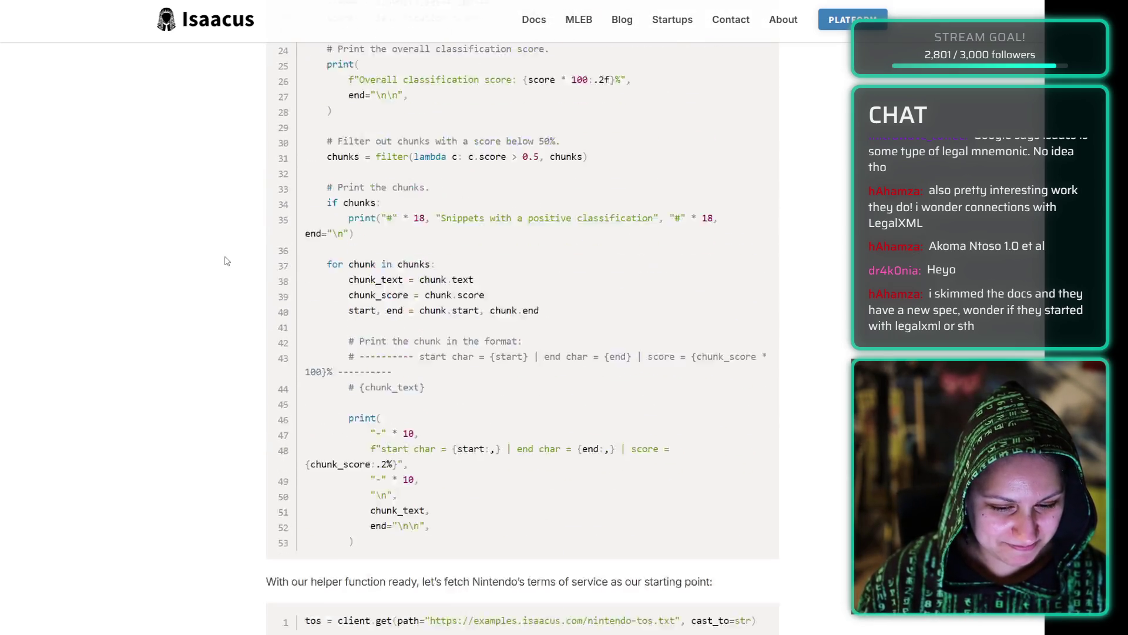
{"action": "scroll", "coordinate": [227, 260], "scroll_direction": "down", "scroll_amount": 5}
{"action": "scroll", "coordinate": [225, 260], "scroll_direction": "down", "scroll_amount": 3}
- Show and then hide the arbitration example's output, and read on to the post's end
{"action": "left_click", "coordinate": [306, 266]}
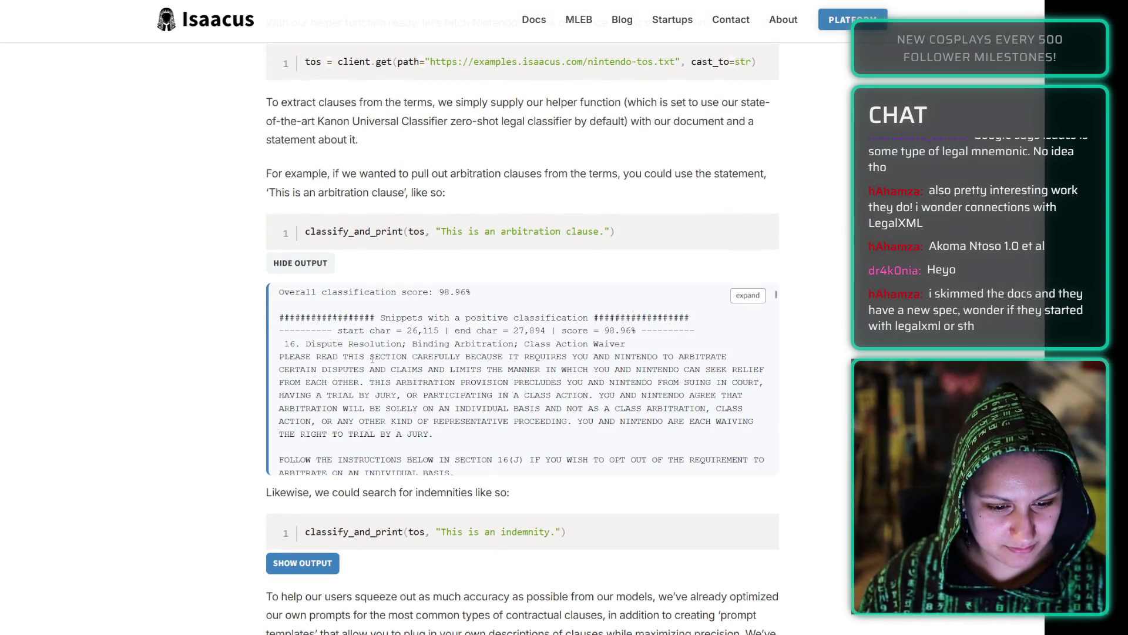
{"action": "scroll", "coordinate": [366, 346], "scroll_direction": "down", "scroll_amount": 10}
{"action": "scroll", "coordinate": [383, 324], "scroll_direction": "up", "scroll_amount": 10}
{"action": "left_click", "coordinate": [309, 267]}
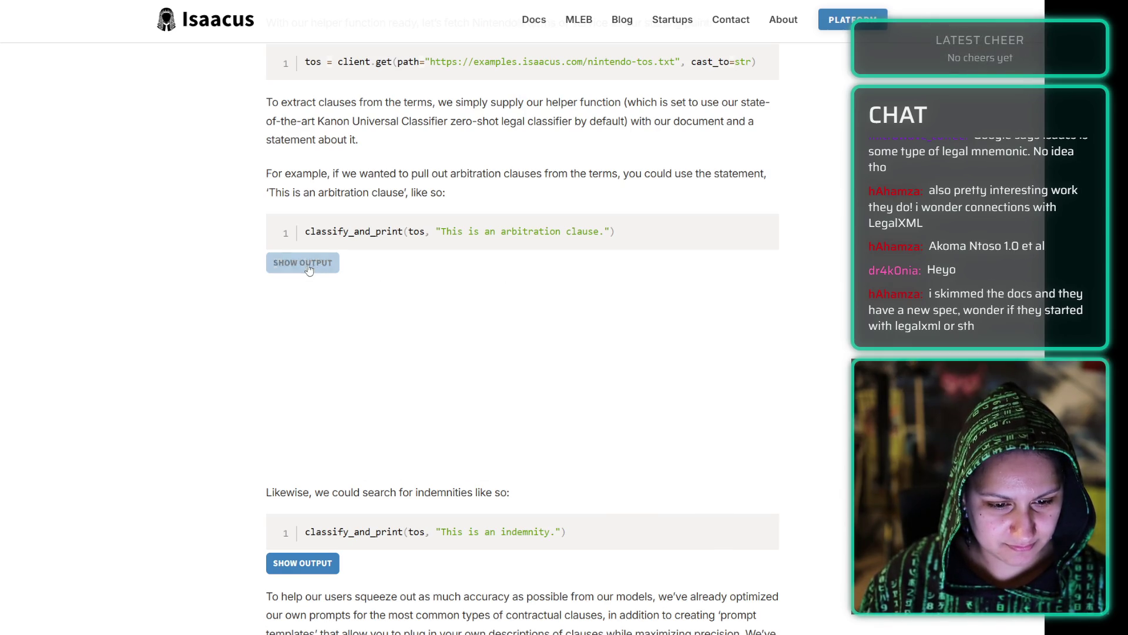
{"action": "scroll", "coordinate": [223, 258], "scroll_direction": "down", "scroll_amount": 3}
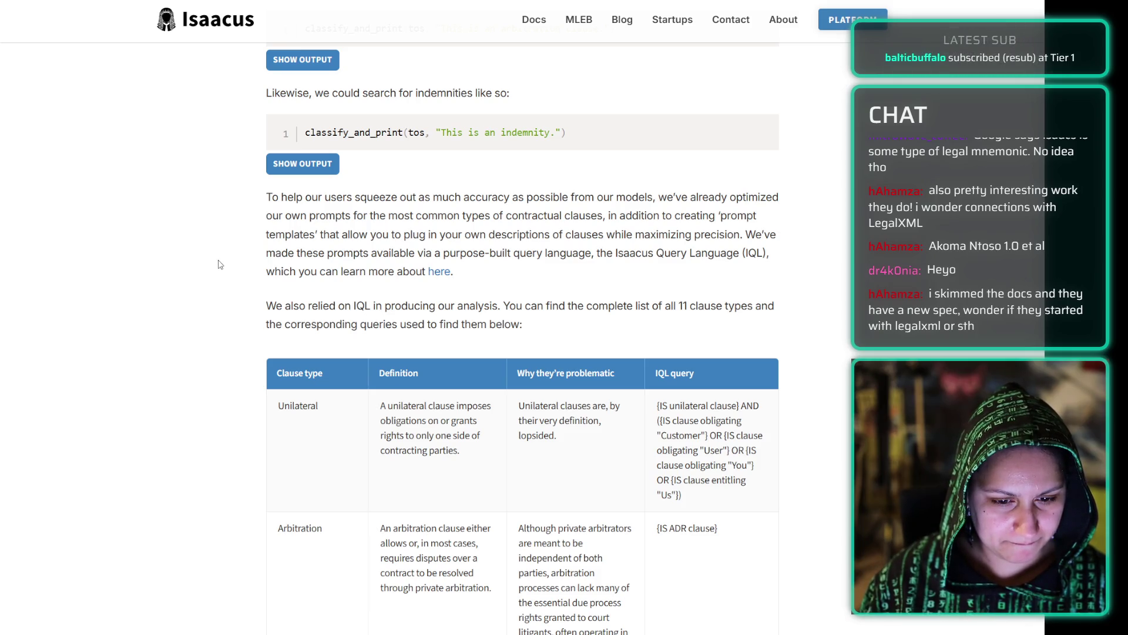
{"action": "scroll", "coordinate": [229, 264], "scroll_direction": "down", "scroll_amount": 20}
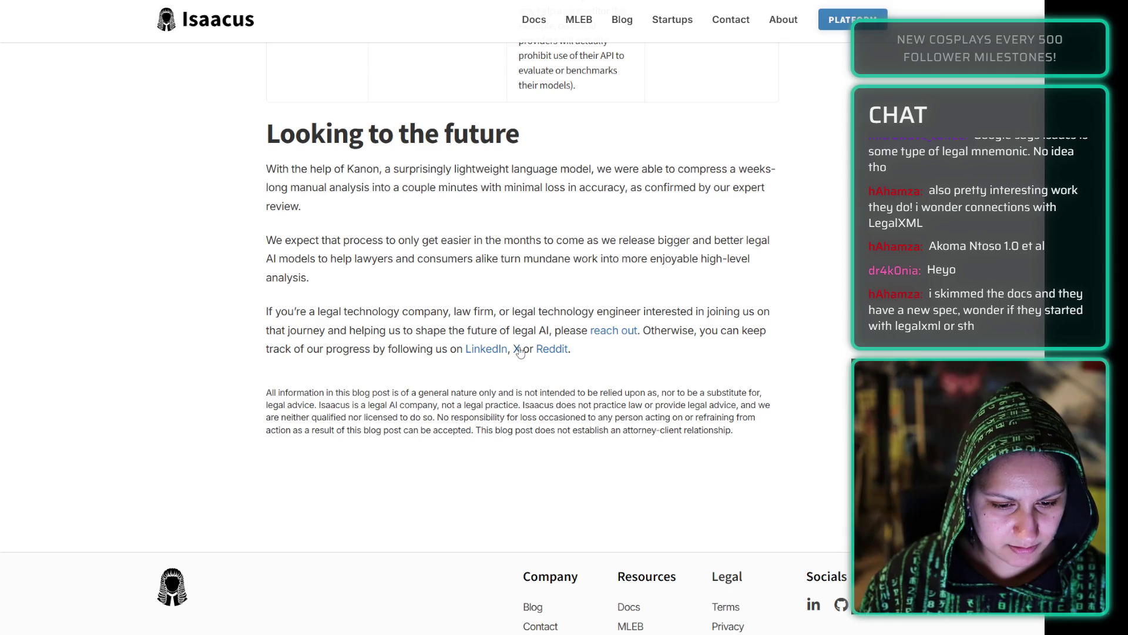
{"action": "key", "text": "ctrl+w"}
{"action": "key", "text": "ctrl+w"}
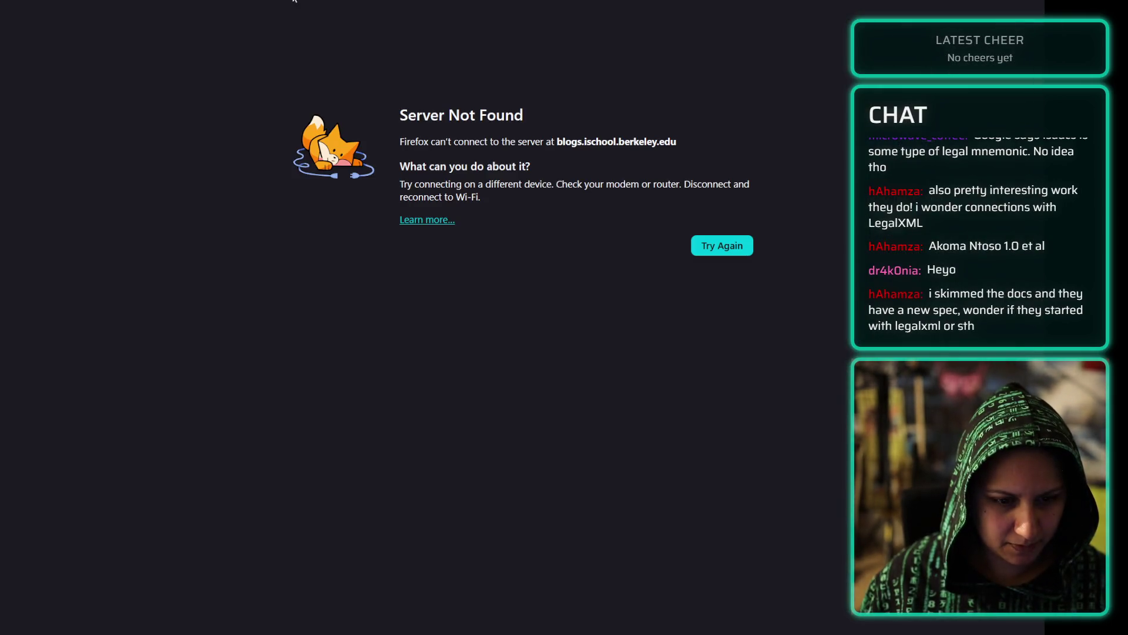
- Cycle through the W231 post and Isaacus blog tabs until the r/Isaacus Reddit page appears
{"action": "left_click", "coordinate": [298, 10]}
{"action": "key", "text": "Escape"}
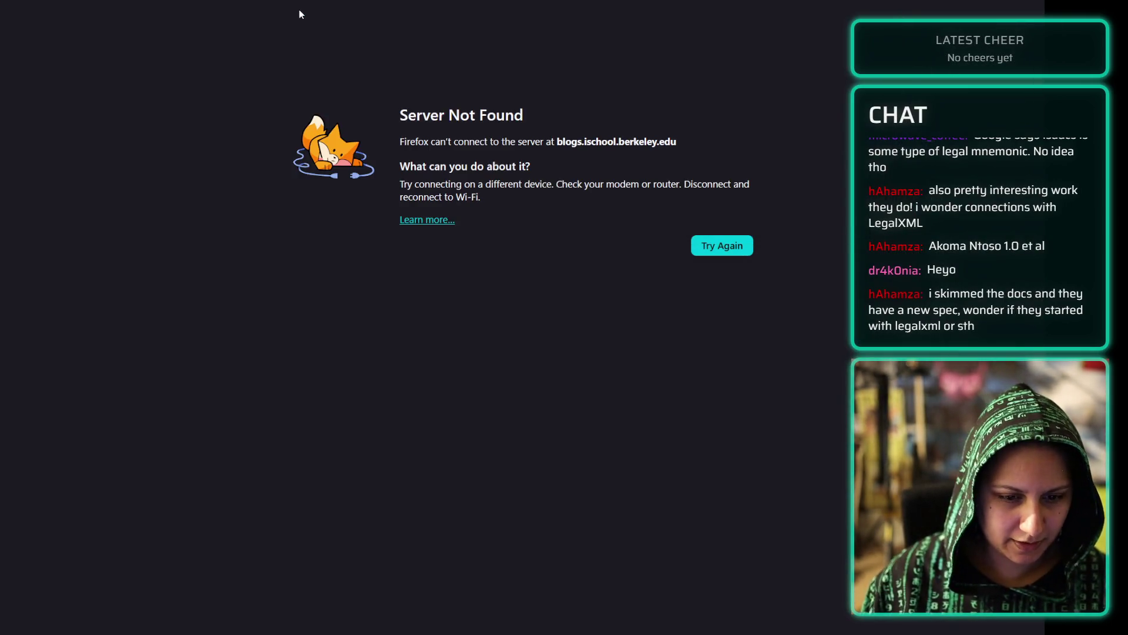
{"action": "key", "text": "ctrl+w"}
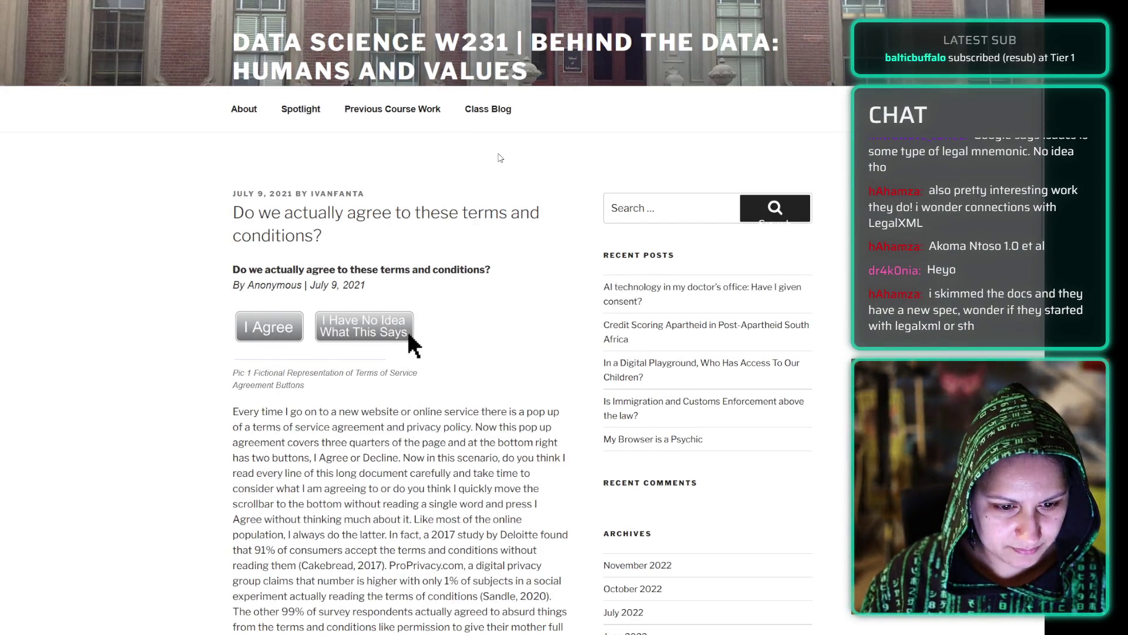
{"action": "key", "text": "ctrl+w"}
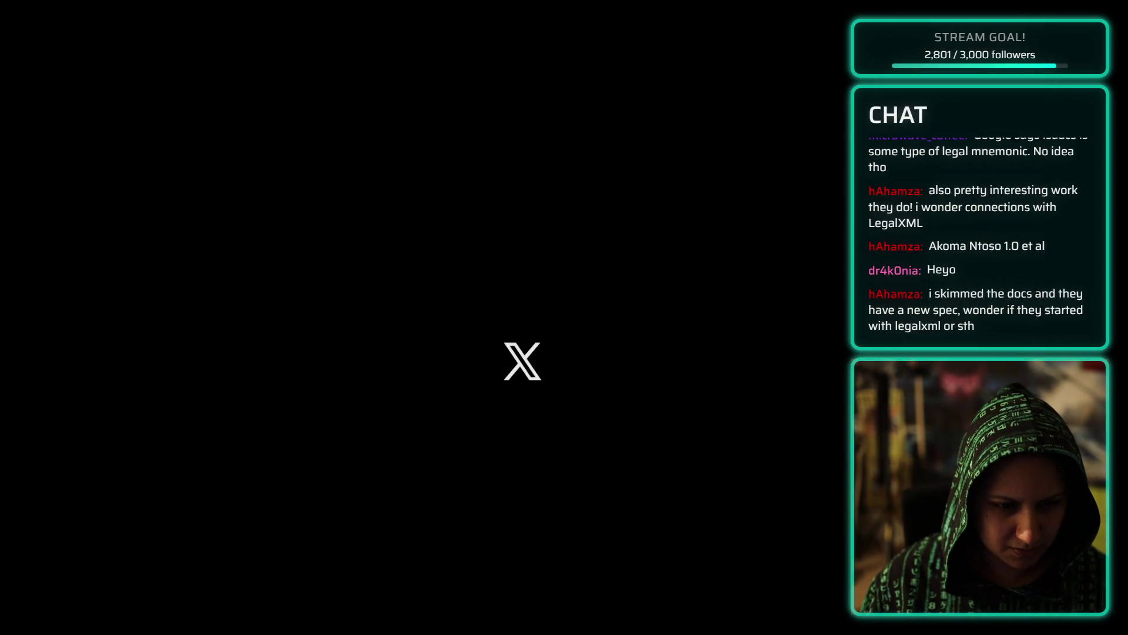
{"action": "key", "text": "ctrl+w"}
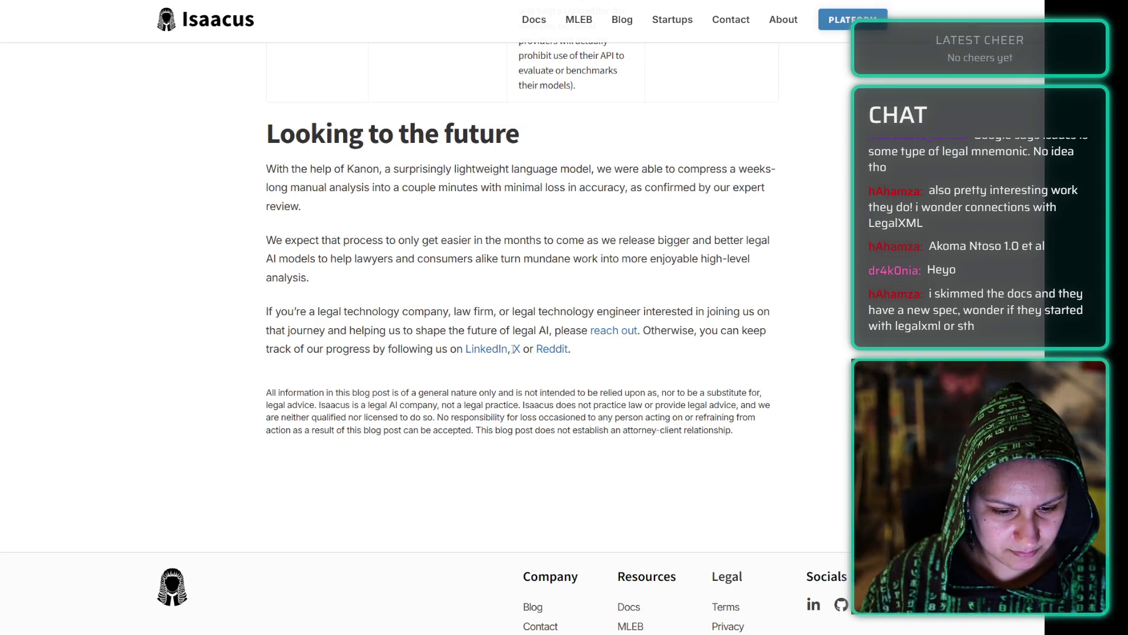
{"action": "key", "text": "ctrl+w"}
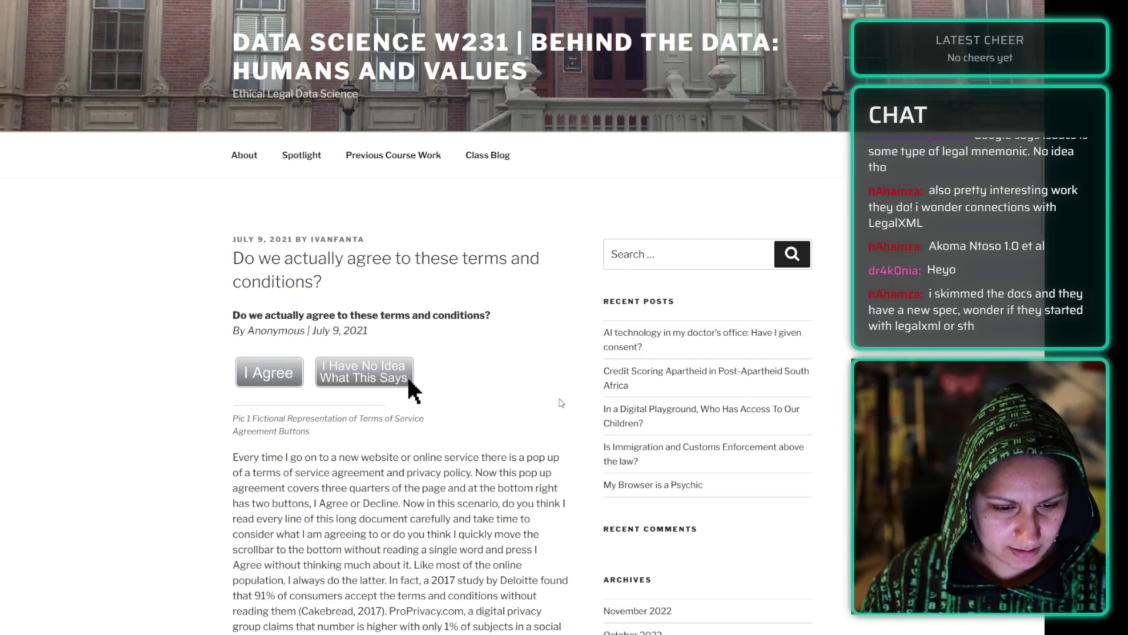
{"action": "scroll", "coordinate": [491, 335], "scroll_direction": "down", "scroll_amount": 5}
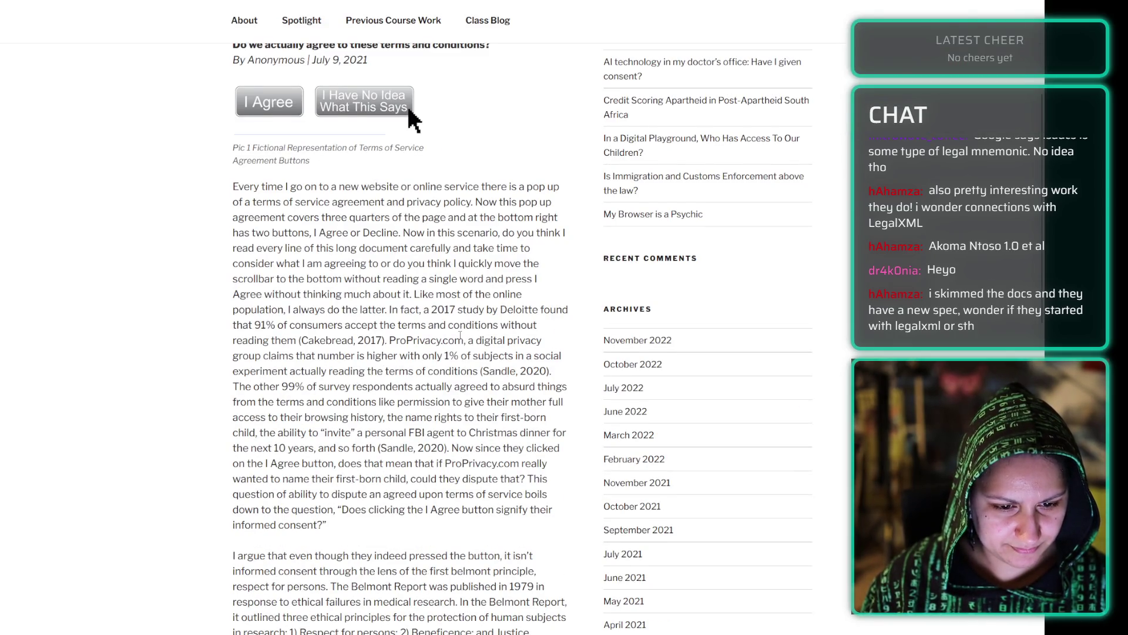
{"action": "scroll", "coordinate": [460, 337], "scroll_direction": "down", "scroll_amount": 20}
{"action": "scroll", "coordinate": [438, 328], "scroll_direction": "up", "scroll_amount": 20}
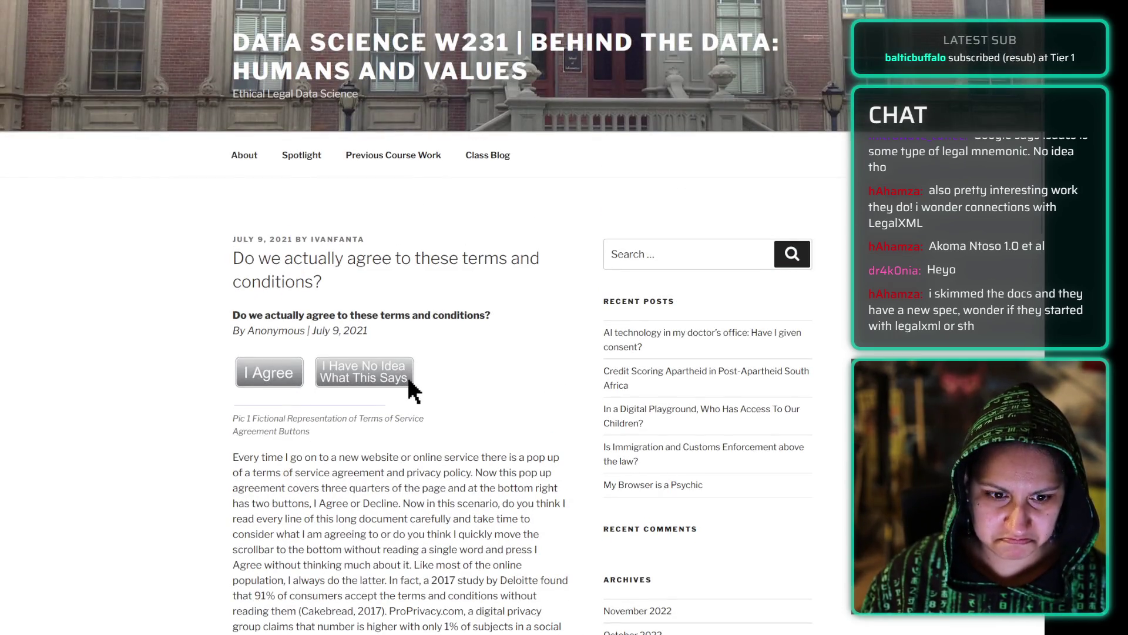
{"action": "key", "text": "ctrl+w"}
{"action": "key", "text": "ctrl+w"}
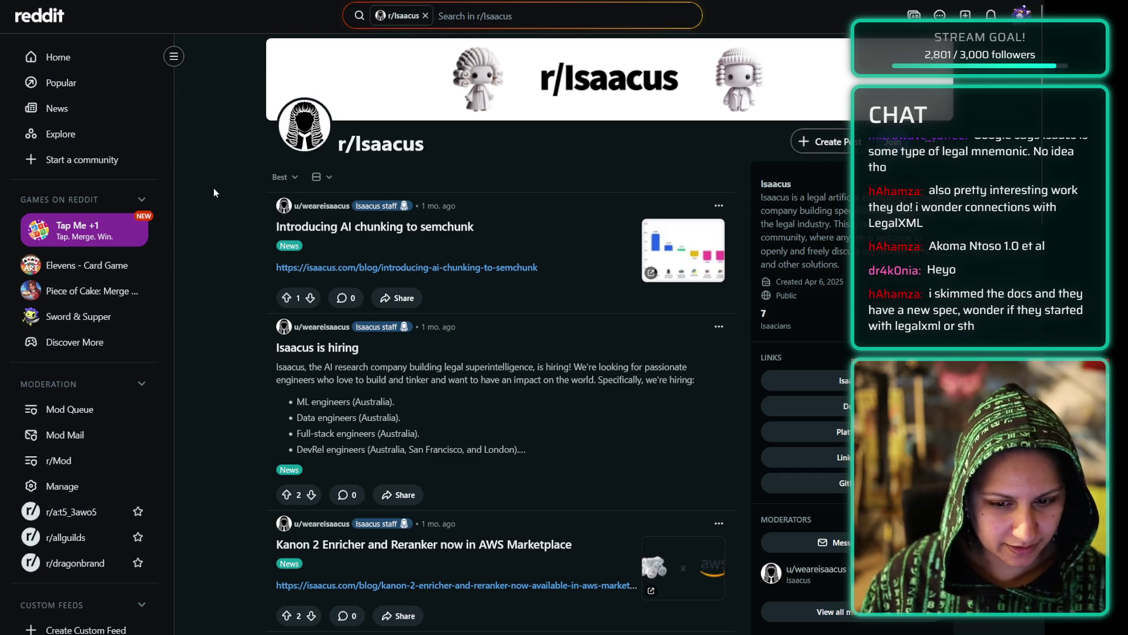
- Join r/Isaacus, then move through the arXiv and Hugging Face tabs to Isaacus's X profile
{"action": "left_click", "coordinate": [892, 143]}
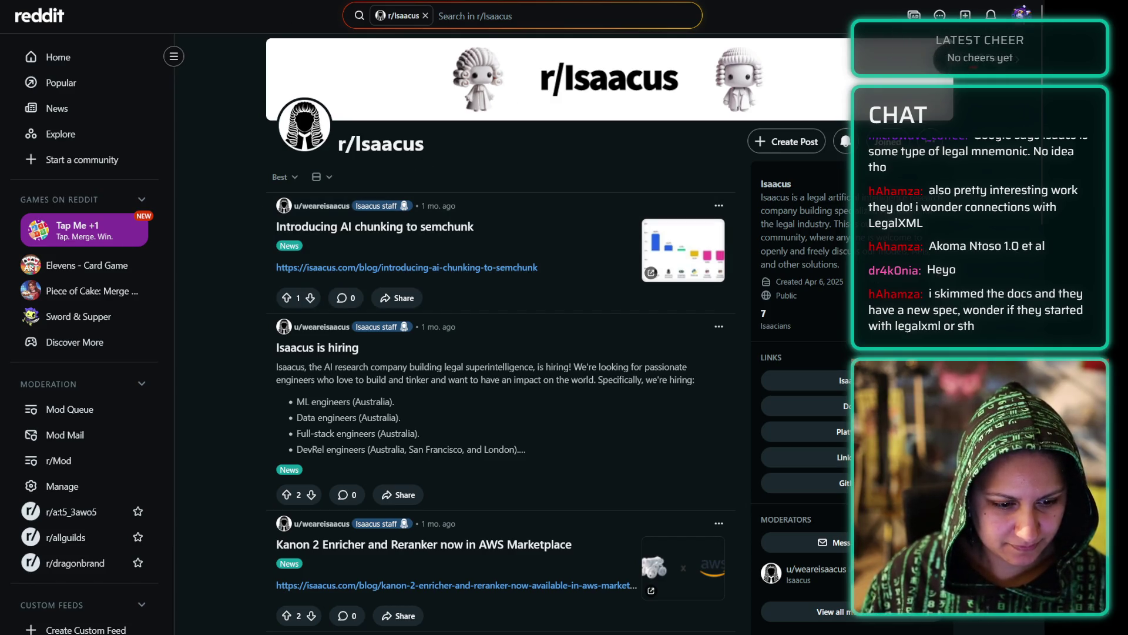
{"action": "key", "text": "ctrl+Tab"}
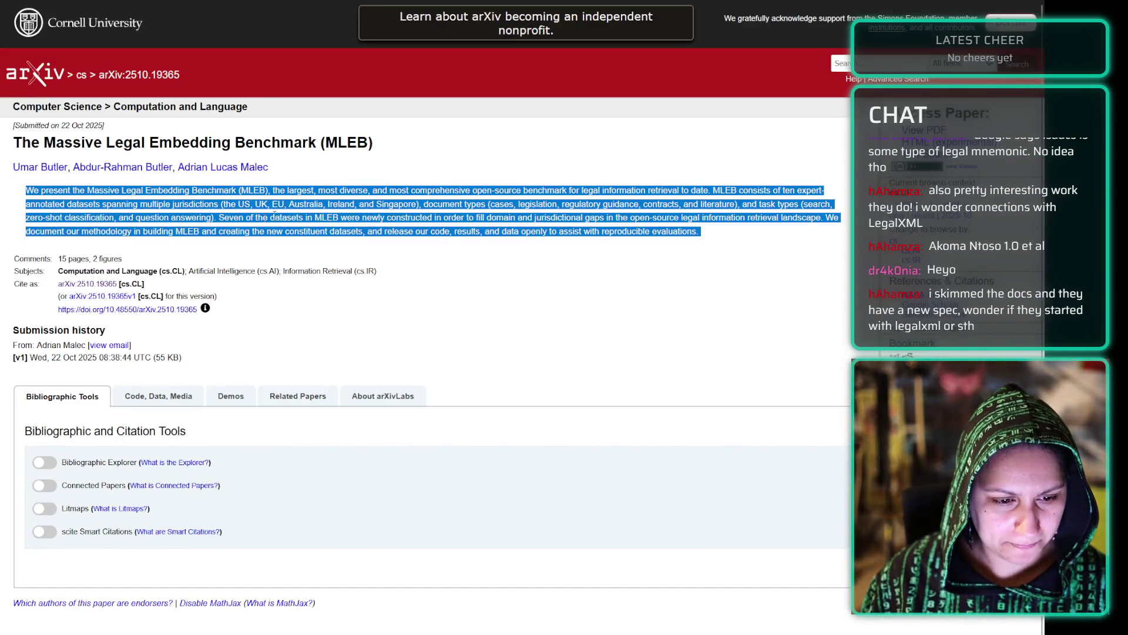
{"action": "key", "text": "ctrl+Tab"}
{"action": "key", "text": "ctrl+Tab"}
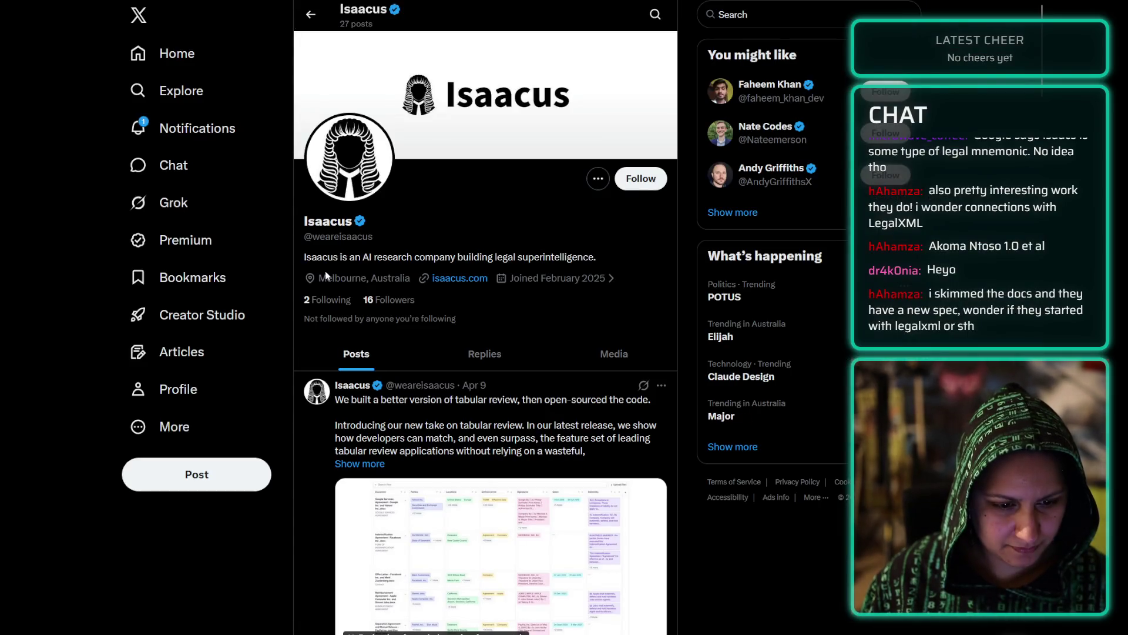
- Follow the Isaacus account on X, then check the home feed and own profile
{"action": "left_click", "coordinate": [634, 180]}
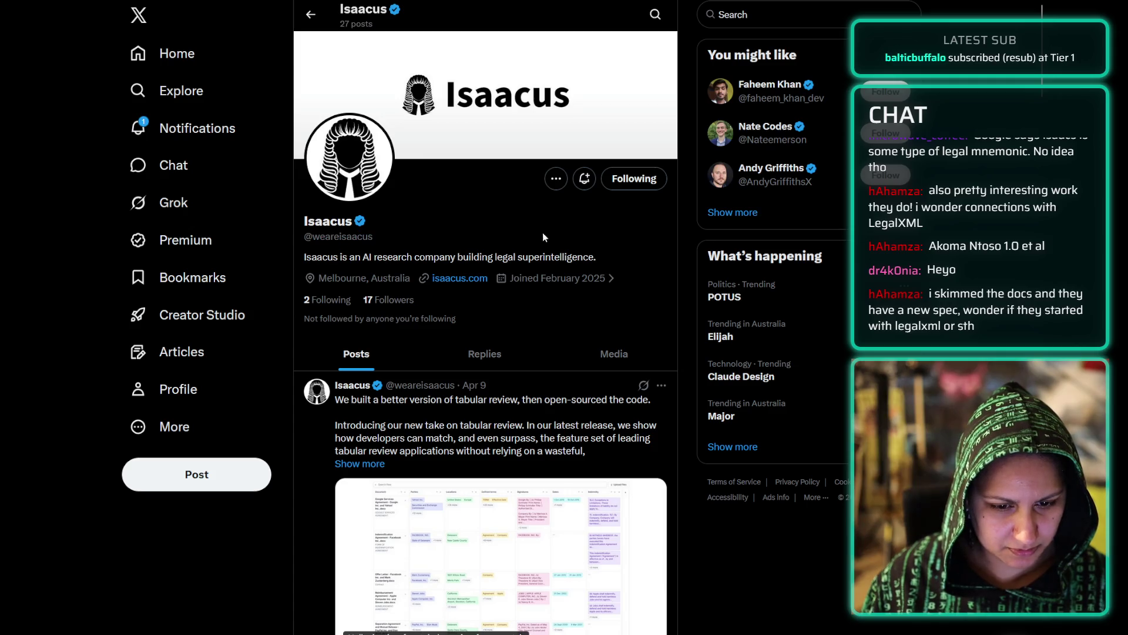
{"action": "left_click", "coordinate": [170, 53]}
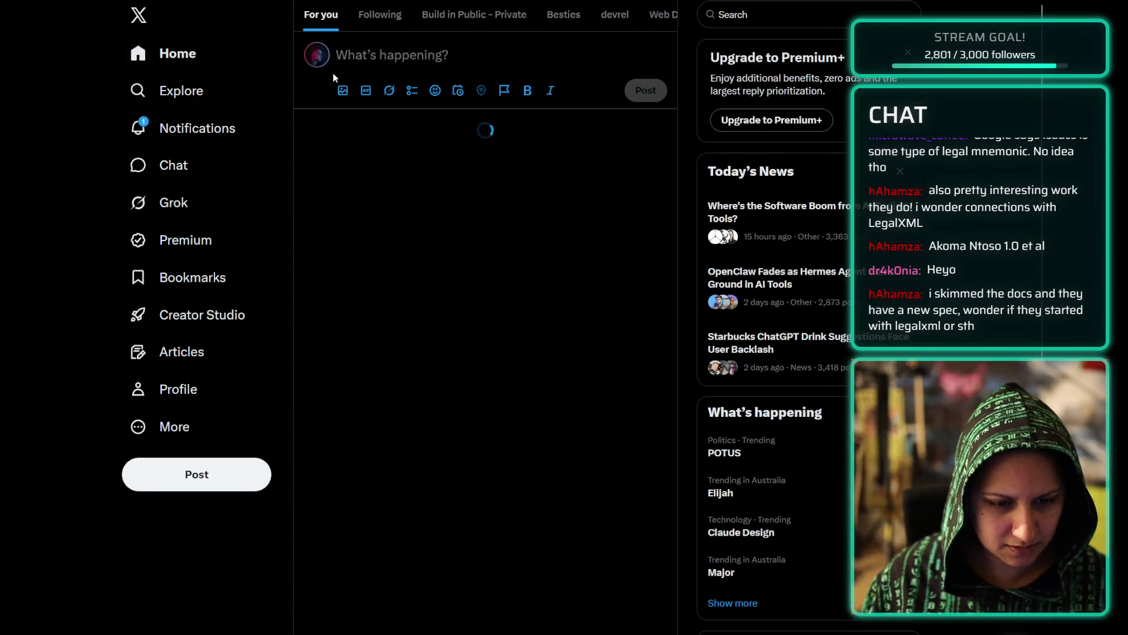
{"action": "key", "text": "g"}
{"action": "key", "text": "p"}
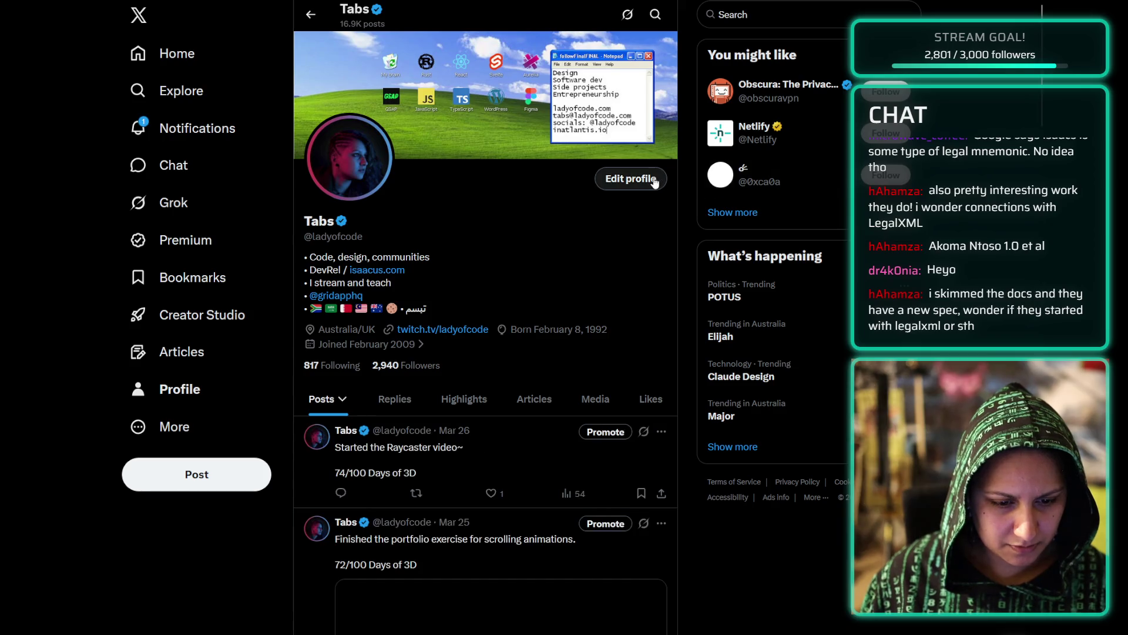
- Open and cancel Edit profile, then search 'weareisaacus' and reopen the Isaacus X profile
{"action": "left_click", "coordinate": [647, 180]}
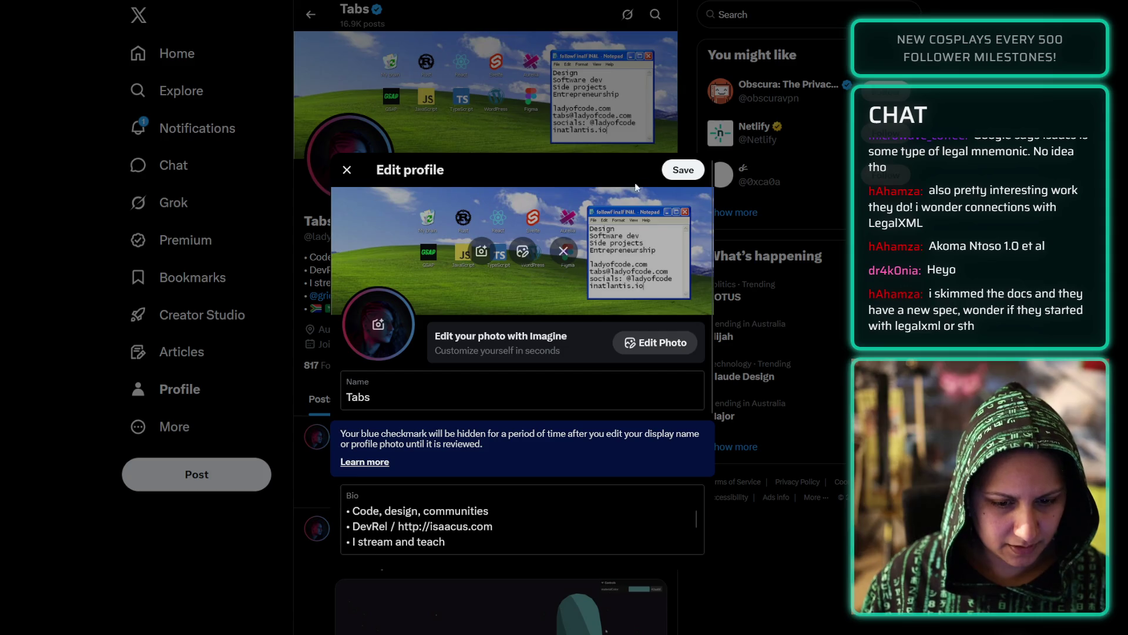
{"action": "key", "text": "Escape"}
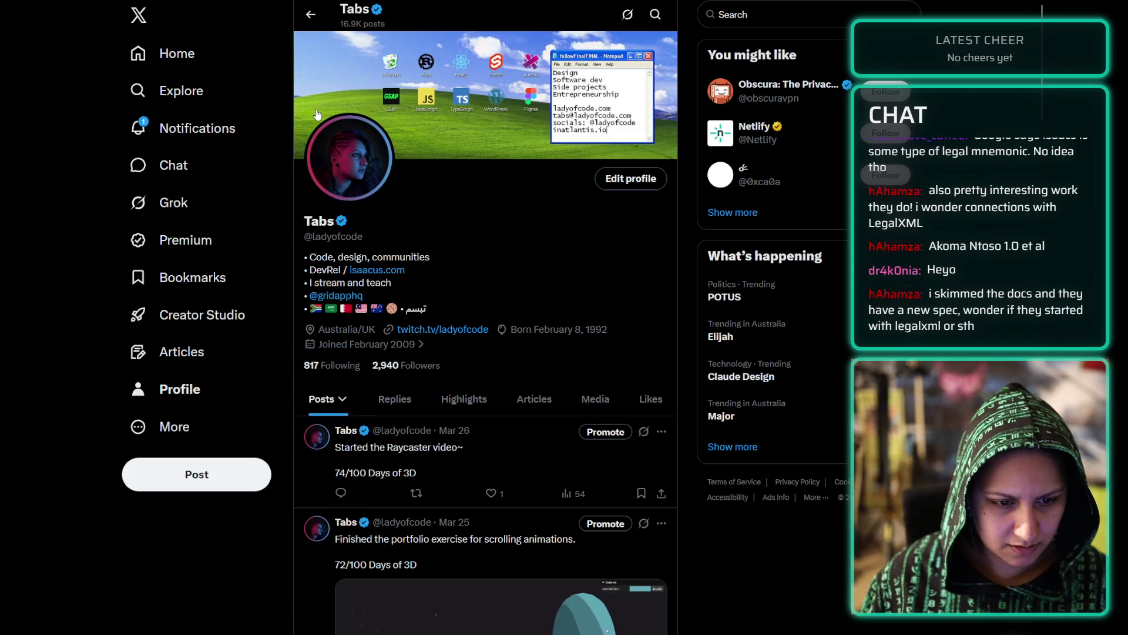
{"action": "key", "text": "ctrl+Tab"}
{"action": "left_click", "coordinate": [194, 141]}
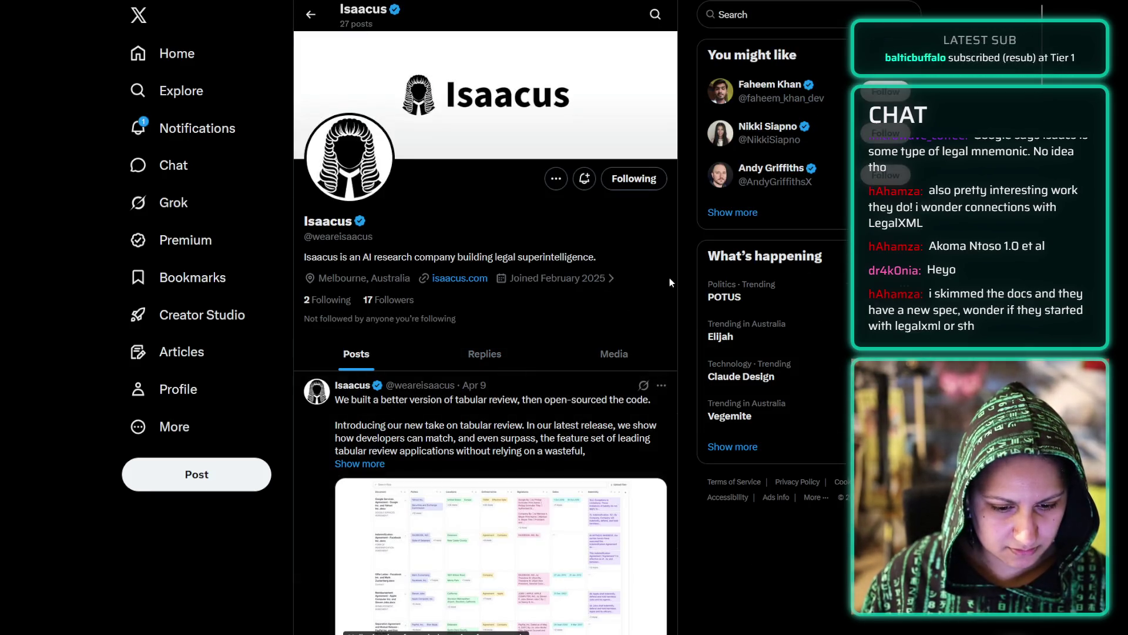
- Scroll through Isaacus's X timeline down to Who to follow and back up
{"action": "scroll", "coordinate": [669, 278], "scroll_direction": "down", "scroll_amount": 3}
{"action": "scroll", "coordinate": [756, 531], "scroll_direction": "down", "scroll_amount": 4}
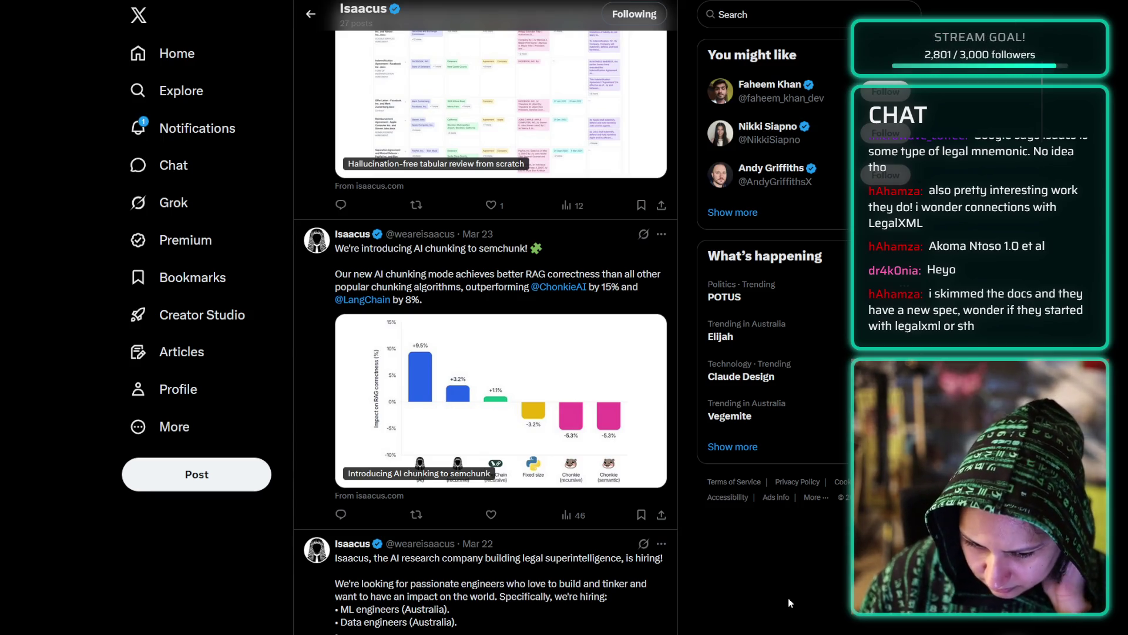
{"action": "scroll", "coordinate": [788, 598], "scroll_direction": "down", "scroll_amount": 7}
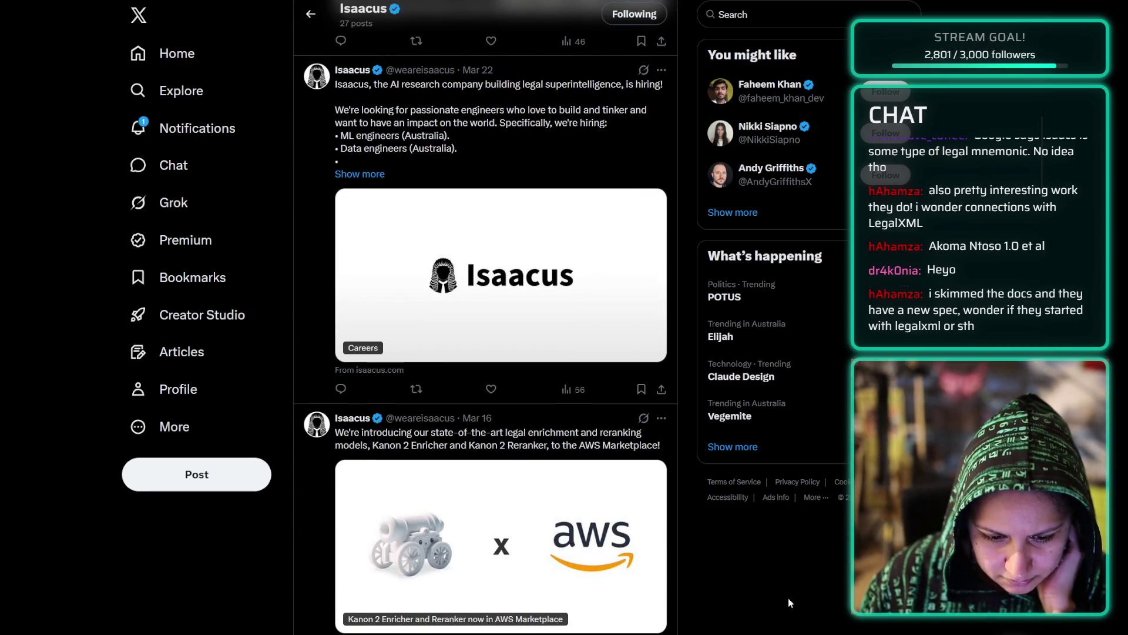
{"action": "scroll", "coordinate": [788, 596], "scroll_direction": "down", "scroll_amount": 5}
{"action": "scroll", "coordinate": [788, 594], "scroll_direction": "down", "scroll_amount": 5}
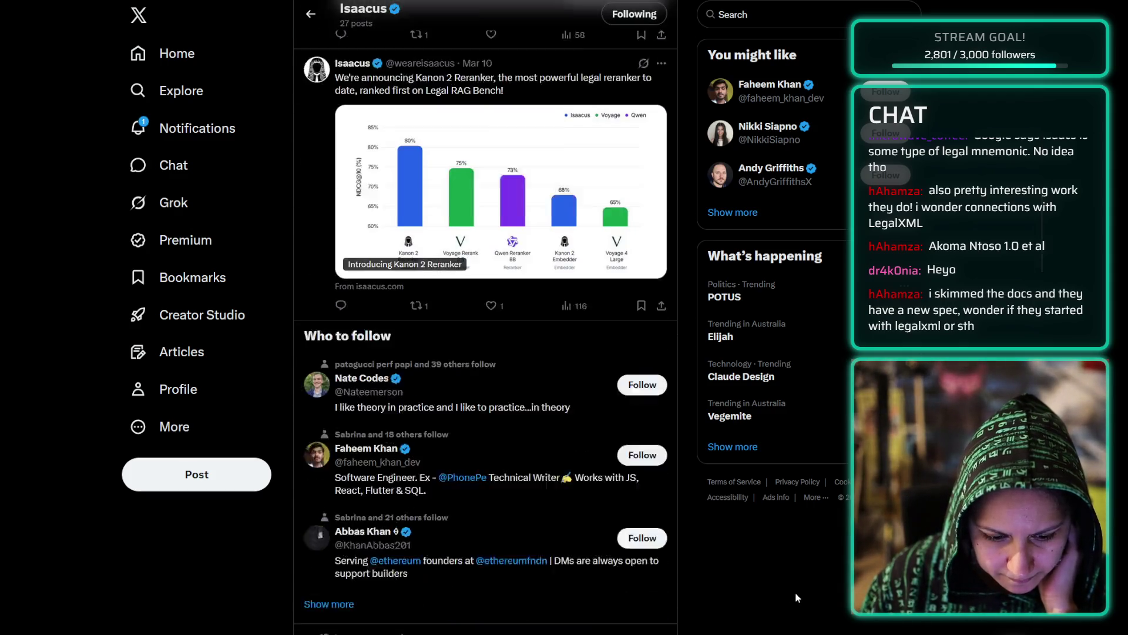
{"action": "scroll", "coordinate": [795, 593], "scroll_direction": "up", "scroll_amount": 20}
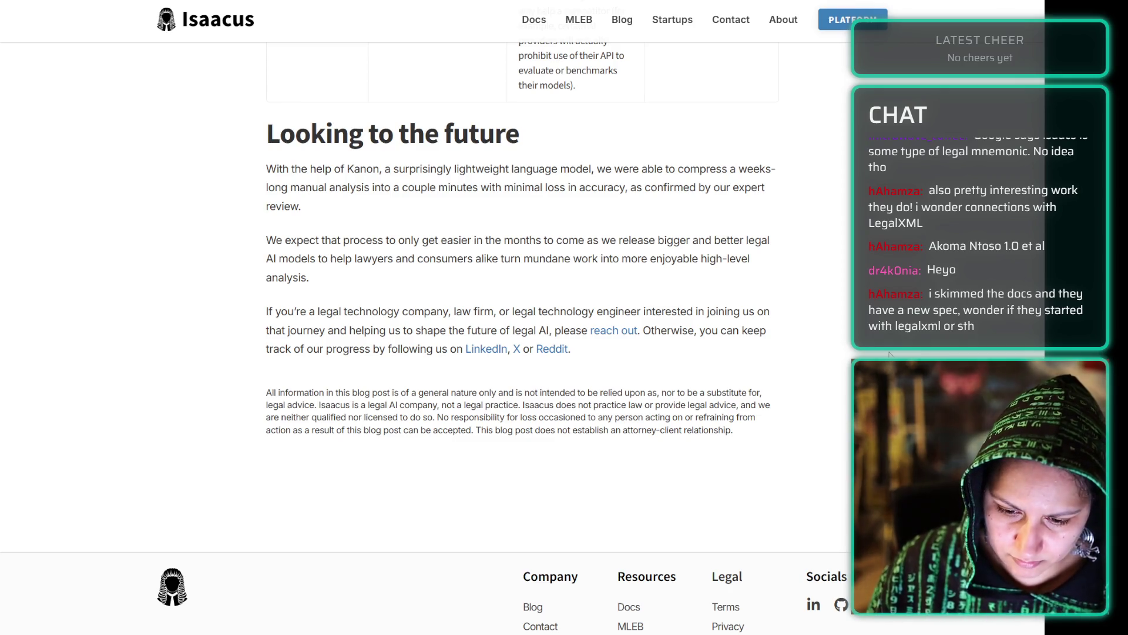
- Scroll up to the clause table showing the Jury trial waiver and Non-compete rows
{"action": "scroll", "coordinate": [322, 221], "scroll_direction": "up", "scroll_amount": 5}
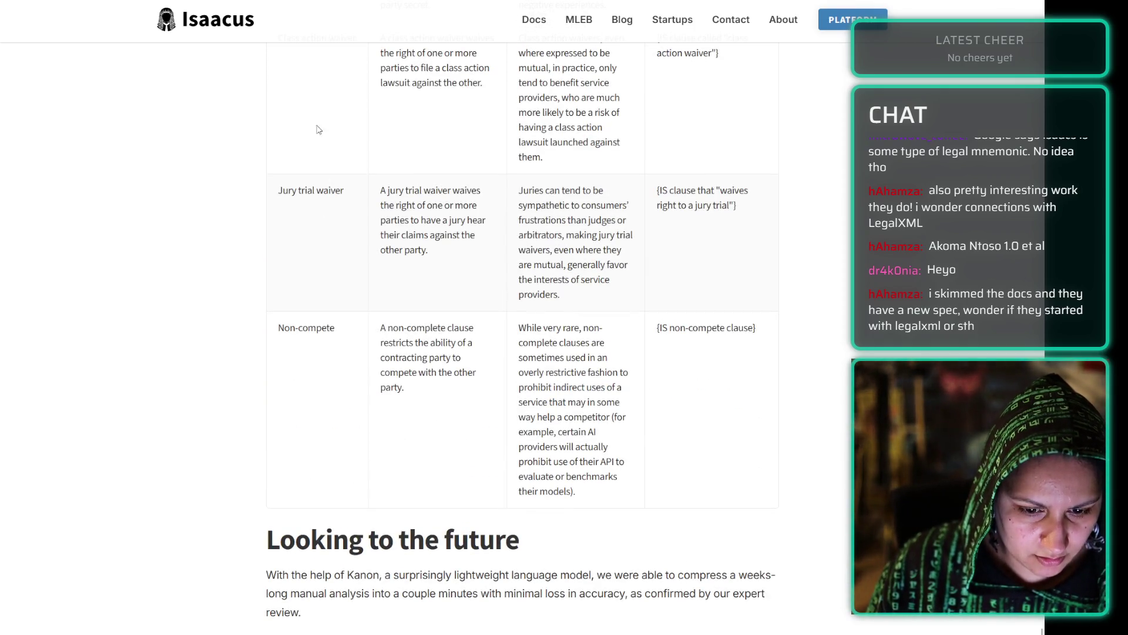
- Cycle the open tabs from the Isaacus Capabilities docs through Google and Wikipedia to the Hugging Face legal-rag-bench dataset
{"action": "key", "text": "ctrl+Tab"}
{"action": "key", "text": "ctrl+Tab"}
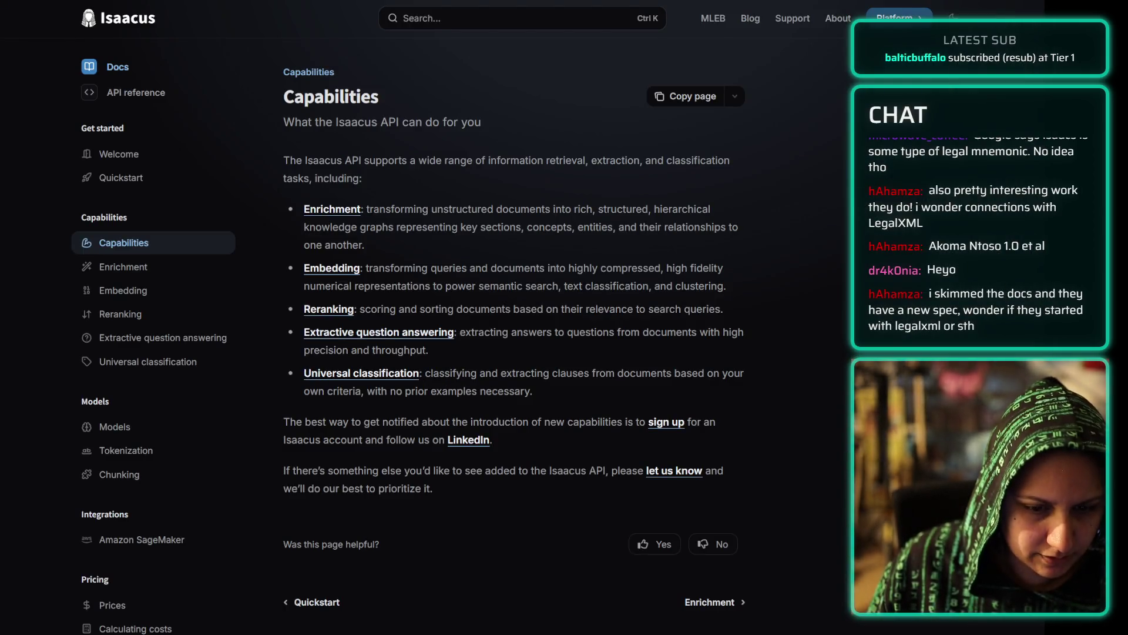
{"action": "key", "text": "ctrl+Tab"}
{"action": "key", "text": "ctrl+Tab"}
{"action": "key", "text": "ctrl+shift+Tab"}
{"action": "key", "text": "ctrl+Tab"}
{"action": "key", "text": "ctrl+shift+Tab"}
{"action": "key", "text": "ctrl+Tab"}
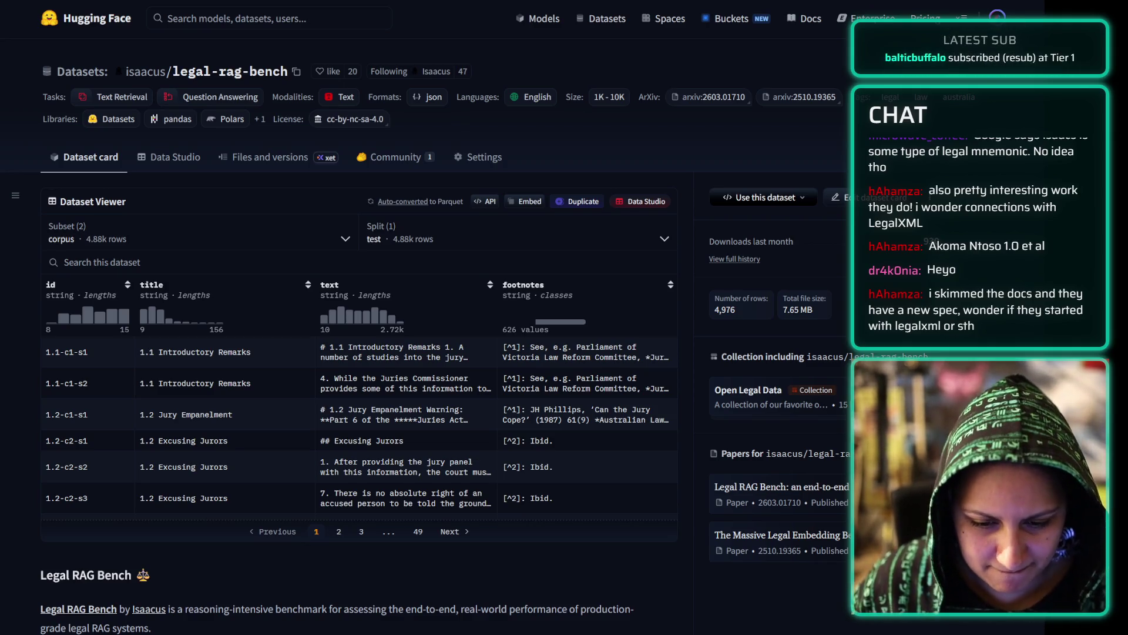
- Read the legal-rag-bench card down to Methodology and Citation, then go back up to Usage and Structure
{"action": "scroll", "coordinate": [485, 498], "scroll_direction": "down", "scroll_amount": 7}
{"action": "scroll", "coordinate": [485, 498], "scroll_direction": "down", "scroll_amount": 16}
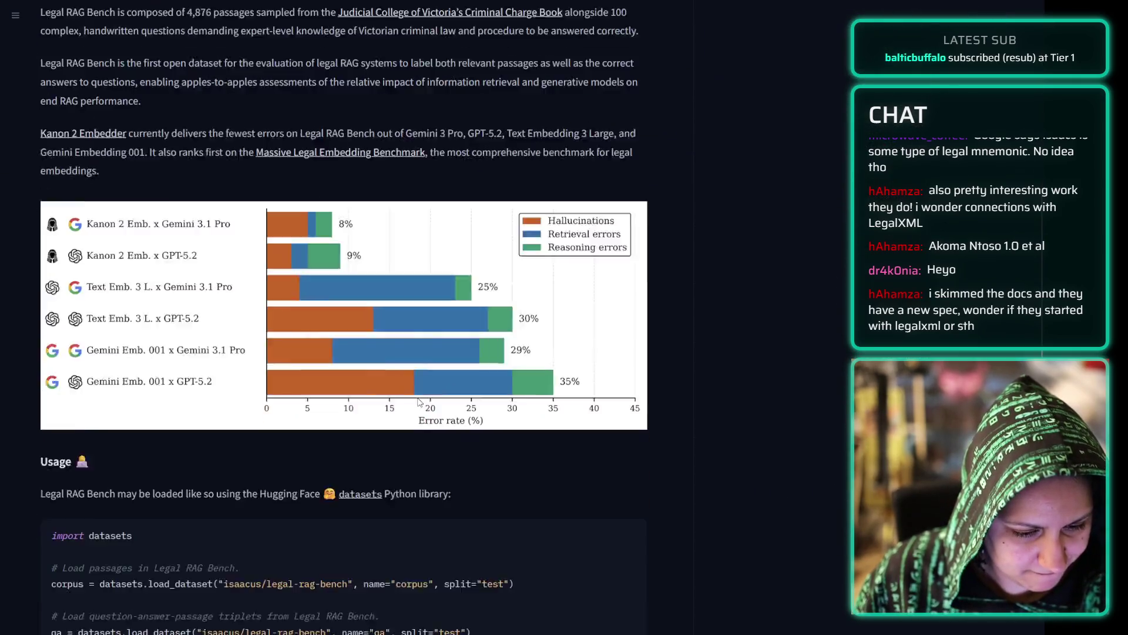
{"action": "scroll", "coordinate": [417, 385], "scroll_direction": "down", "scroll_amount": 5}
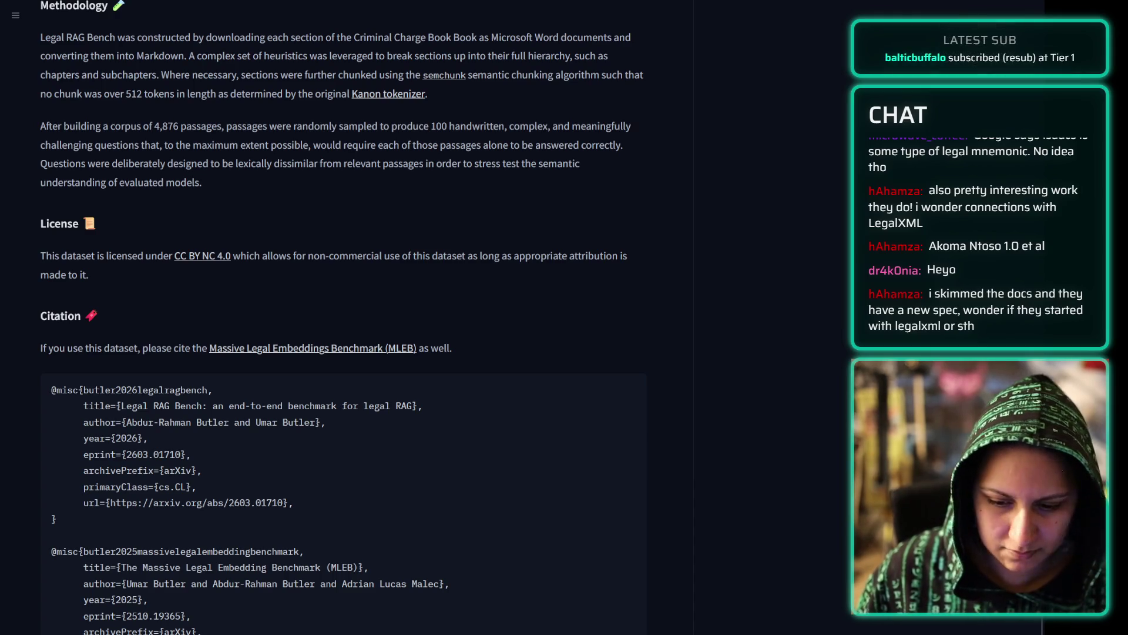
{"action": "scroll", "coordinate": [343, 317], "scroll_direction": "down", "scroll_amount": 2}
{"action": "scroll", "coordinate": [344, 317], "scroll_direction": "up", "scroll_amount": 10}
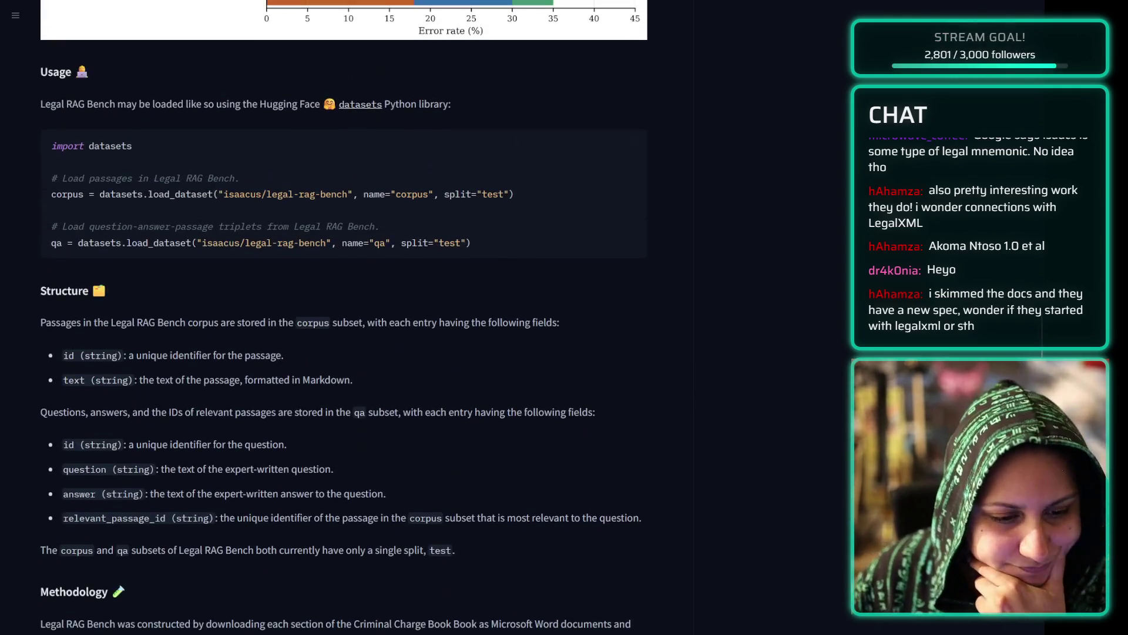
- Open 'buffer' in a new tab, glance past the Wikipedia Legal XML article, and land on Buffer's homepage
{"action": "key", "text": "ctrl+Tab"}
{"action": "key", "text": "ctrl+Tab"}
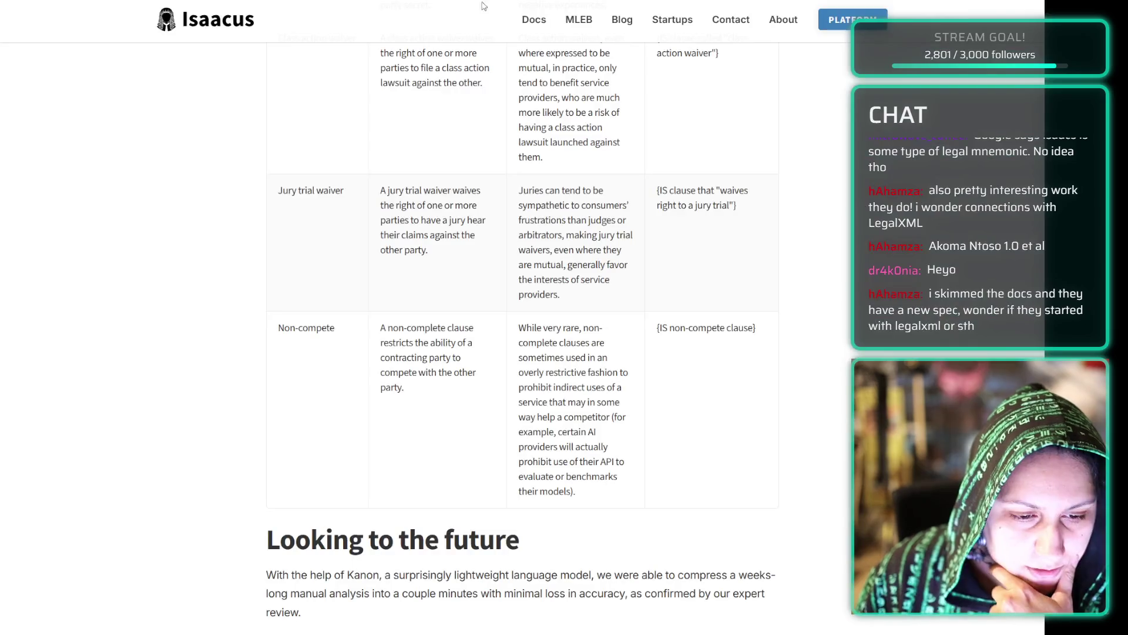
{"action": "key", "text": "ctrl+t"}
{"action": "type", "text": "buffer"}
{"action": "key", "text": "Return"}
{"action": "key", "text": "ctrl+Tab"}
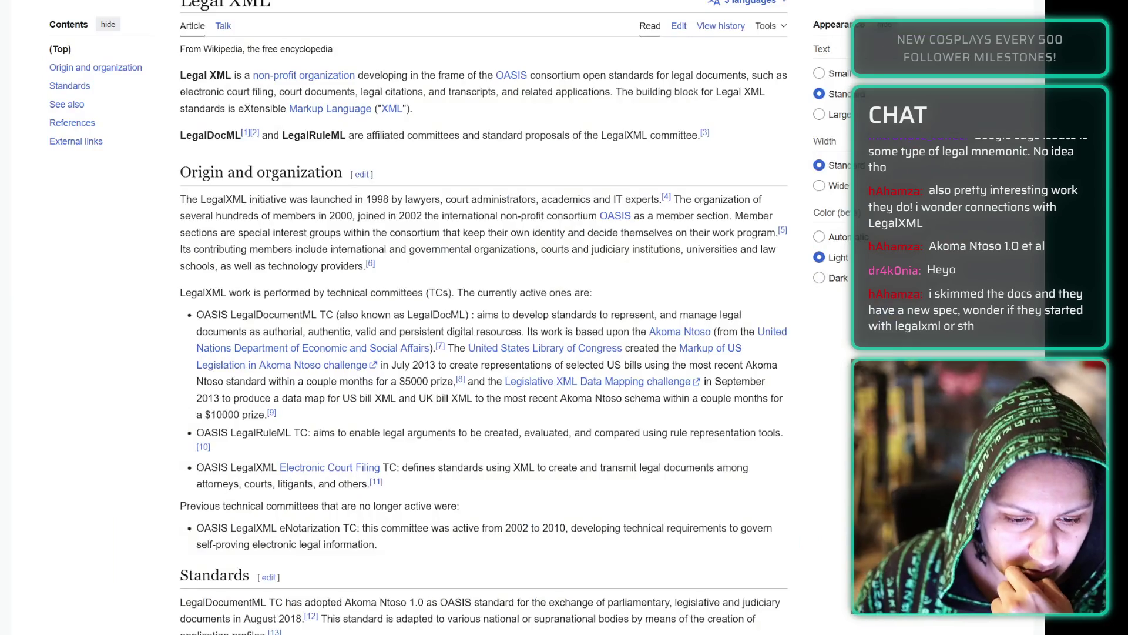
{"action": "scroll", "coordinate": [423, 230], "scroll_direction": "up", "scroll_amount": 2}
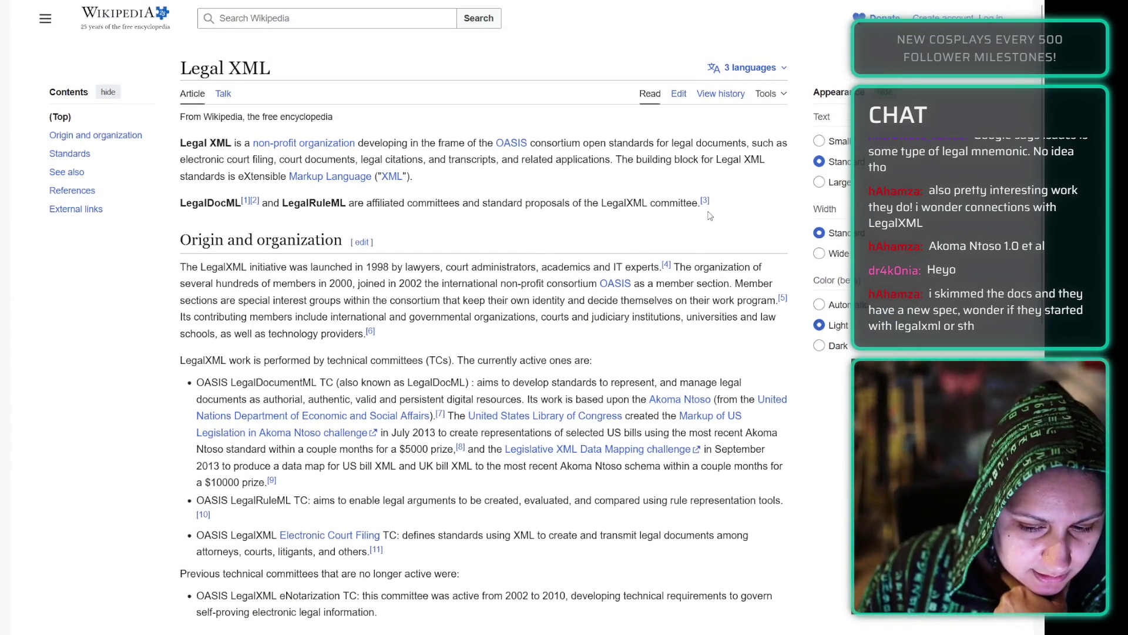
{"action": "key", "text": "ctrl+Tab"}
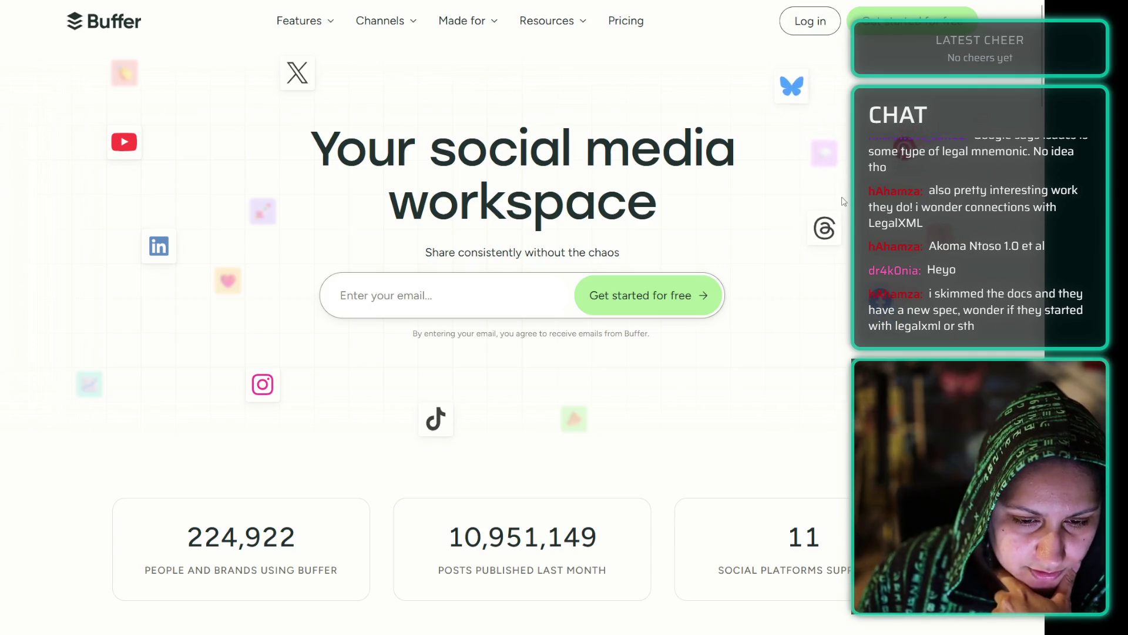
- Open the Buffer login page, then launch Bluesky from a new tab's shortcuts
{"action": "left_click", "coordinate": [822, 25]}
{"action": "key", "text": "ctrl+t"}
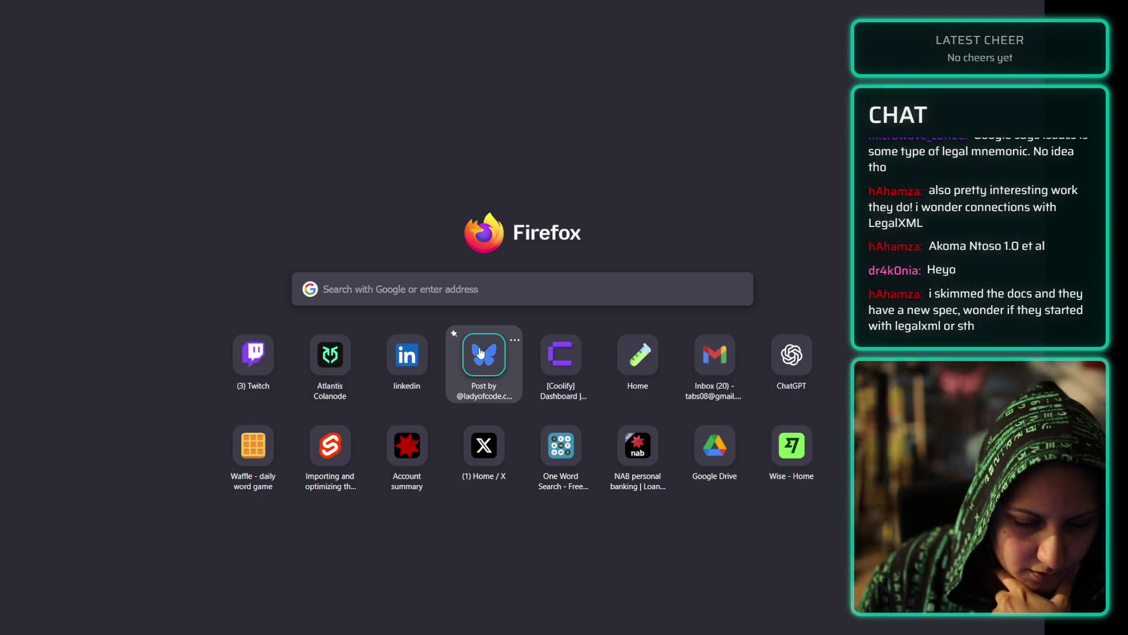
{"action": "key", "text": "Return"}
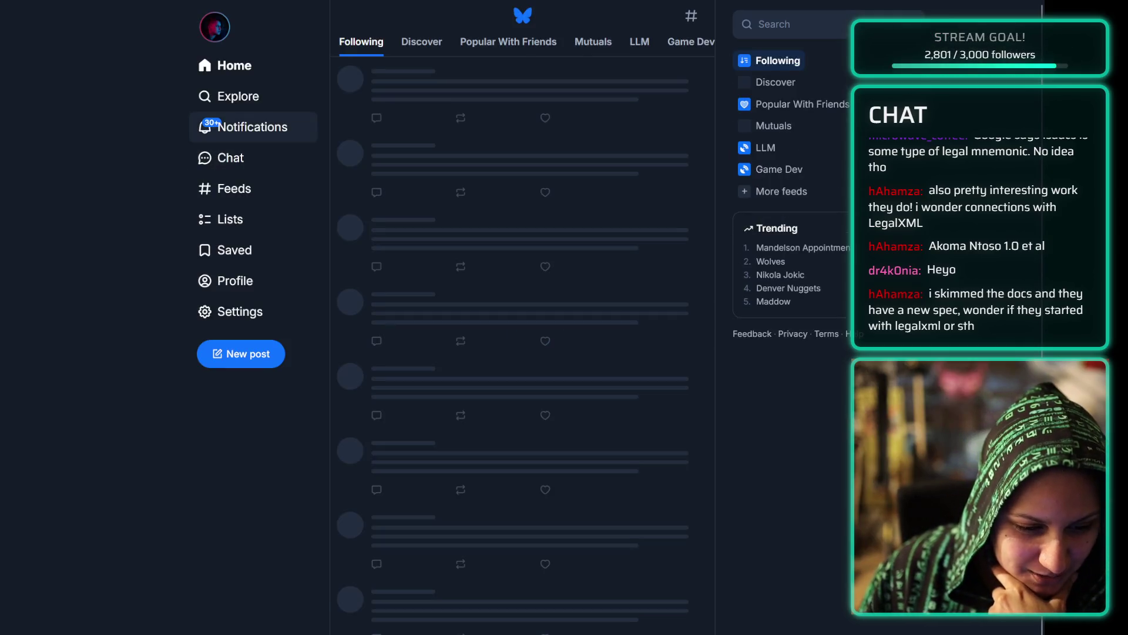
- Scroll through the Bluesky notifications of liked posts
{"action": "left_click", "coordinate": [265, 139]}
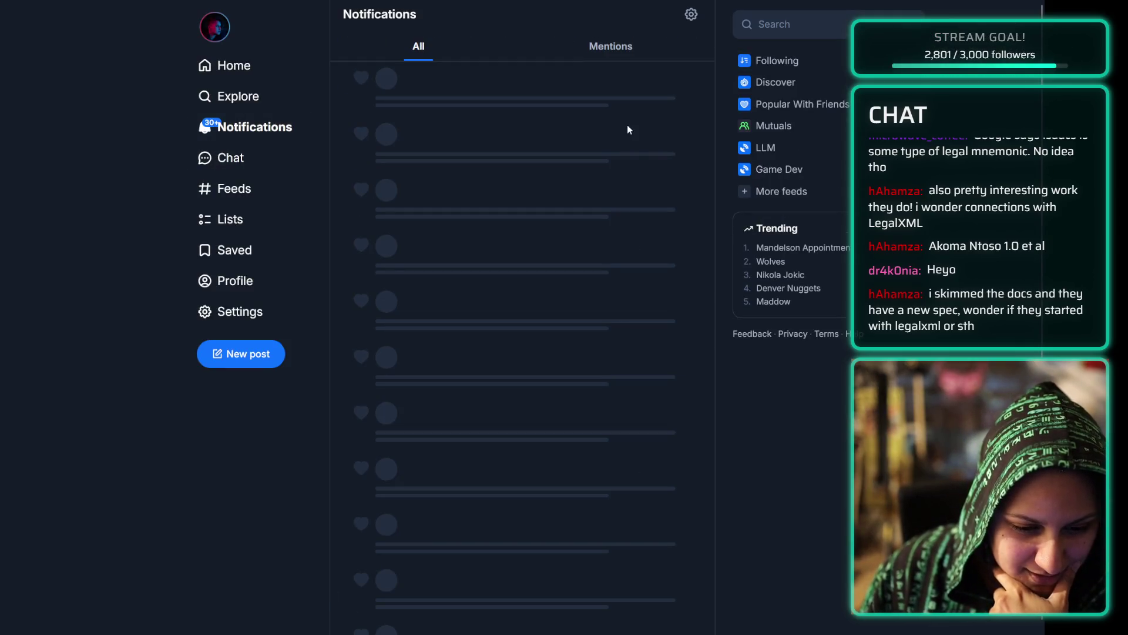
{"action": "scroll", "coordinate": [634, 325], "scroll_direction": "down", "scroll_amount": 20}
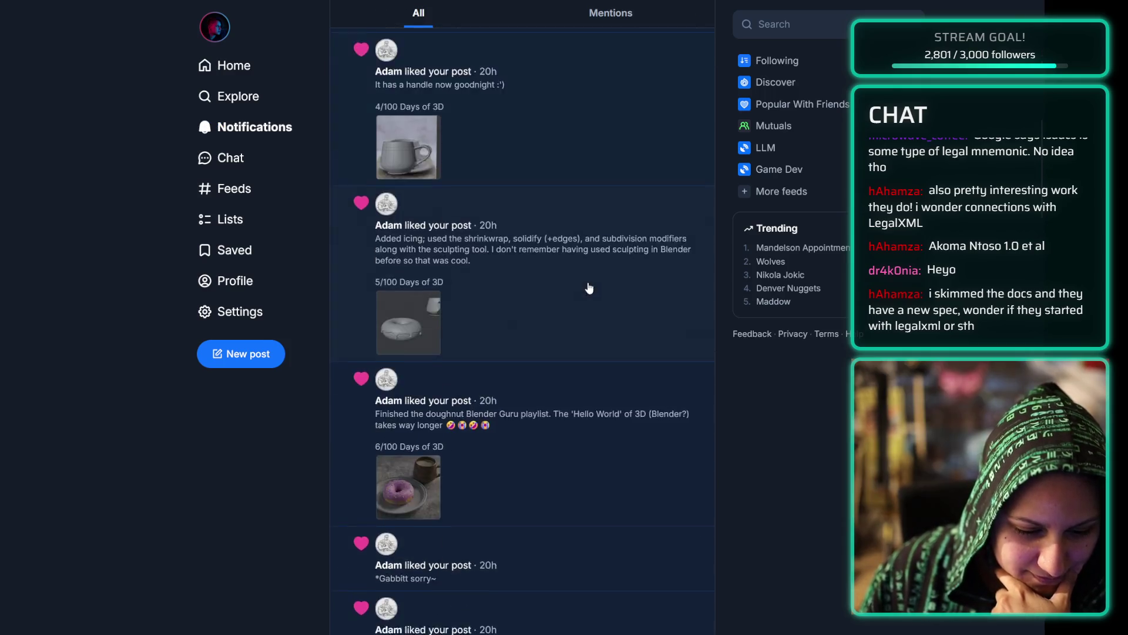
{"action": "scroll", "coordinate": [586, 284], "scroll_direction": "down", "scroll_amount": 20}
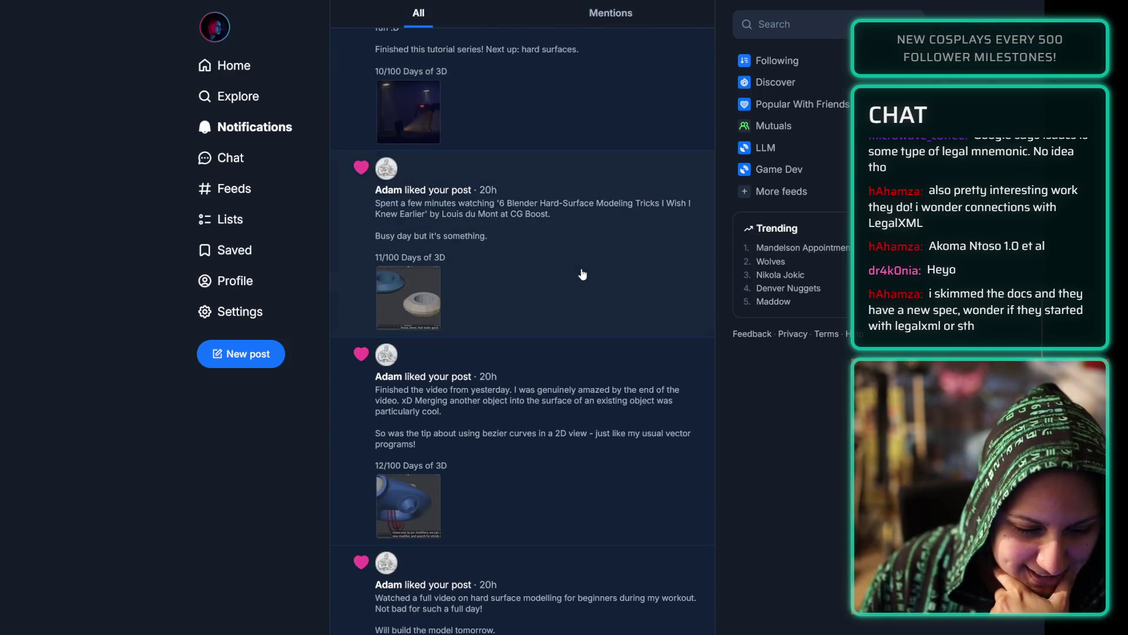
{"action": "scroll", "coordinate": [579, 270], "scroll_direction": "down", "scroll_amount": 20}
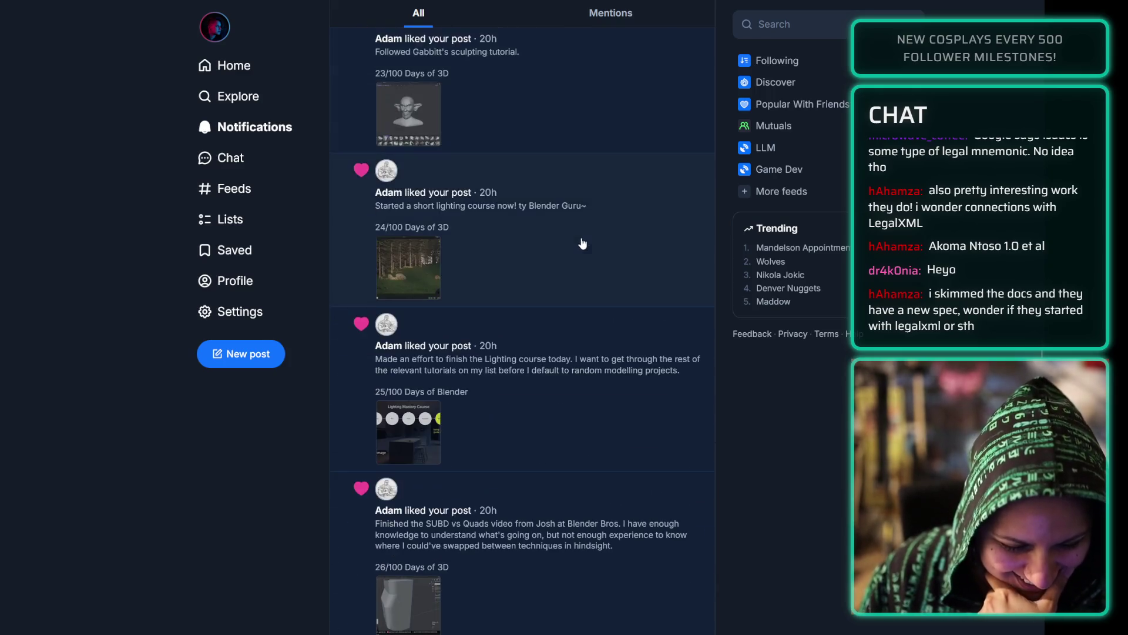
{"action": "scroll", "coordinate": [582, 204], "scroll_direction": "down", "scroll_amount": 20}
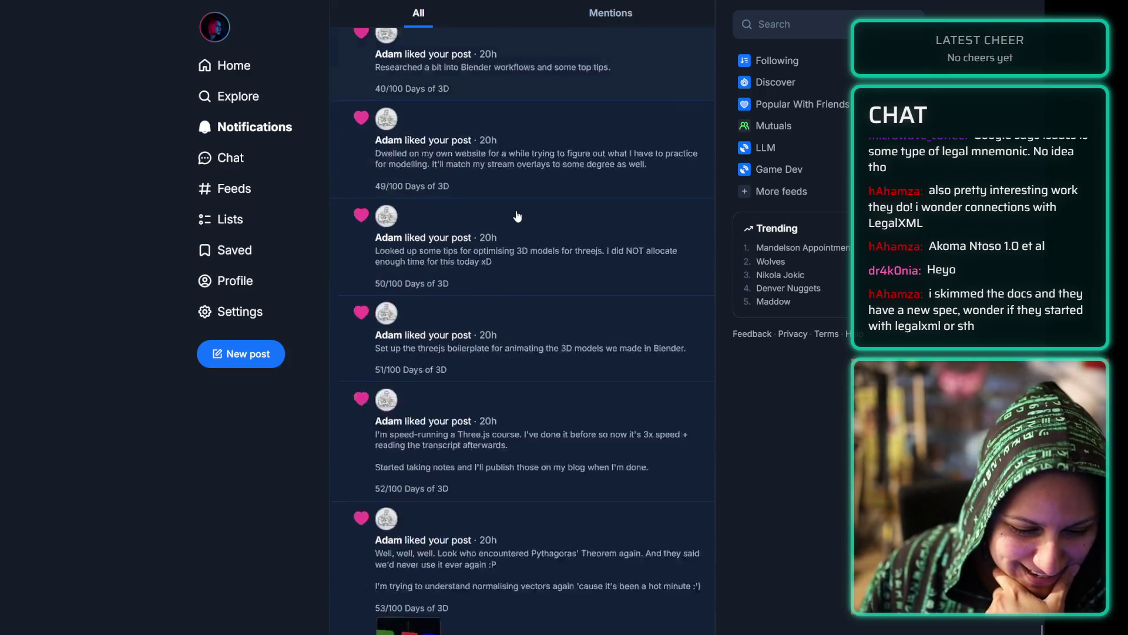
{"action": "scroll", "coordinate": [520, 221], "scroll_direction": "down", "scroll_amount": 20}
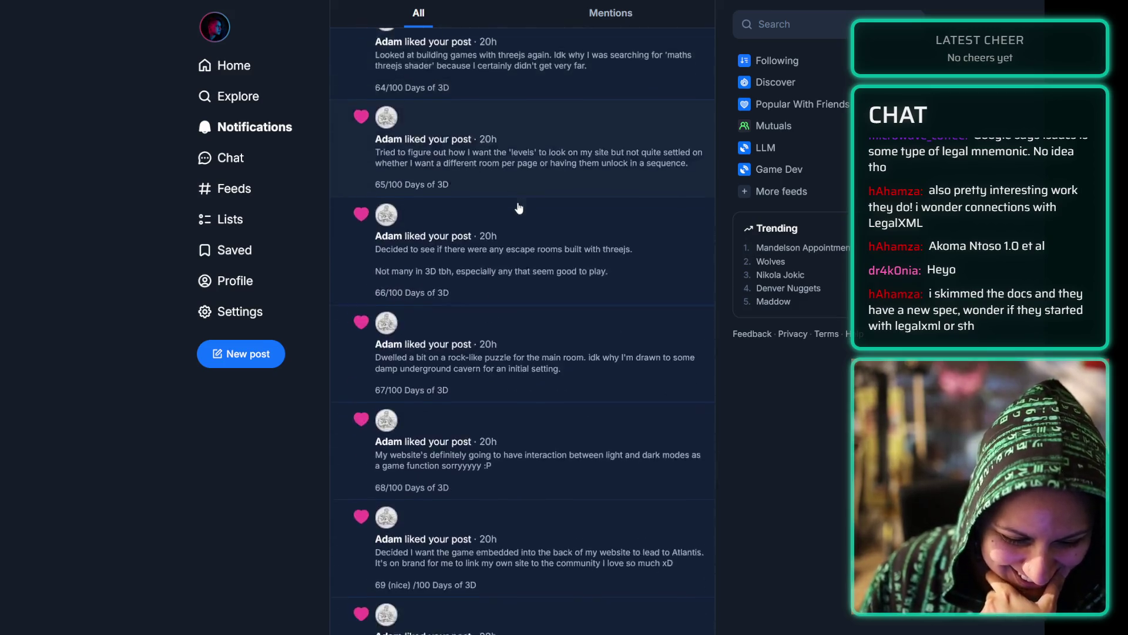
{"action": "scroll", "coordinate": [524, 221], "scroll_direction": "up", "scroll_amount": 10}
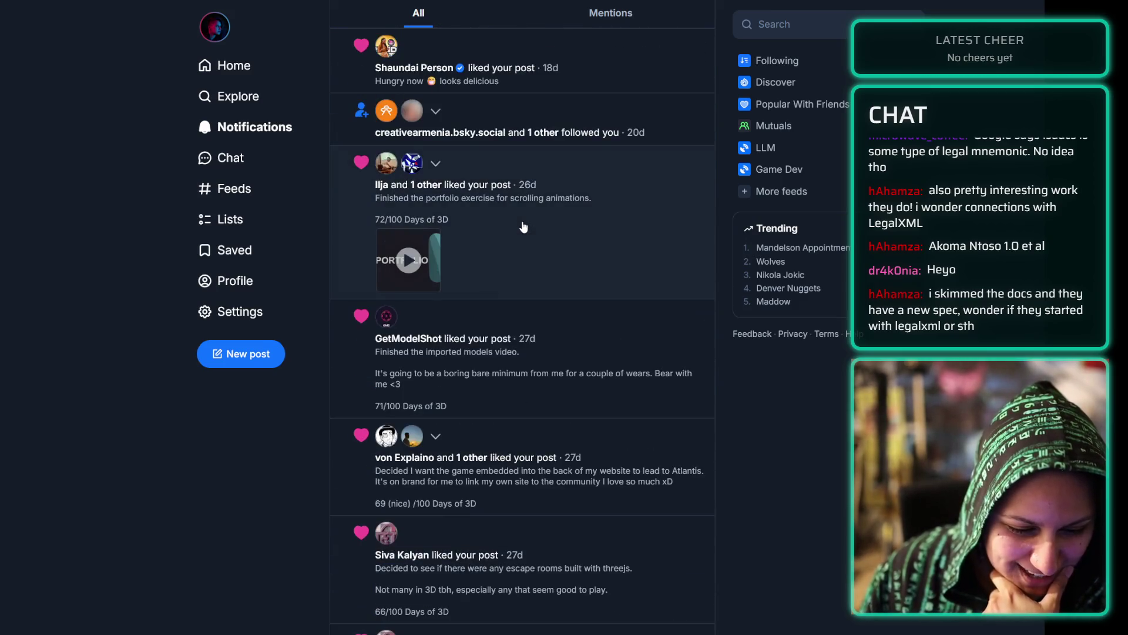
{"action": "scroll", "coordinate": [516, 242], "scroll_direction": "up", "scroll_amount": 7}
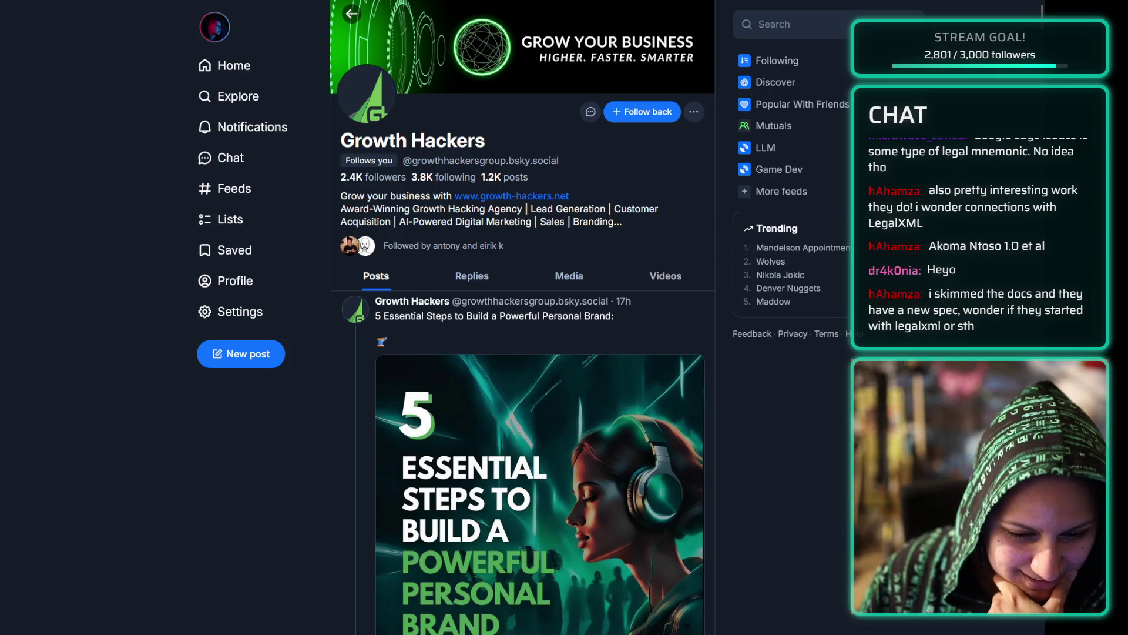
- Go back to the notifications list, browse it again, then switch to the Home feed
{"action": "key", "text": "alt+Left"}
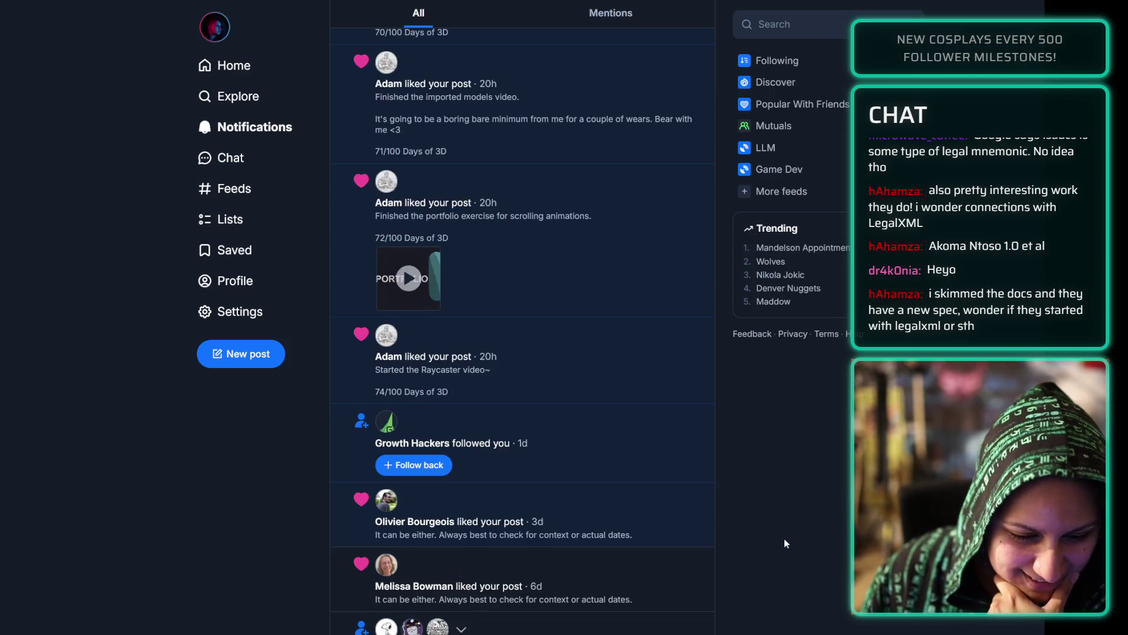
{"action": "scroll", "coordinate": [781, 279], "scroll_direction": "down", "scroll_amount": 5}
{"action": "scroll", "coordinate": [757, 443], "scroll_direction": "down", "scroll_amount": 5}
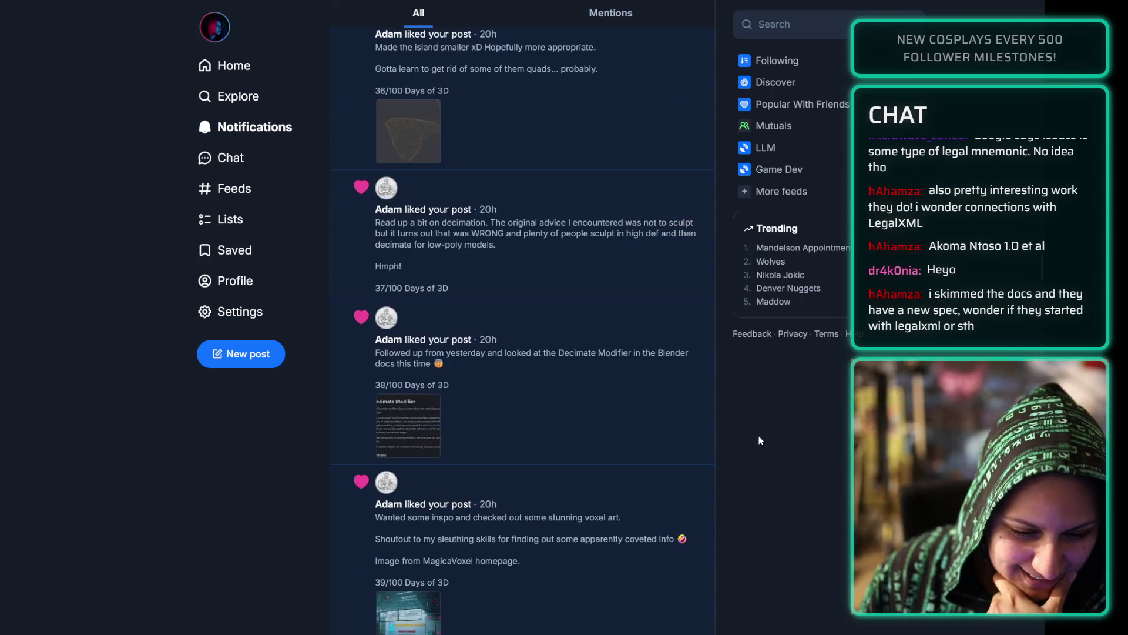
{"action": "scroll", "coordinate": [703, 469], "scroll_direction": "down", "scroll_amount": 10}
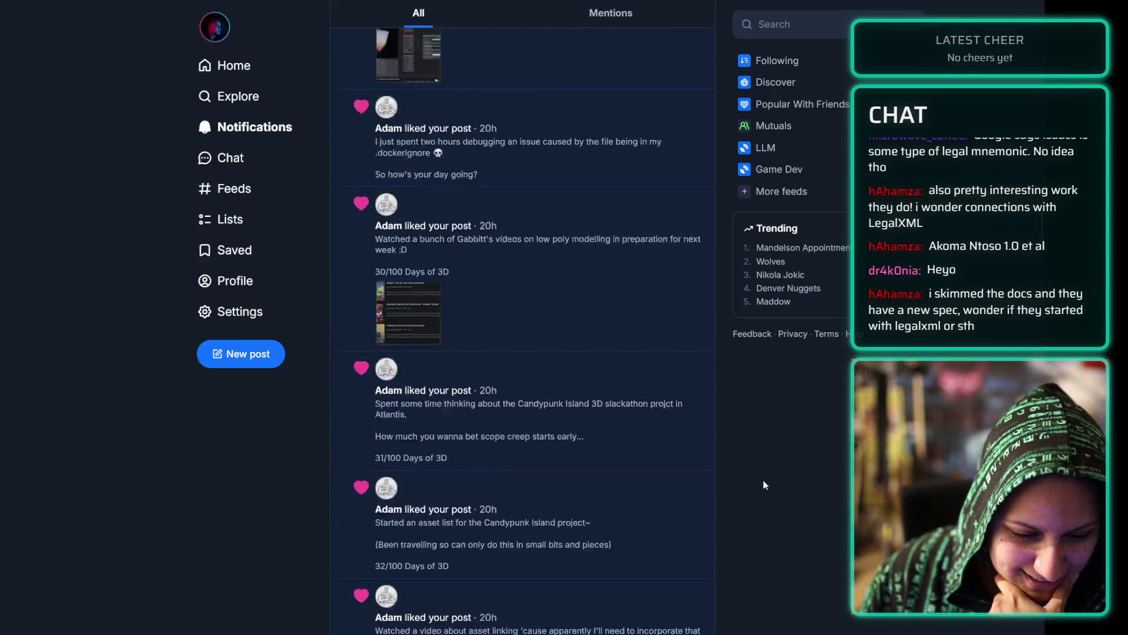
{"action": "scroll", "coordinate": [765, 484], "scroll_direction": "up", "scroll_amount": 15}
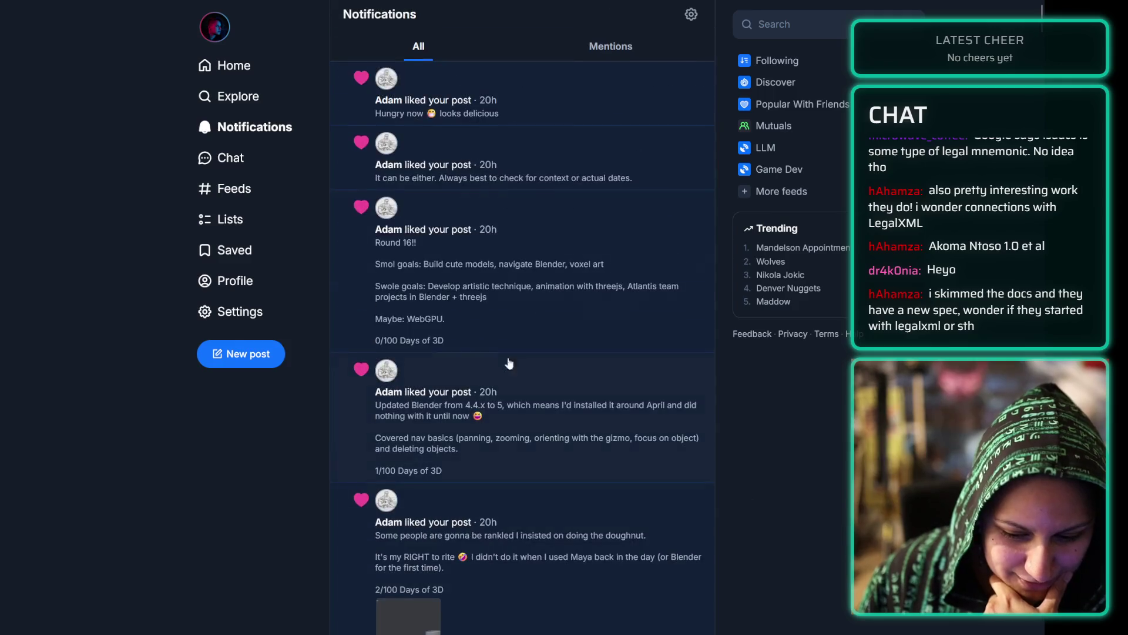
{"action": "scroll", "coordinate": [523, 329], "scroll_direction": "down", "scroll_amount": 5}
{"action": "scroll", "coordinate": [594, 247], "scroll_direction": "up", "scroll_amount": 5}
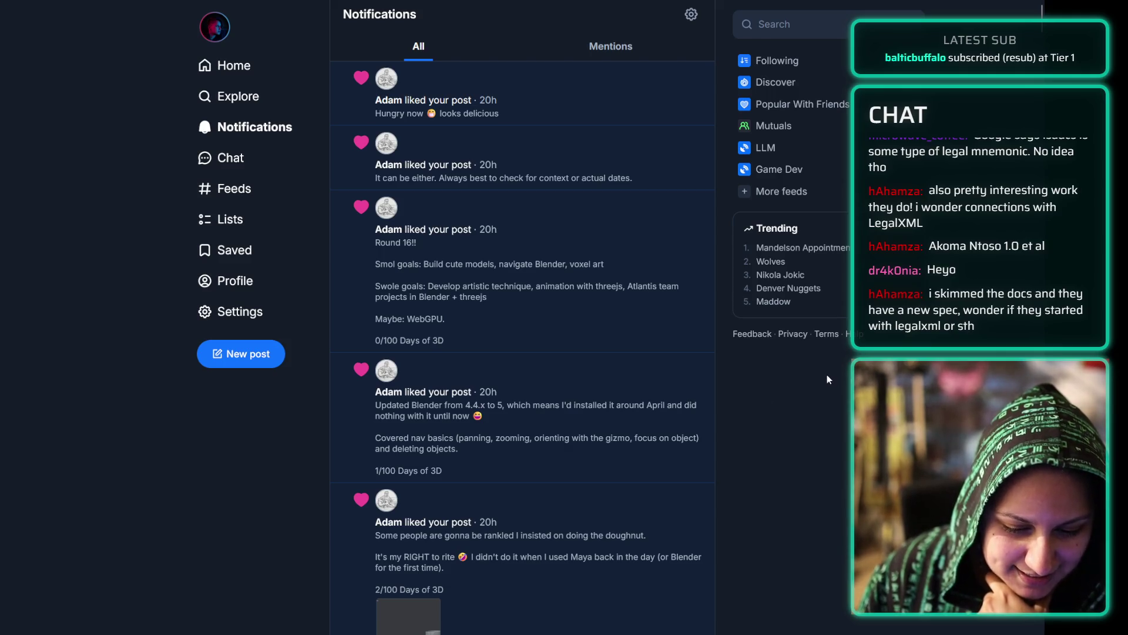
{"action": "left_click", "coordinate": [262, 71]}
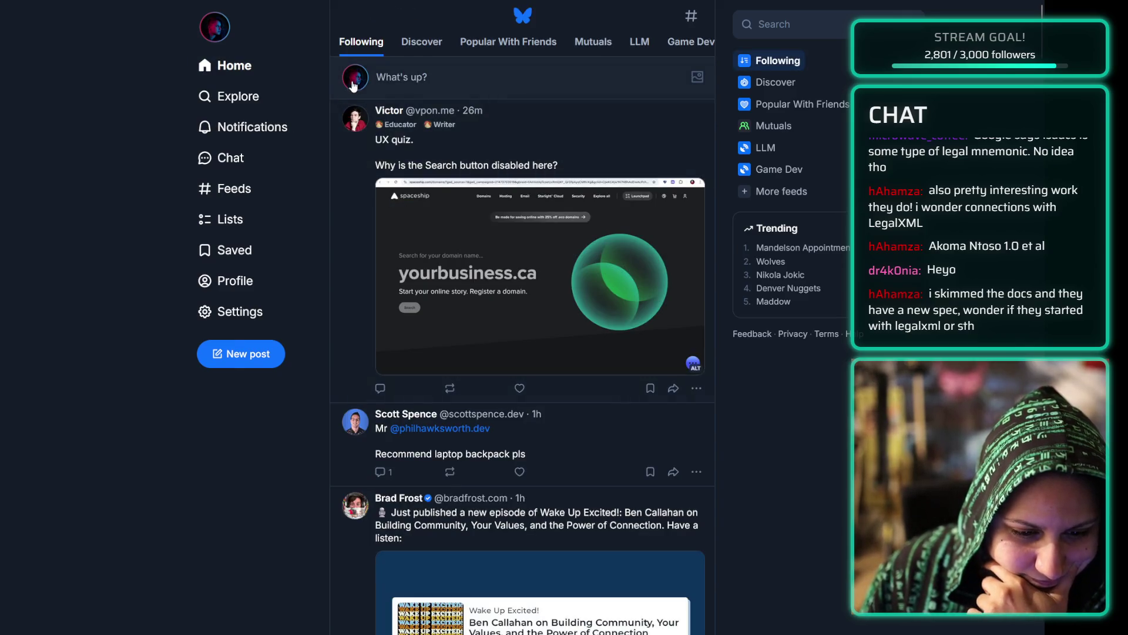
- Open and discard an empty Bluesky post draft twice
{"action": "left_click", "coordinate": [357, 82]}
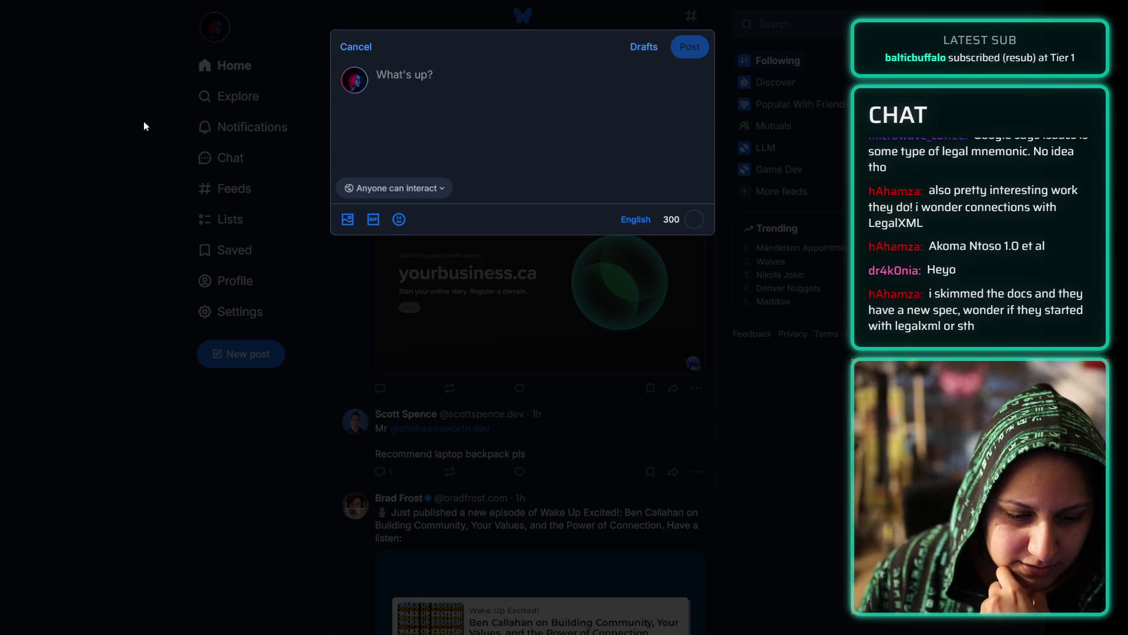
{"action": "left_click", "coordinate": [367, 47]}
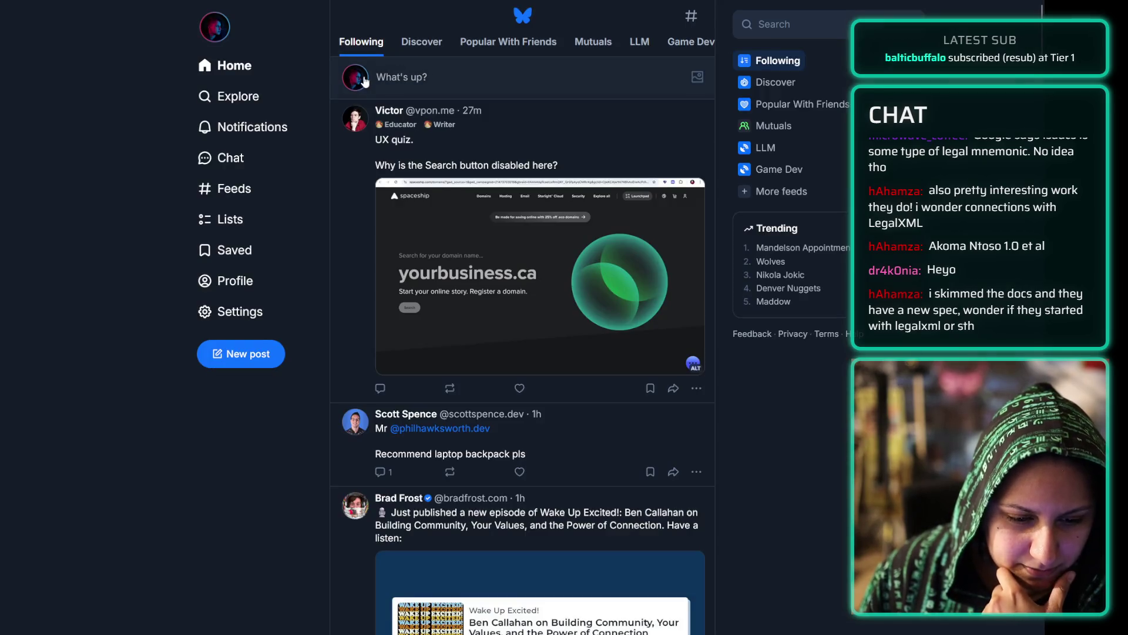
{"action": "left_click", "coordinate": [364, 82]}
{"action": "left_click", "coordinate": [259, 47]}
- Open Go Live from your profile's extra options, then start typing your channel address in a new tab
{"action": "left_click", "coordinate": [260, 50]}
{"action": "left_click", "coordinate": [274, 71]}
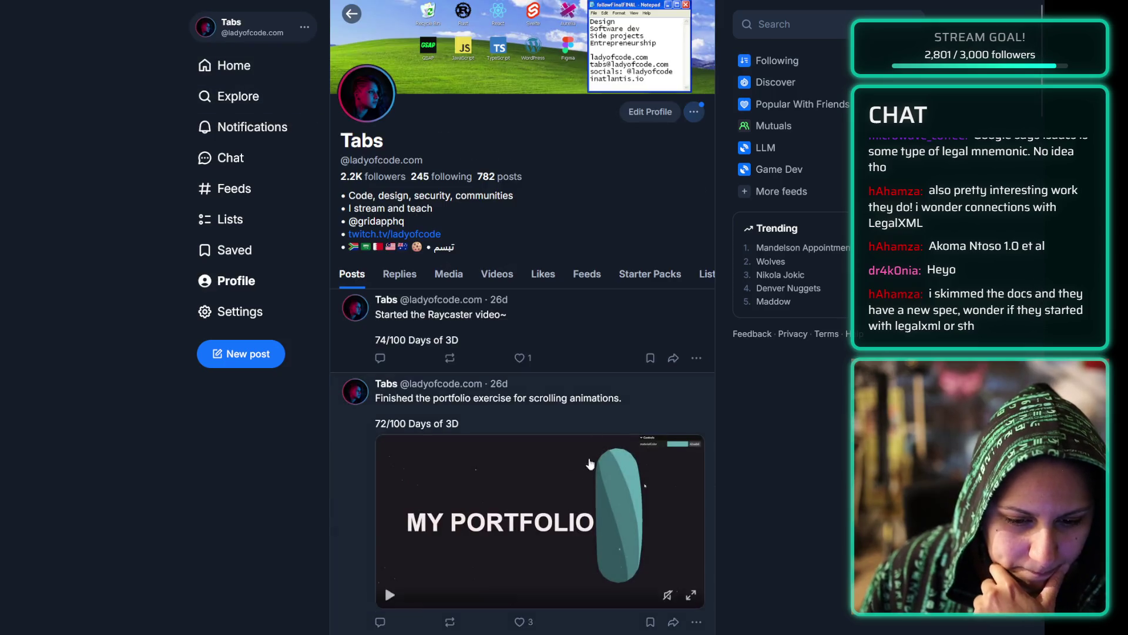
{"action": "left_click", "coordinate": [697, 116]}
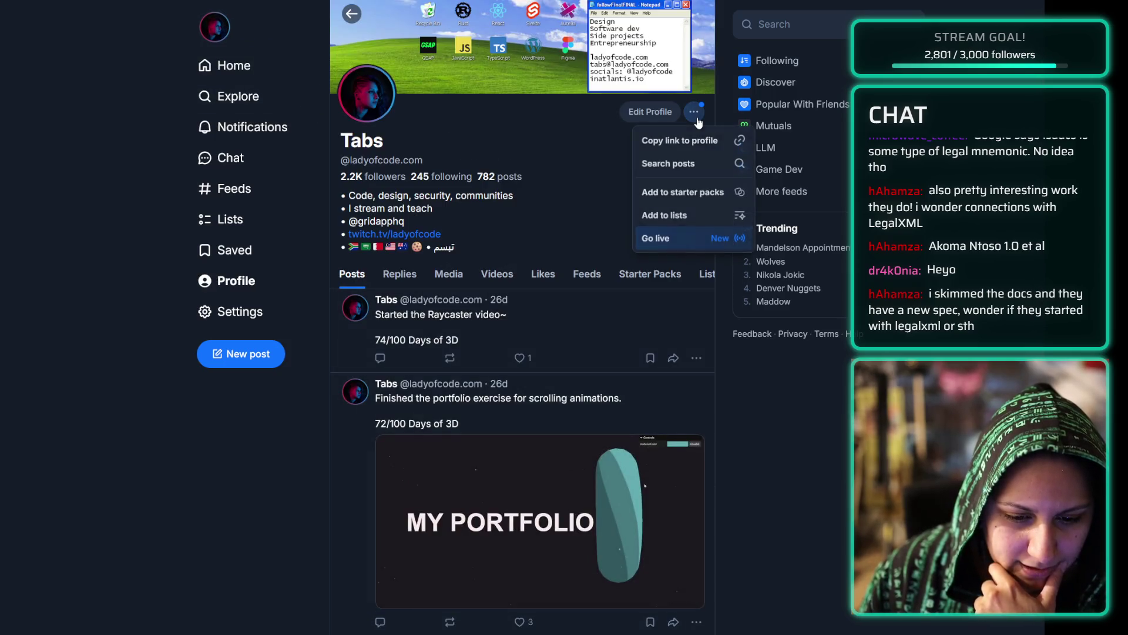
{"action": "left_click", "coordinate": [681, 246]}
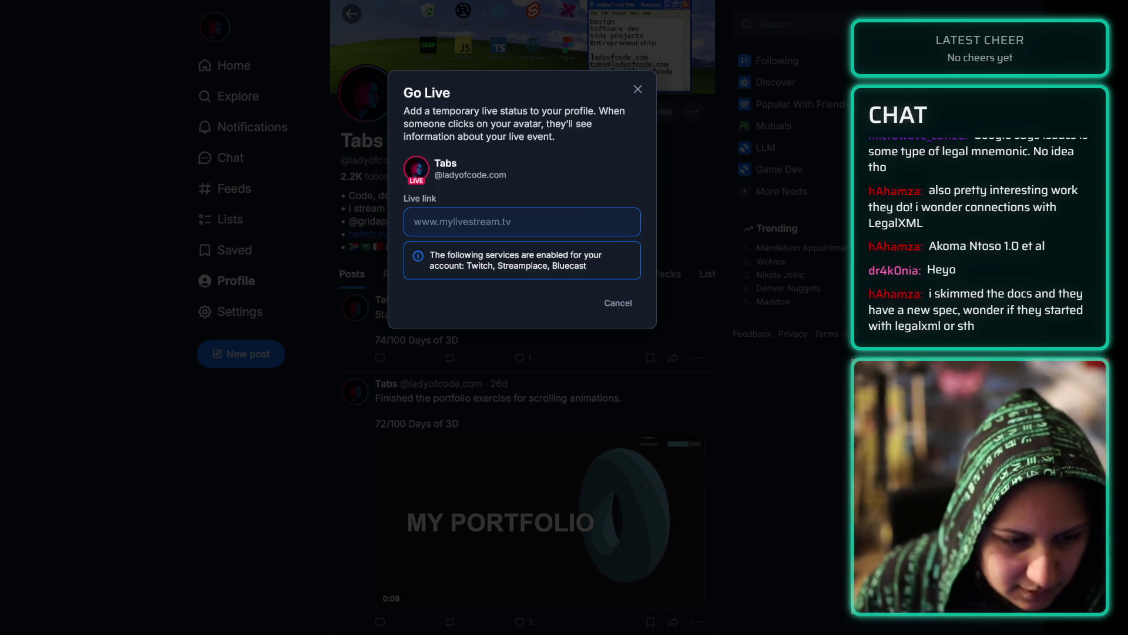
{"action": "key", "text": "ctrl+t"}
{"action": "type", "text": "ht"}
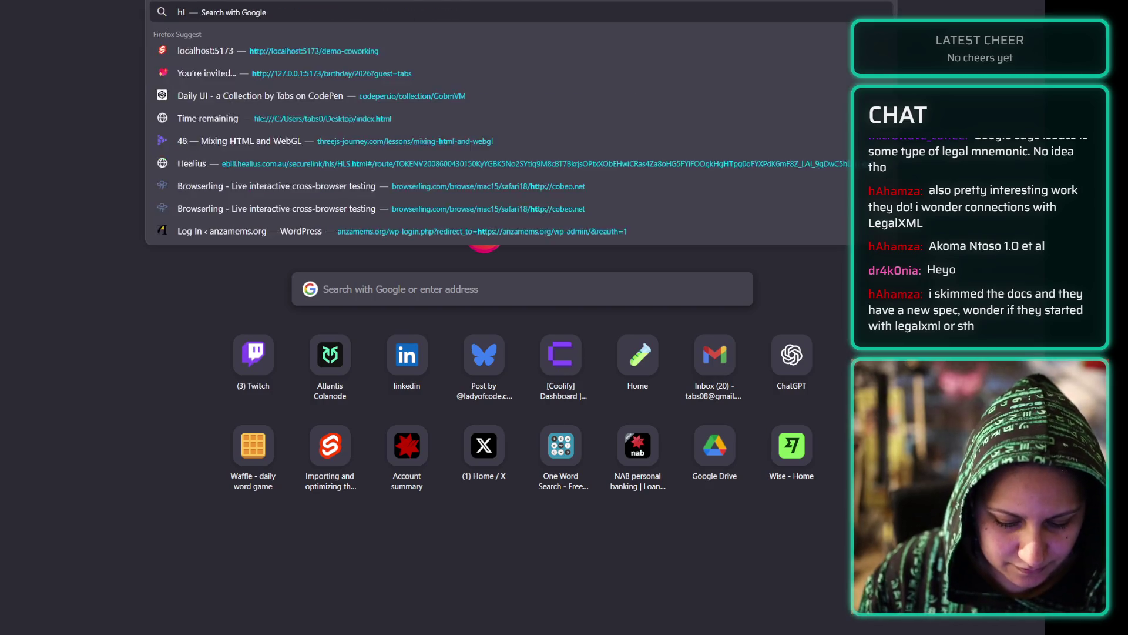
{"action": "type", "text": "tps://"}
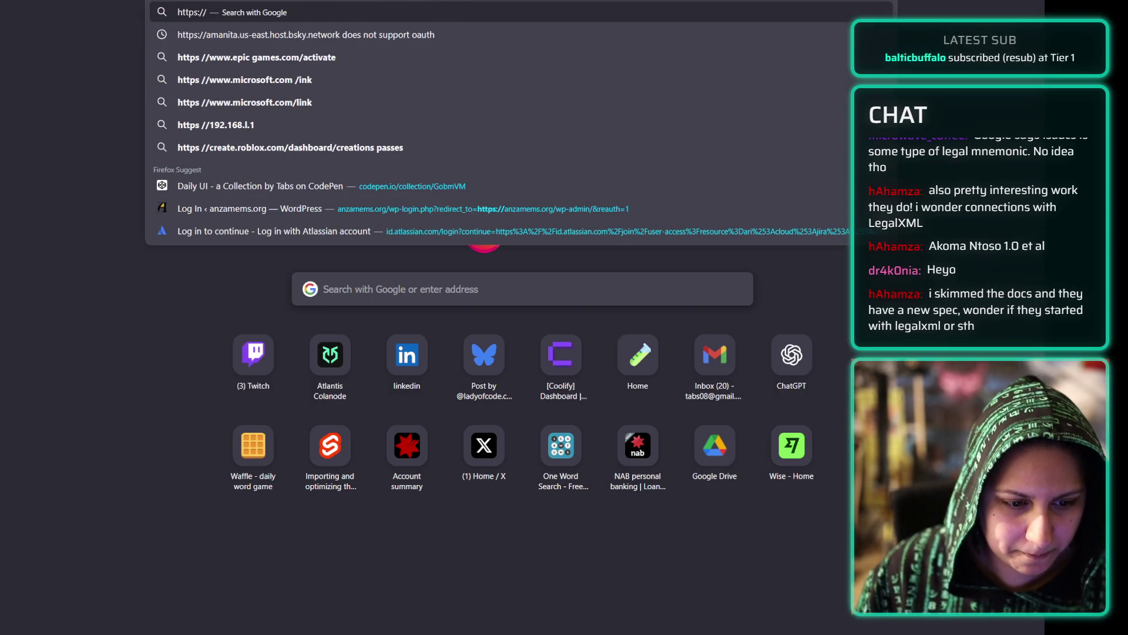
{"action": "type", "text": "lad"}
- Load your twitch.tv channel page, copy its URL, and paste it as Bluesky's live link
{"action": "key", "text": "BackSpace"}
{"action": "key", "text": "BackSpace"}
{"action": "key", "text": "BackSpace"}
{"action": "type", "text": "twitch.tv/ladyofcode"}
{"action": "key", "text": "Return"}
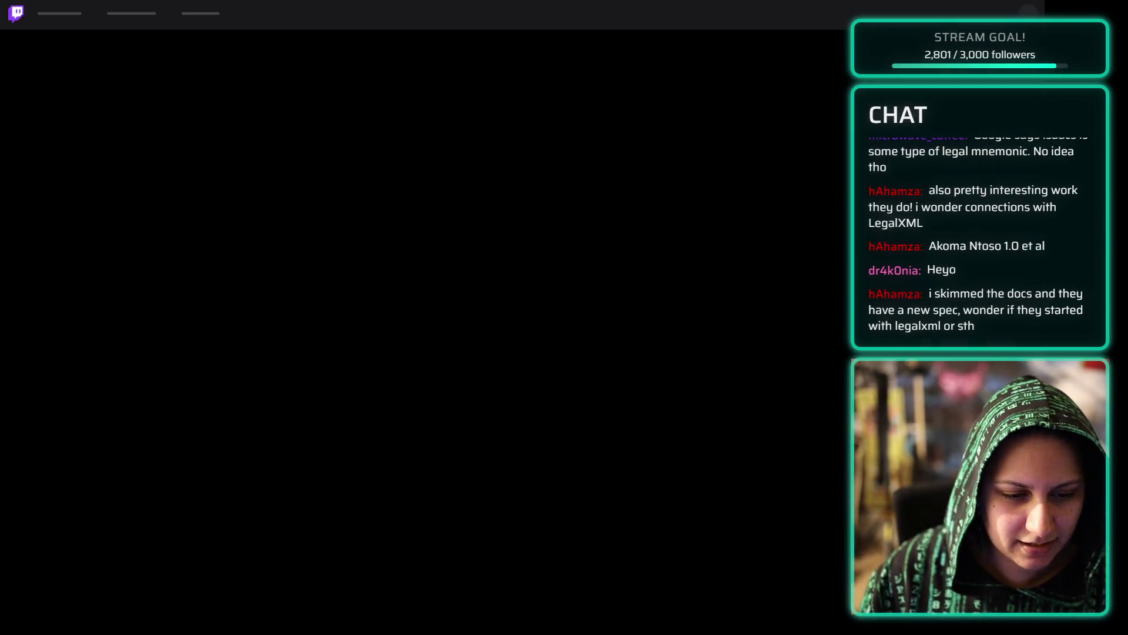
{"action": "key", "text": "ctrl+l"}
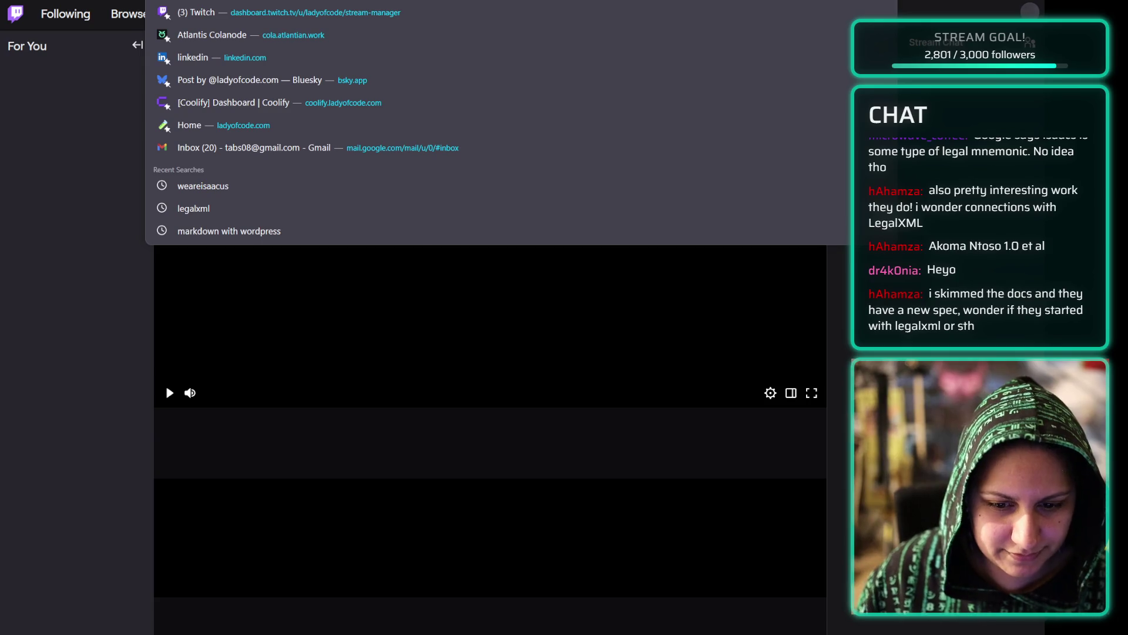
{"action": "key", "text": "alt+Tab"}
{"action": "type", "text": "https://www.twitch.tv/ladyofcode"}
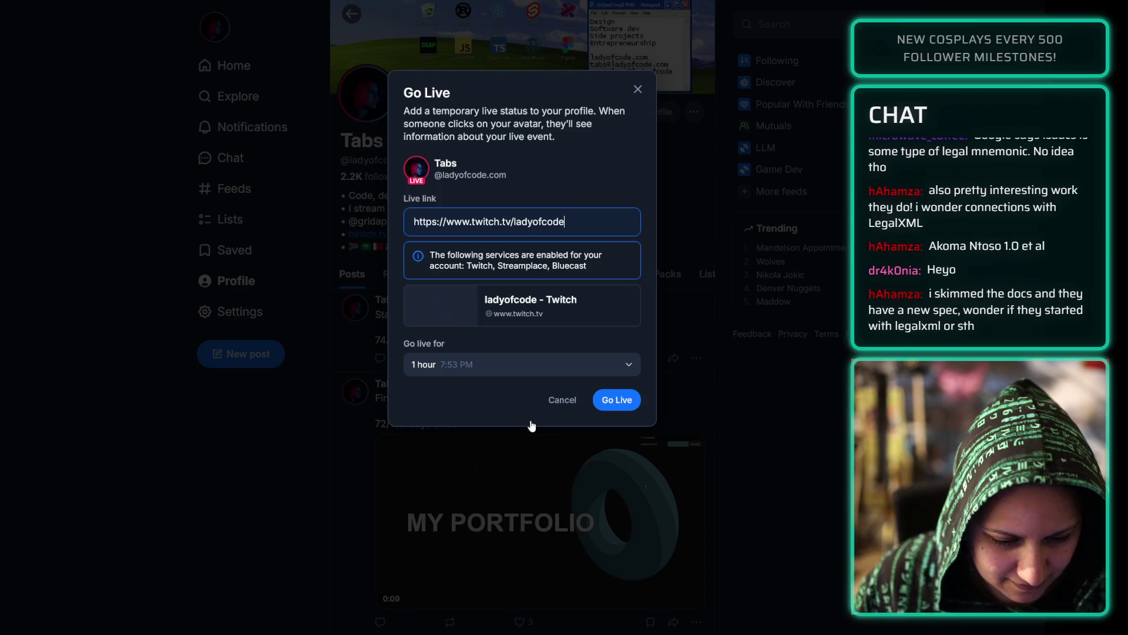
- Browse the Go live duration list, keep 1 hour, and cancel the Go Live dialog
{"action": "left_click", "coordinate": [624, 366]}
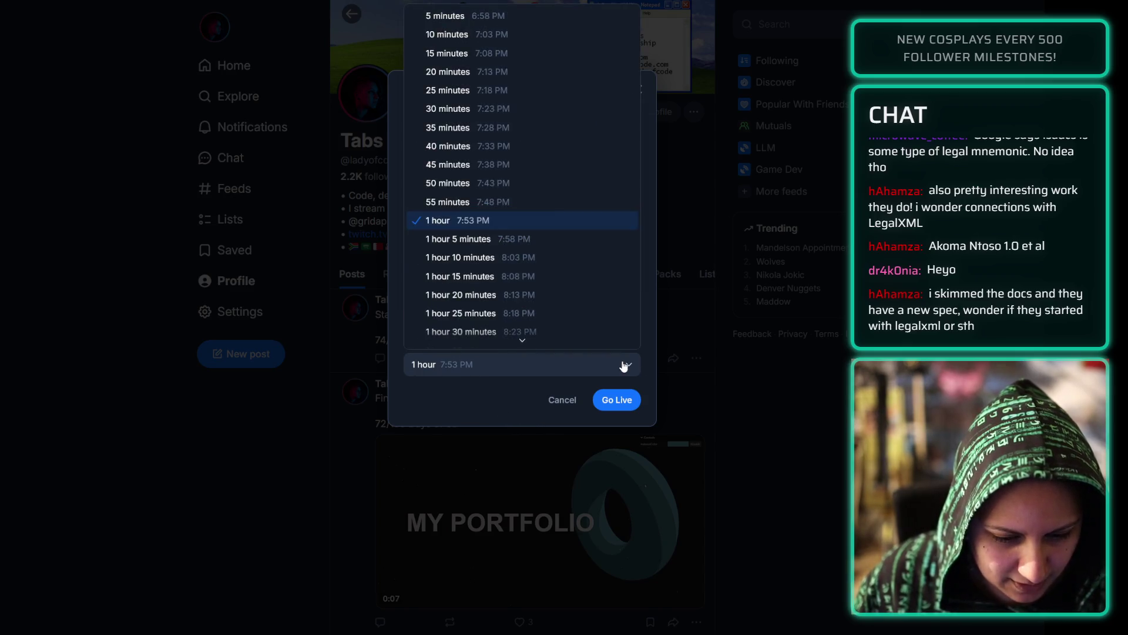
{"action": "scroll", "coordinate": [622, 183], "scroll_direction": "down", "scroll_amount": 10}
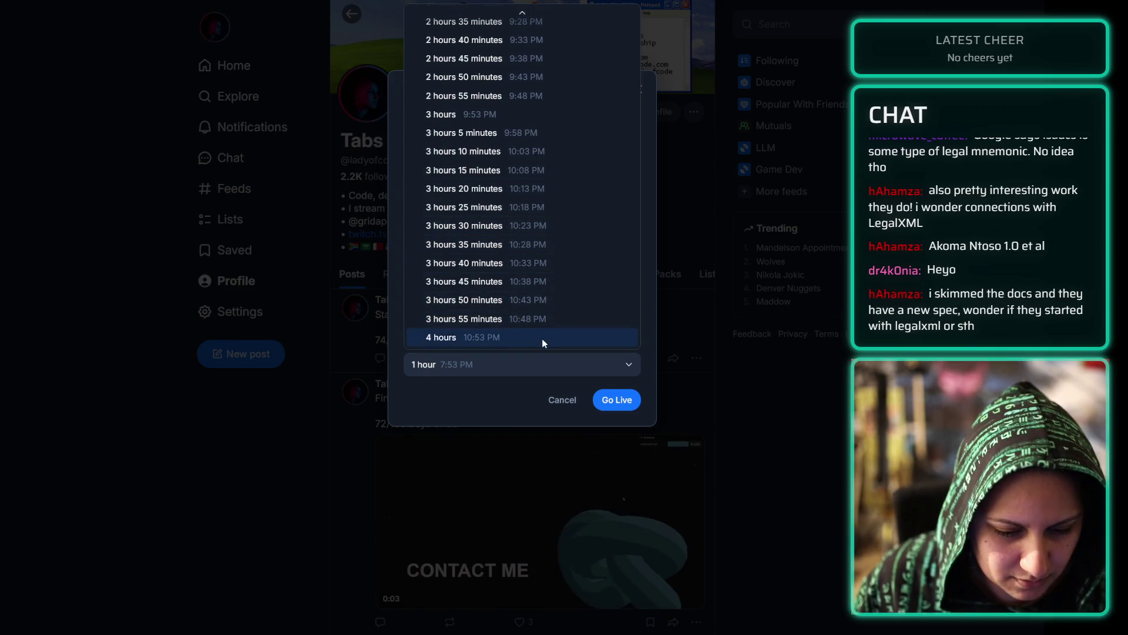
{"action": "scroll", "coordinate": [542, 336], "scroll_direction": "up", "scroll_amount": 1}
{"action": "scroll", "coordinate": [537, 284], "scroll_direction": "up", "scroll_amount": 10}
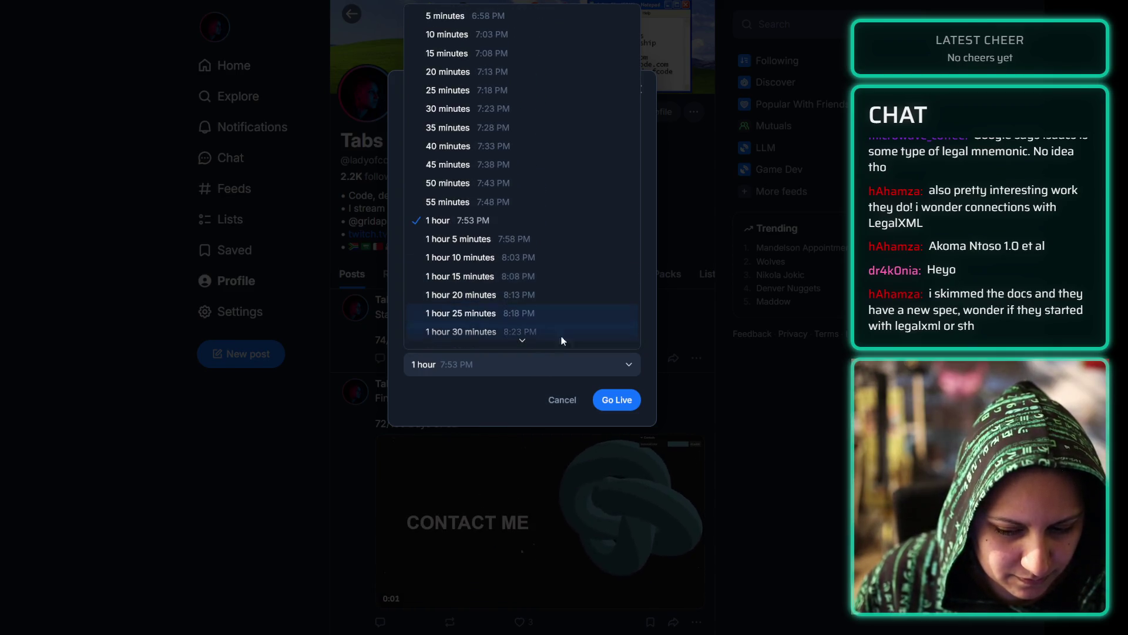
{"action": "left_click", "coordinate": [511, 399]}
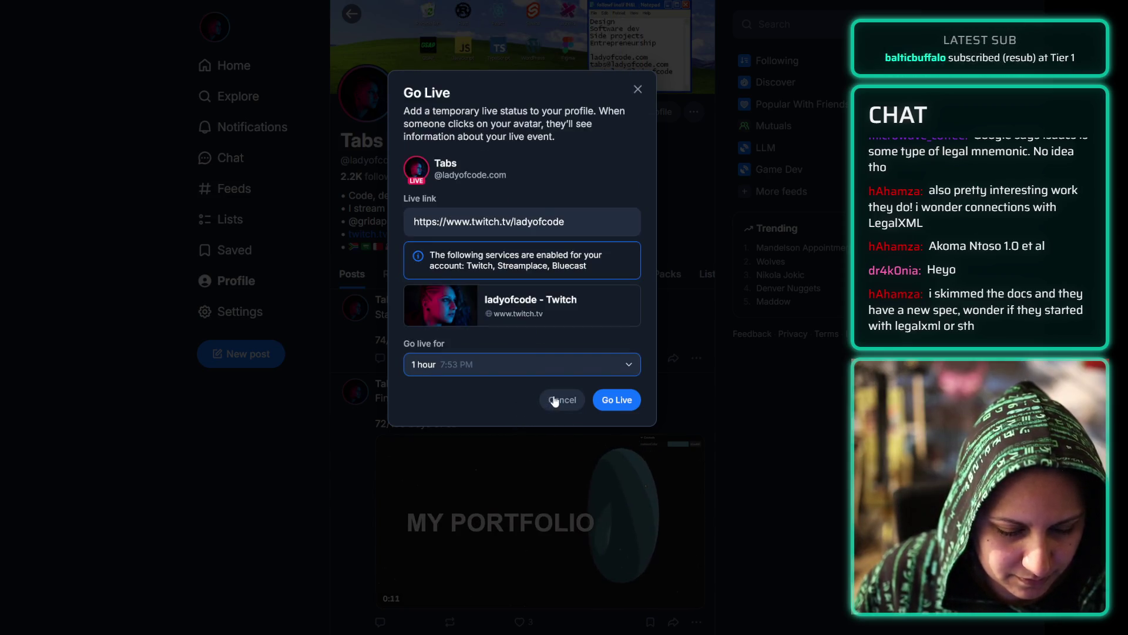
{"action": "left_click", "coordinate": [554, 400]}
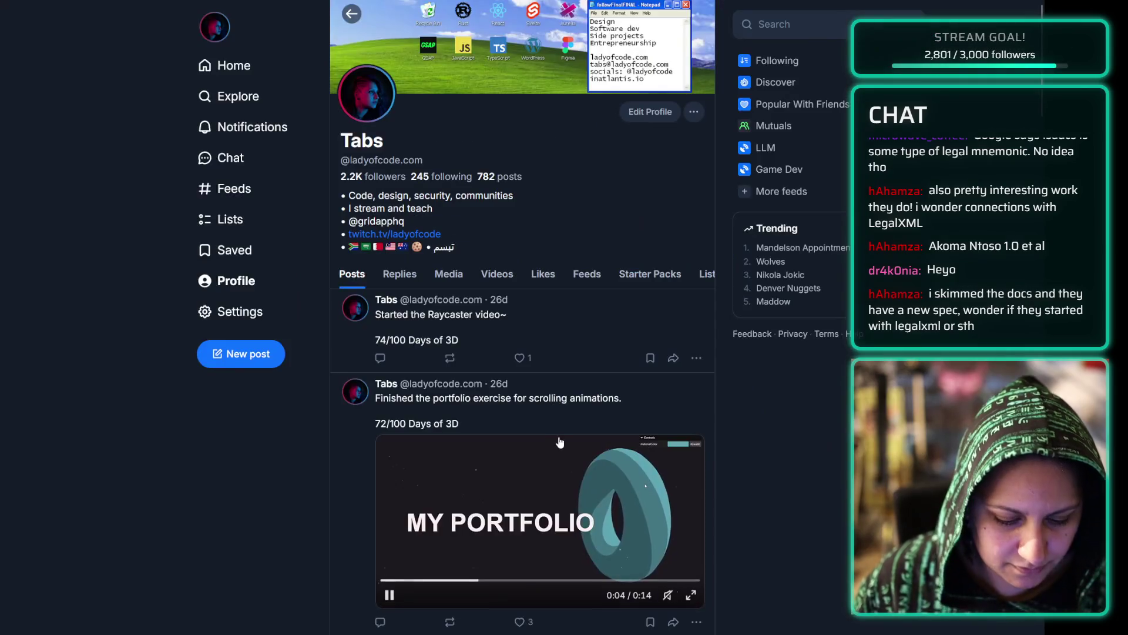
- Search Google for 'automatically go live on bluesky with twitch'
{"action": "key", "text": "ctrl+t"}
{"action": "type", "text": "automatically"}
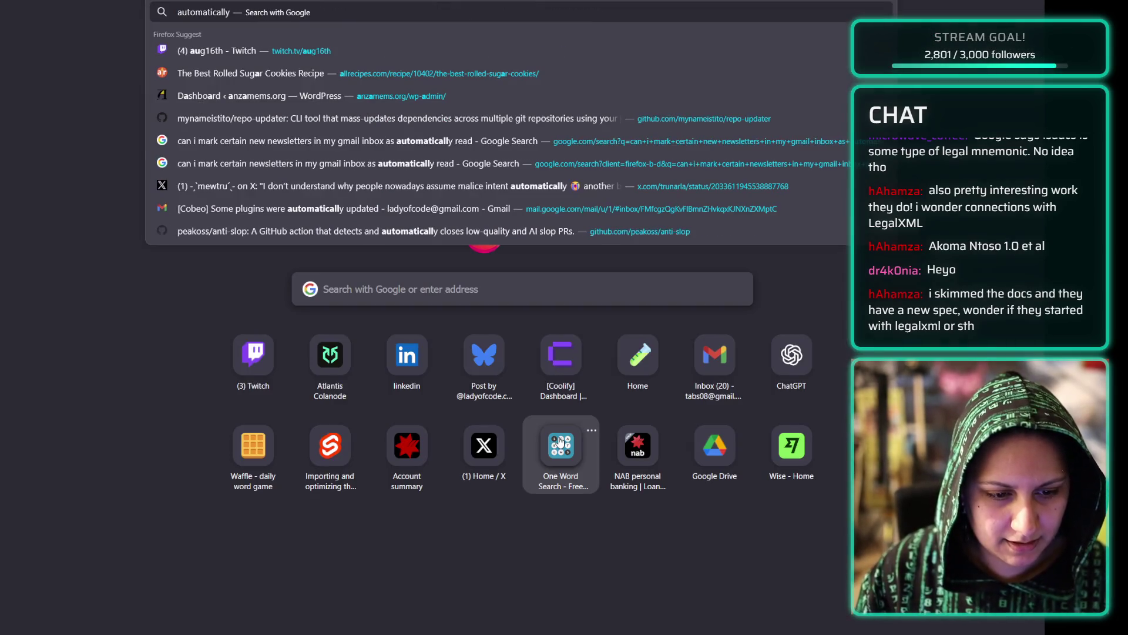
{"action": "type", "text": " go live on bluesky"}
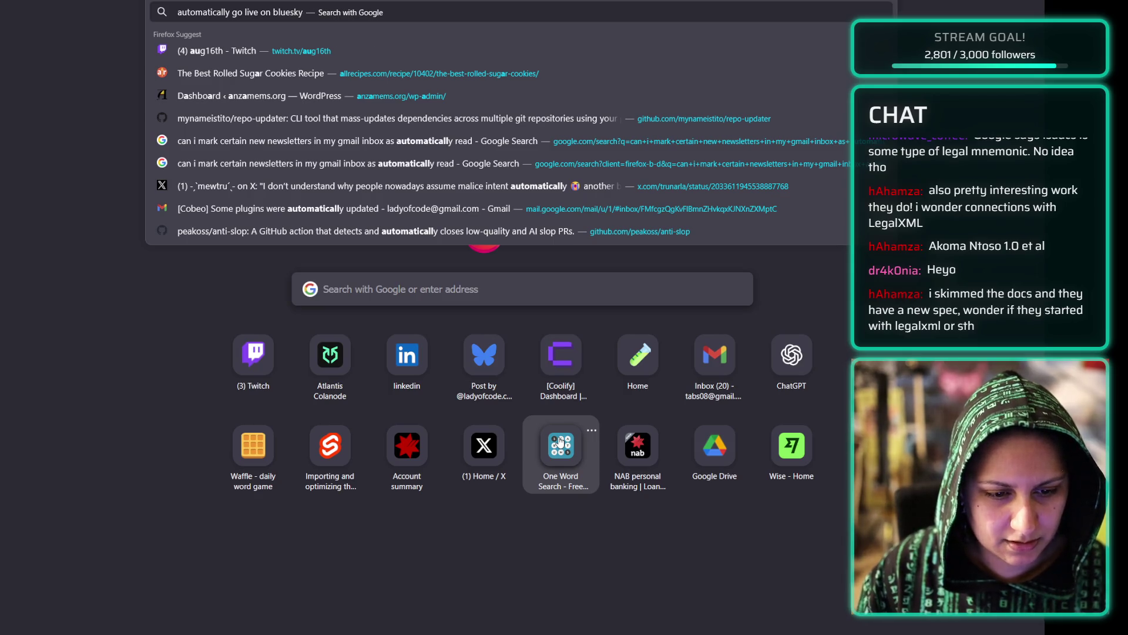
{"action": "type", "text": " with twitch"}
{"action": "key", "text": "Return"}
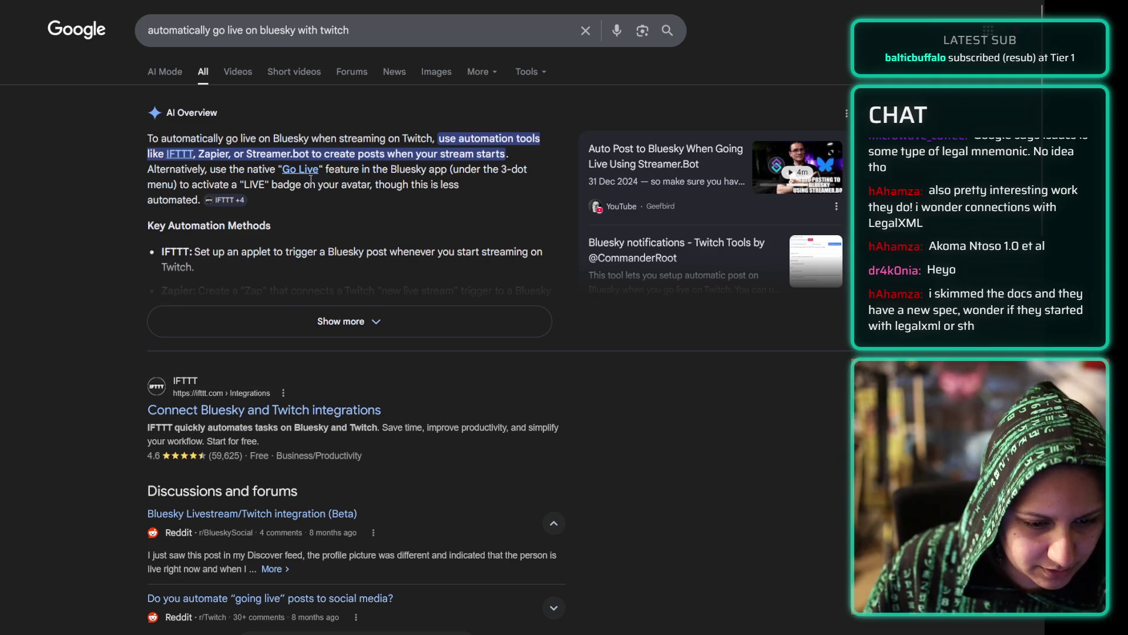
- Expand the AI Overview, read on, and open the Reddit 'Bluesky Livestream/Twitch integration (Beta)' thread
{"action": "left_click", "coordinate": [253, 321]}
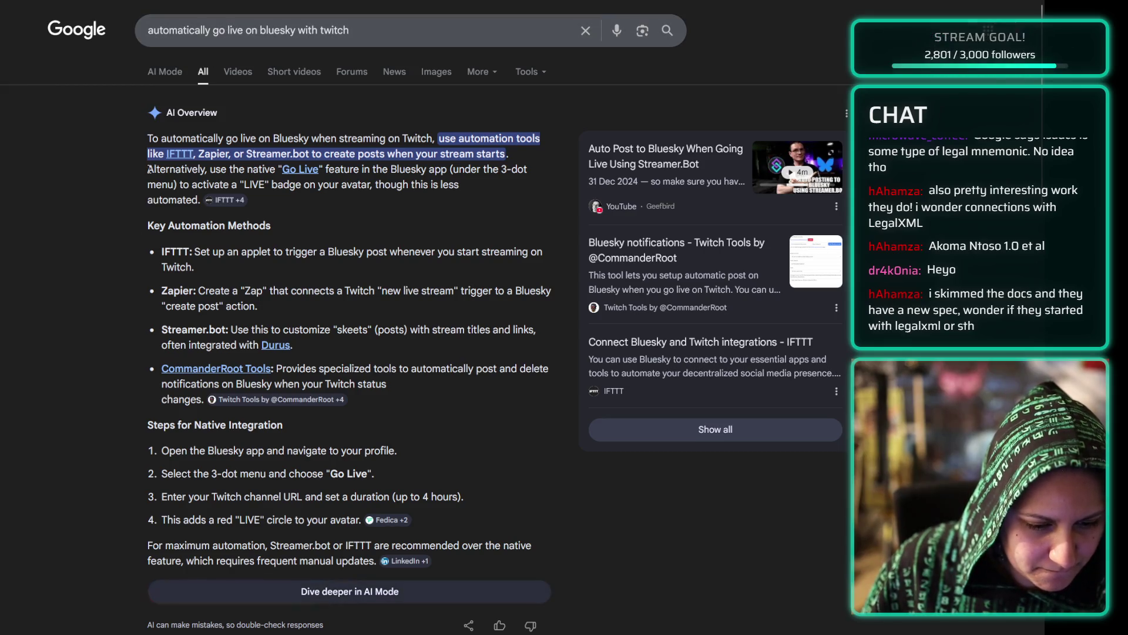
{"action": "scroll", "coordinate": [103, 288], "scroll_direction": "down", "scroll_amount": 3}
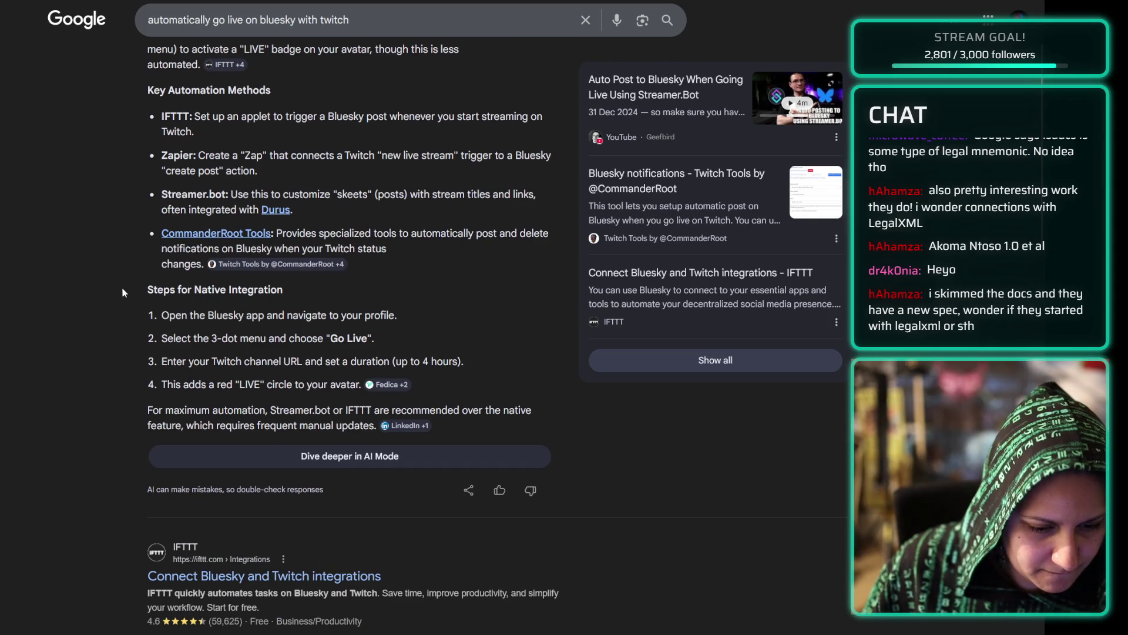
{"action": "scroll", "coordinate": [131, 285], "scroll_direction": "down", "scroll_amount": 3}
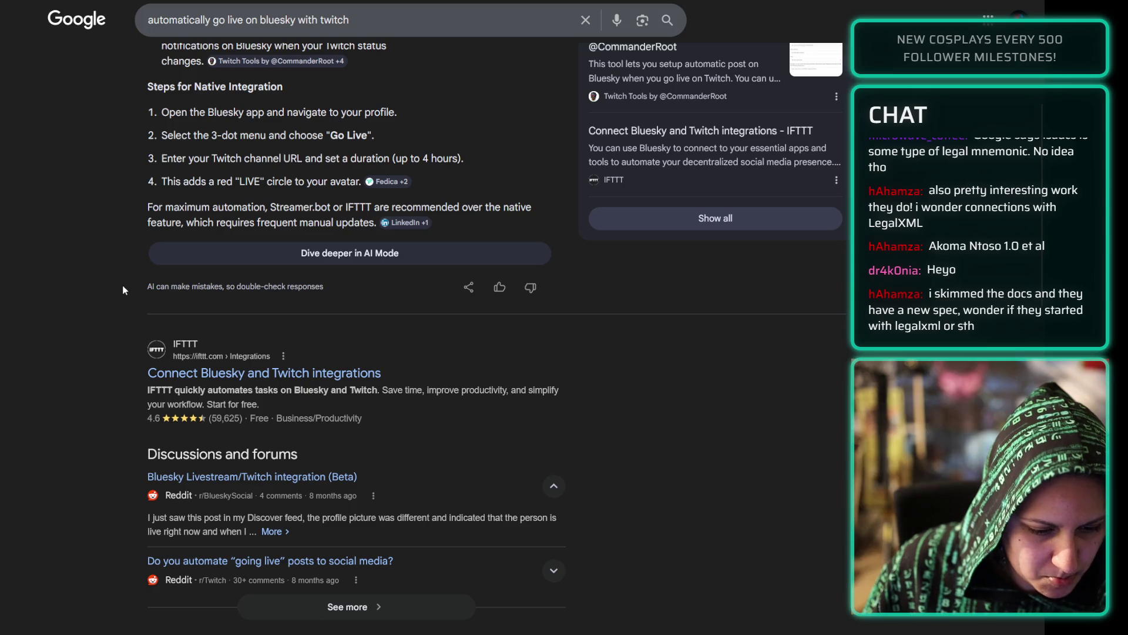
{"action": "left_click", "coordinate": [261, 477]}
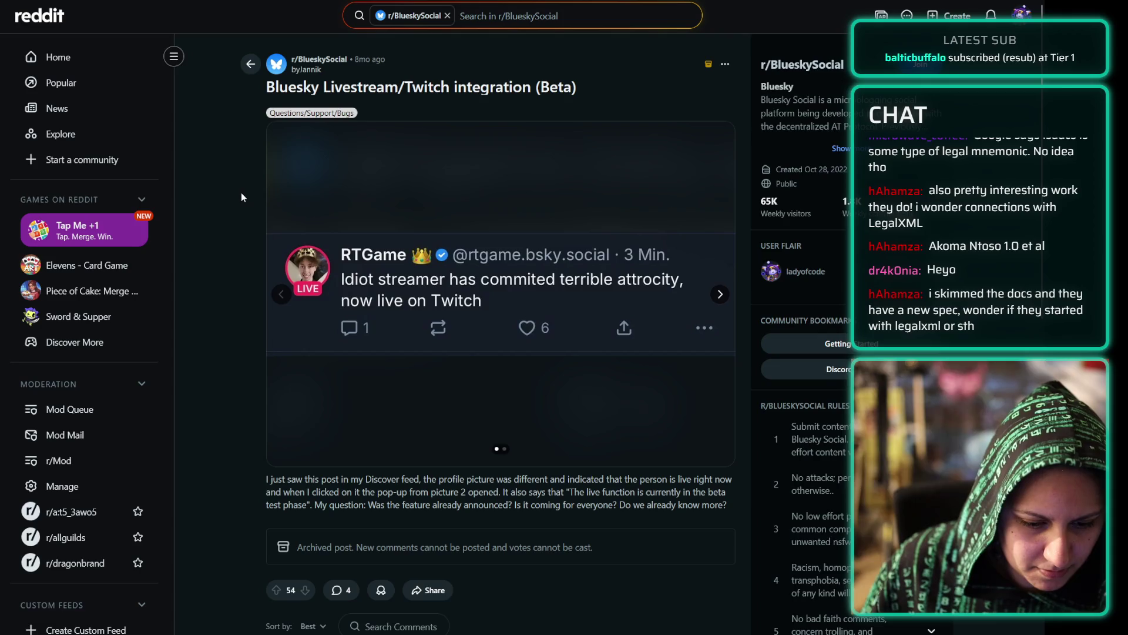
- Advance the Reddit post's image carousel to the second slide showing the live pop-up
{"action": "scroll", "coordinate": [241, 193], "scroll_direction": "down", "scroll_amount": 2}
{"action": "left_click", "coordinate": [724, 166]}
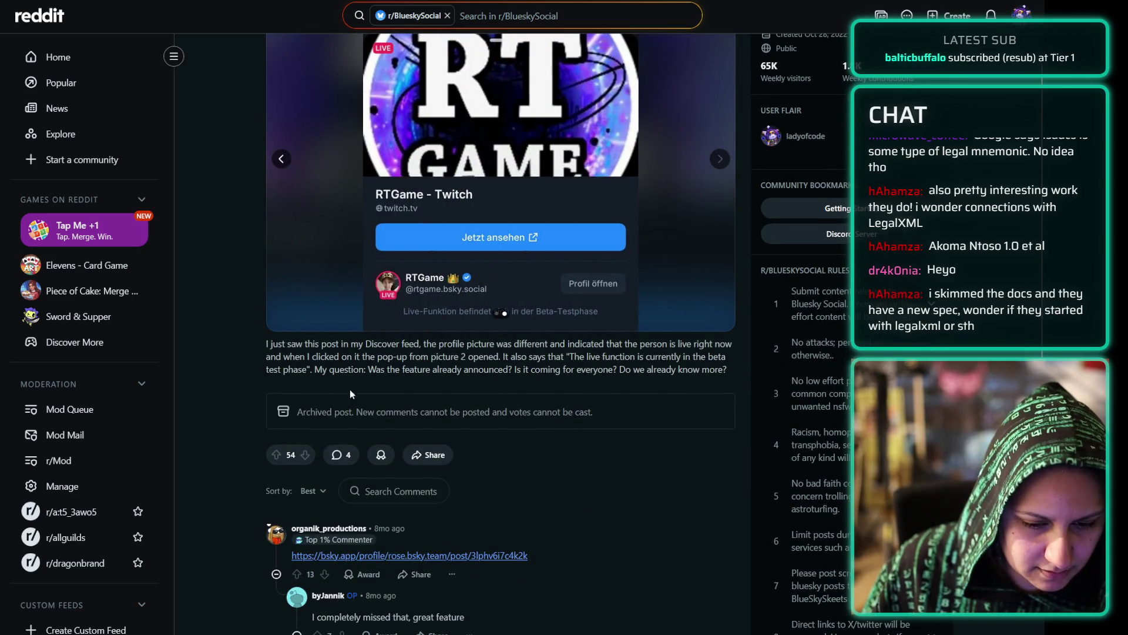
{"action": "scroll", "coordinate": [252, 369], "scroll_direction": "down", "scroll_amount": 3}
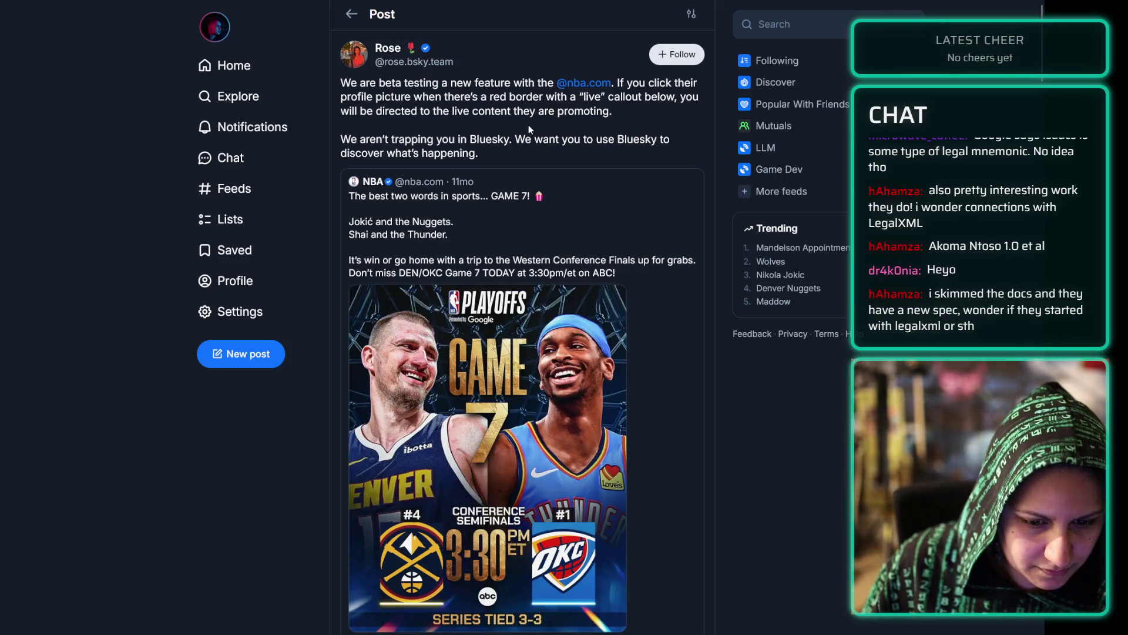
- Read the live-profile announcement and its replies, then return to the Home Following feed
{"action": "triple_click", "coordinate": [523, 140]}
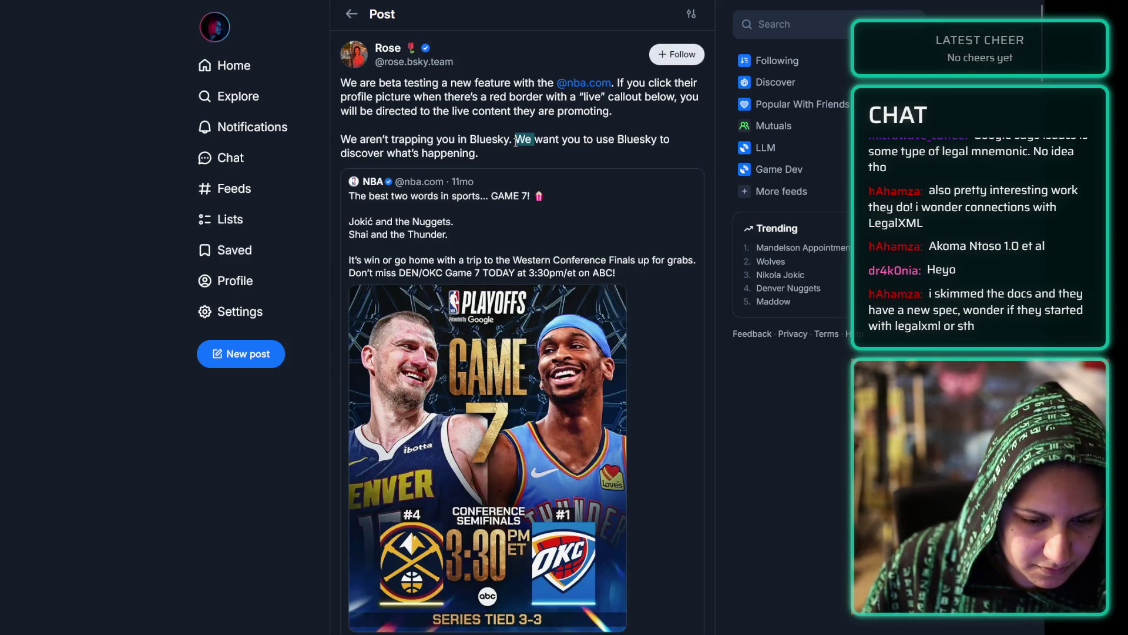
{"action": "left_click", "coordinate": [497, 154]}
{"action": "scroll", "coordinate": [439, 121], "scroll_direction": "down", "scroll_amount": 10}
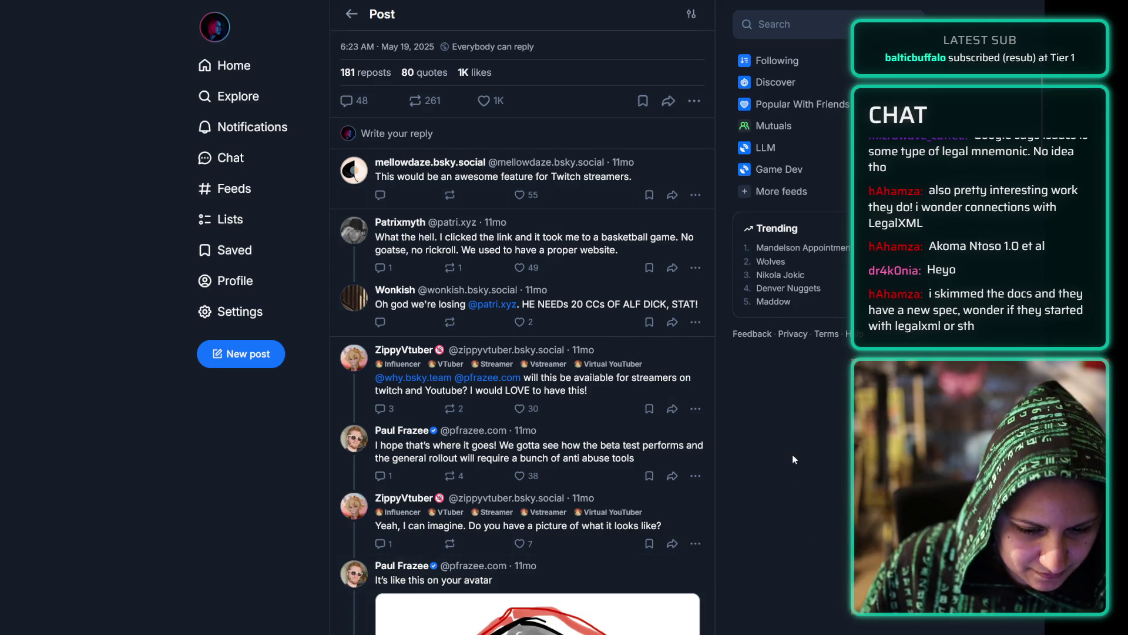
{"action": "scroll", "coordinate": [792, 454], "scroll_direction": "down", "scroll_amount": 3}
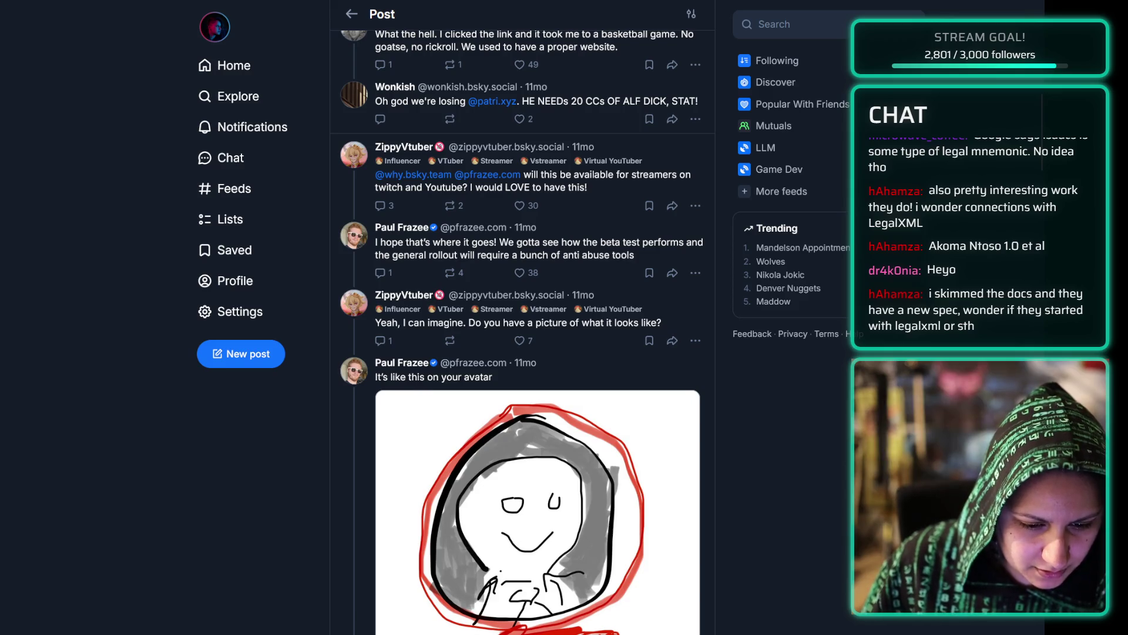
{"action": "scroll", "coordinate": [797, 458], "scroll_direction": "down", "scroll_amount": 7}
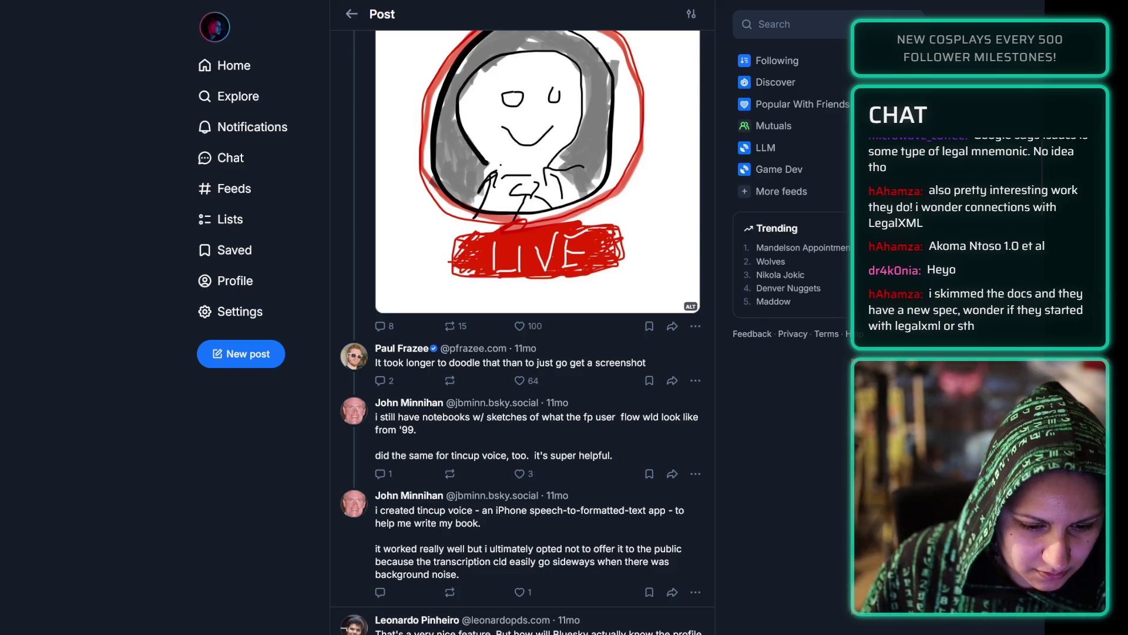
{"action": "scroll", "coordinate": [792, 437], "scroll_direction": "up", "scroll_amount": 3}
{"action": "scroll", "coordinate": [792, 437], "scroll_direction": "down", "scroll_amount": 7}
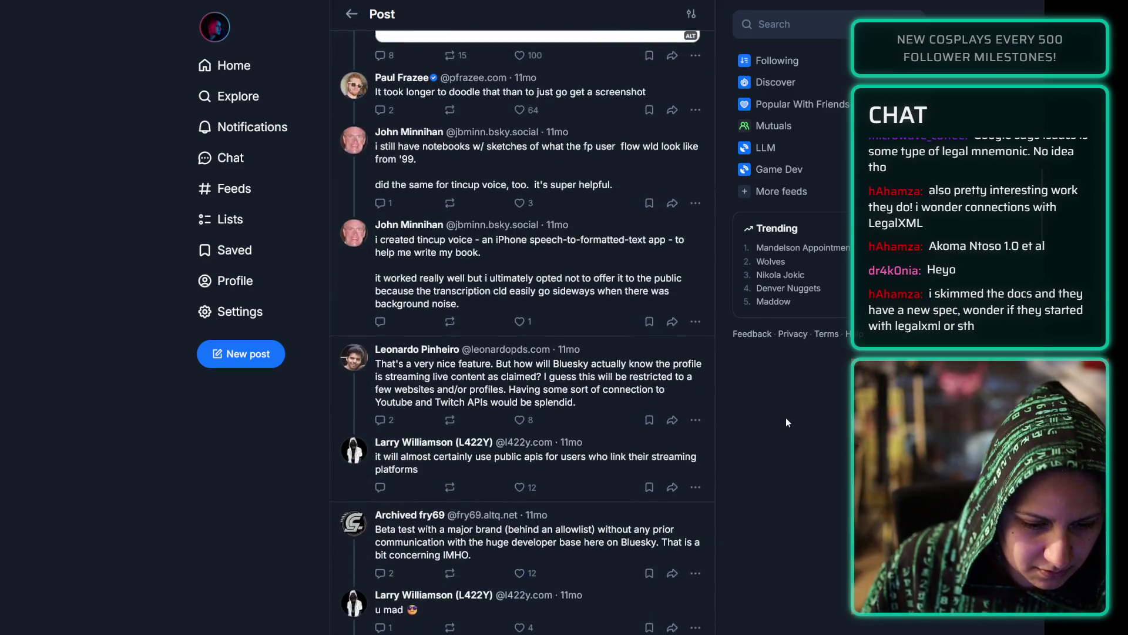
{"action": "scroll", "coordinate": [786, 418], "scroll_direction": "down", "scroll_amount": 1}
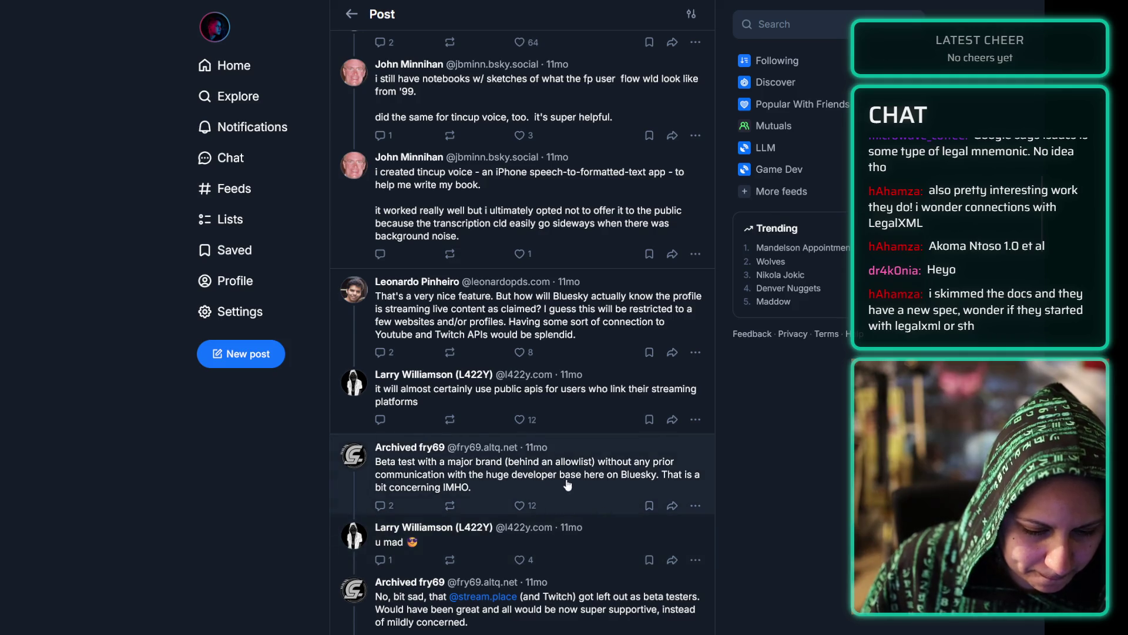
{"action": "scroll", "coordinate": [588, 459], "scroll_direction": "down", "scroll_amount": 9}
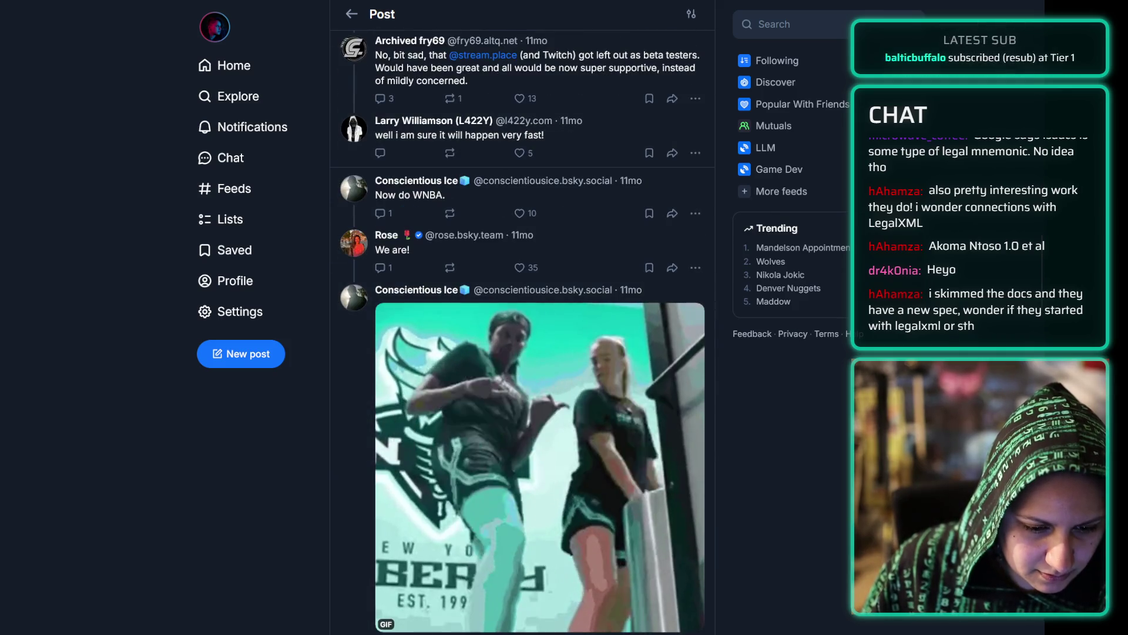
{"action": "scroll", "coordinate": [578, 431], "scroll_direction": "down", "scroll_amount": 7}
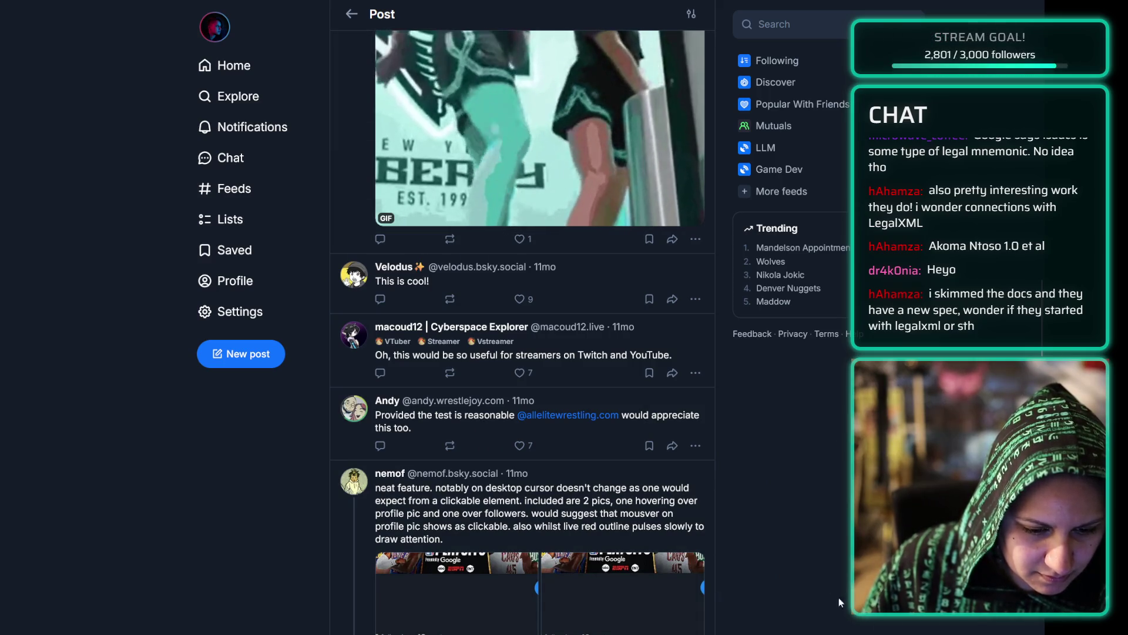
{"action": "scroll", "coordinate": [779, 432], "scroll_direction": "down", "scroll_amount": 8}
{"action": "scroll", "coordinate": [775, 431], "scroll_direction": "down", "scroll_amount": 5}
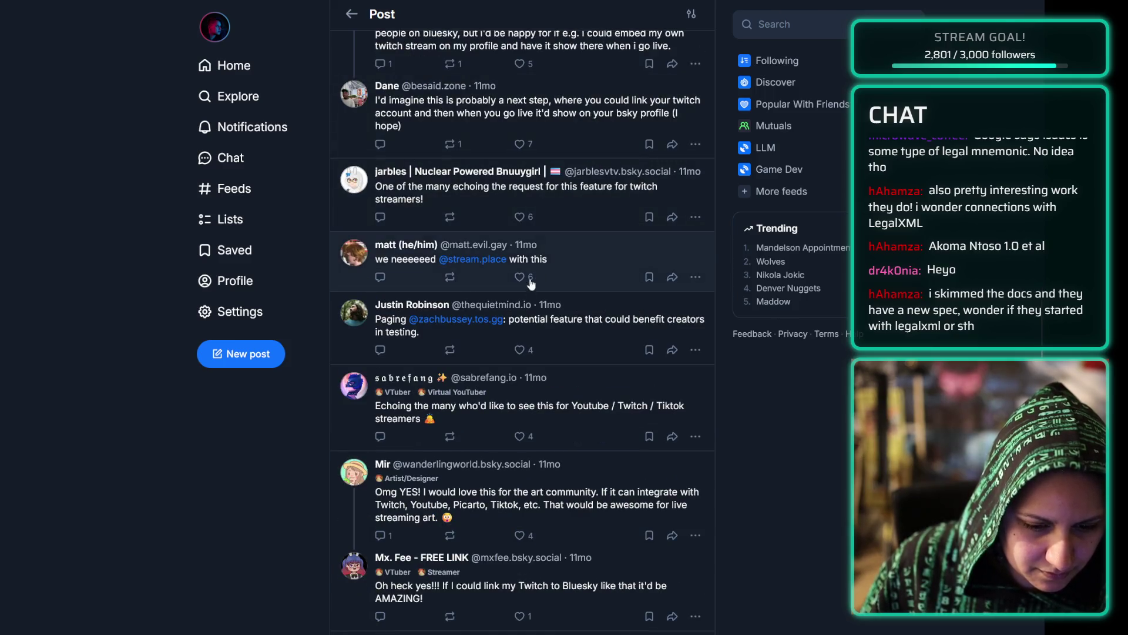
{"action": "left_click", "coordinate": [253, 64]}
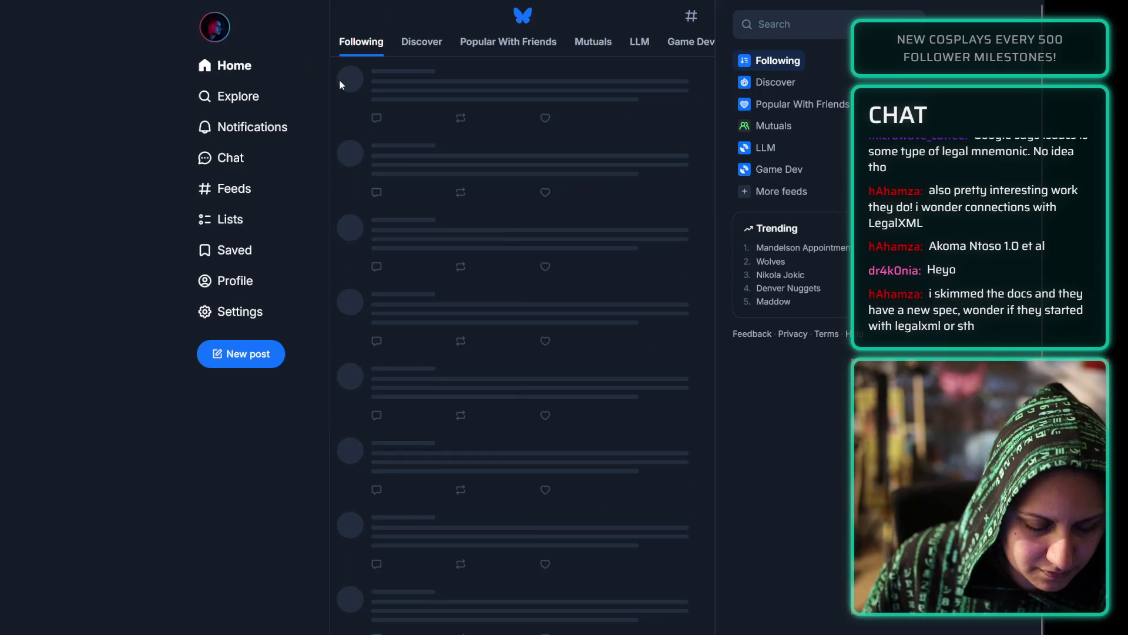
- Go to the account's own Bluesky profile, dismissing Edit profile without changes
{"action": "left_click", "coordinate": [217, 38]}
{"action": "left_click", "coordinate": [221, 58]}
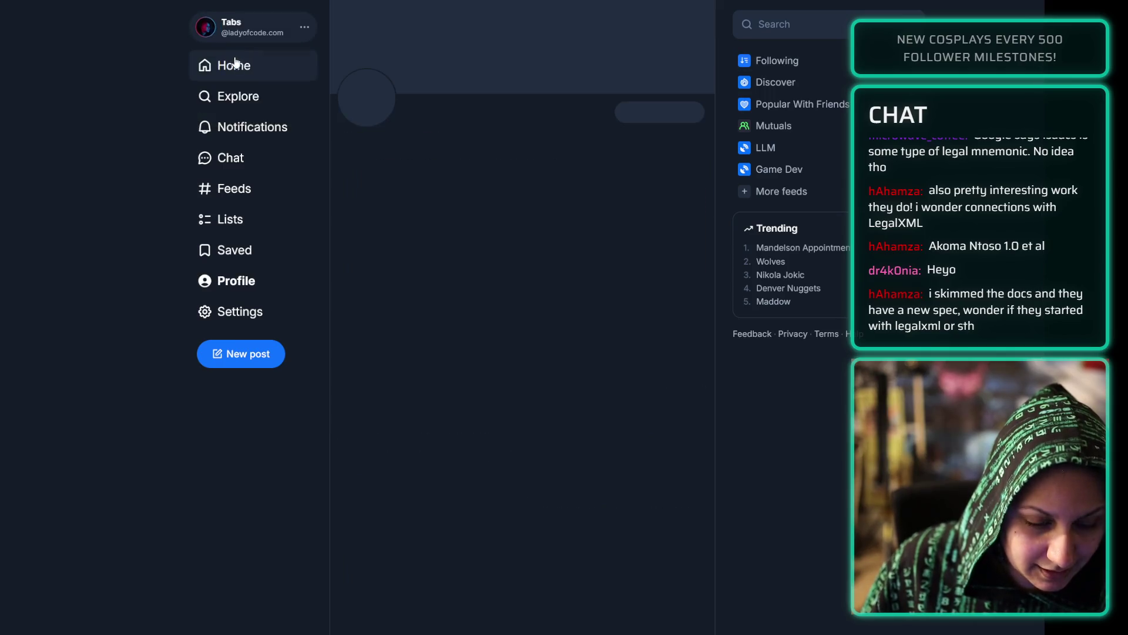
{"action": "left_click", "coordinate": [663, 112]}
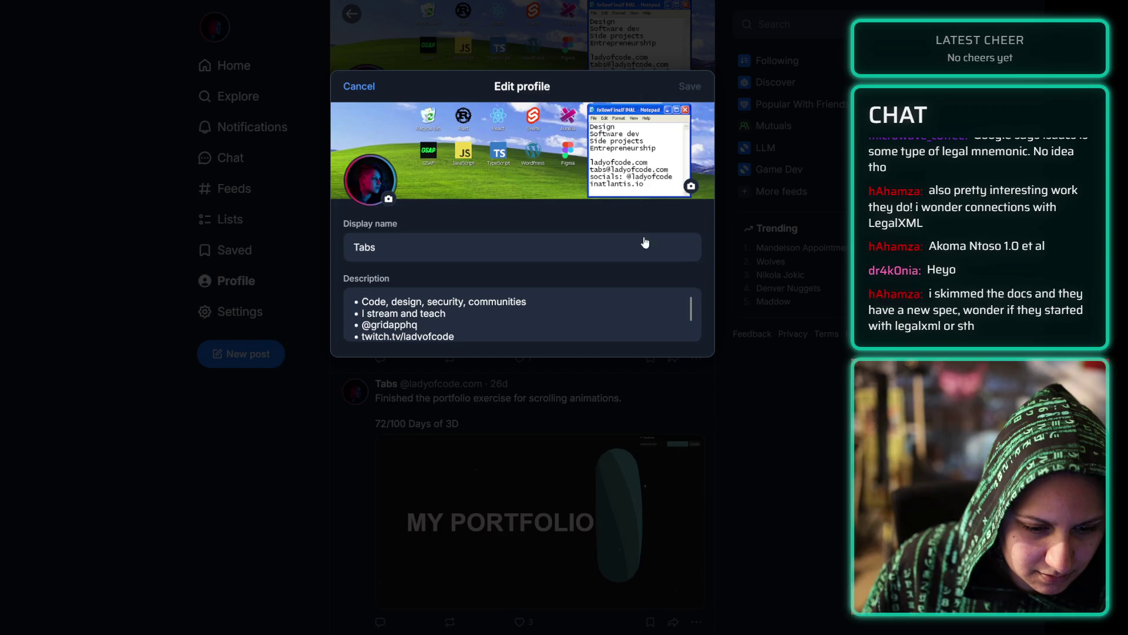
{"action": "left_click", "coordinate": [812, 474]}
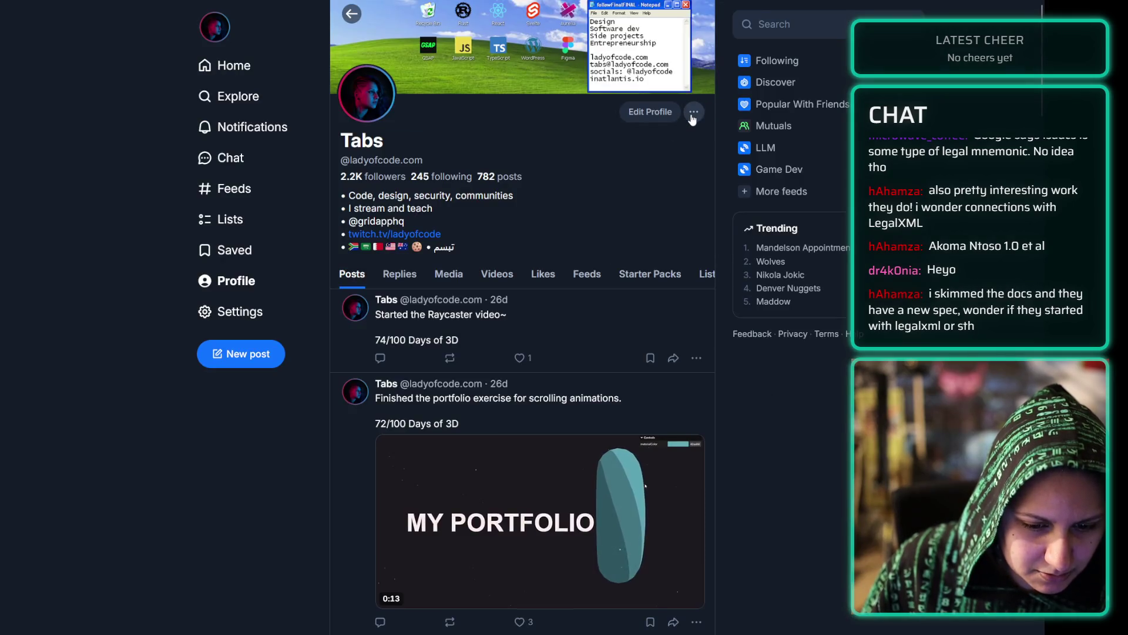
- Start Go Live with the pasted Twitch link and browse the durations, keeping 1 hour
{"action": "left_click", "coordinate": [693, 112]}
{"action": "left_click", "coordinate": [679, 249]}
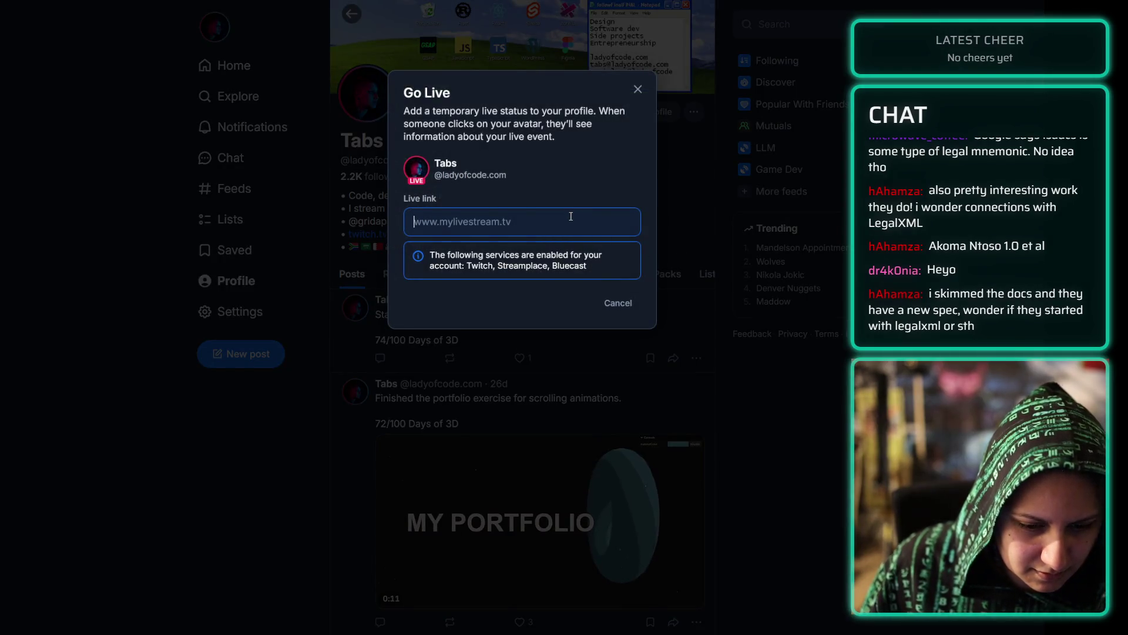
{"action": "type", "text": "https://www.twitch.tv/ladyofcode"}
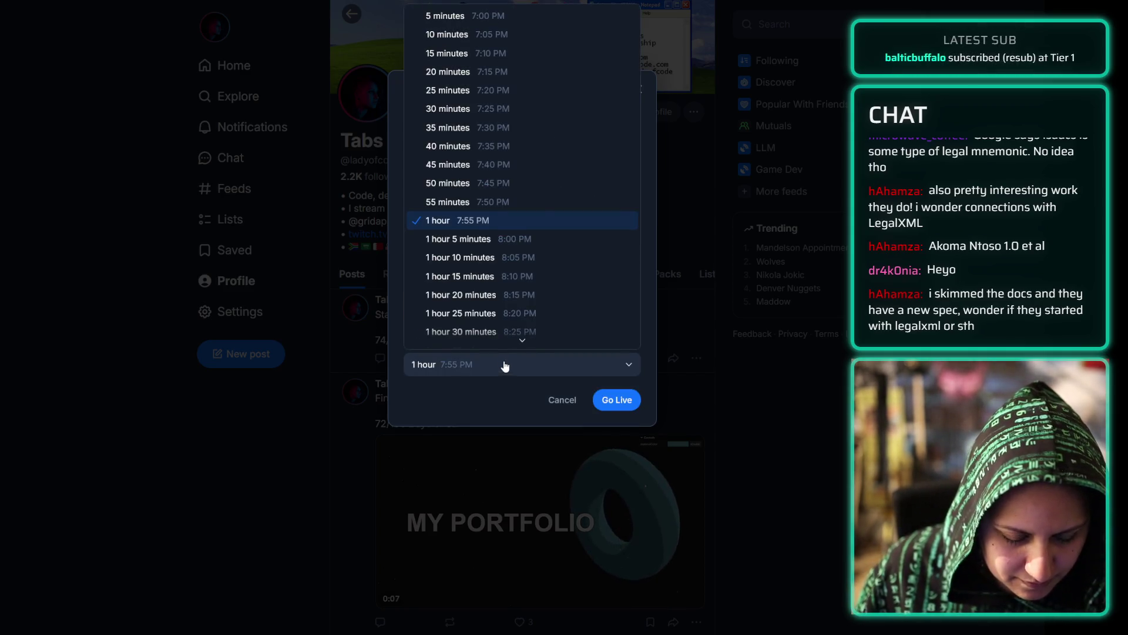
{"action": "scroll", "coordinate": [494, 176], "scroll_direction": "down", "scroll_amount": 10}
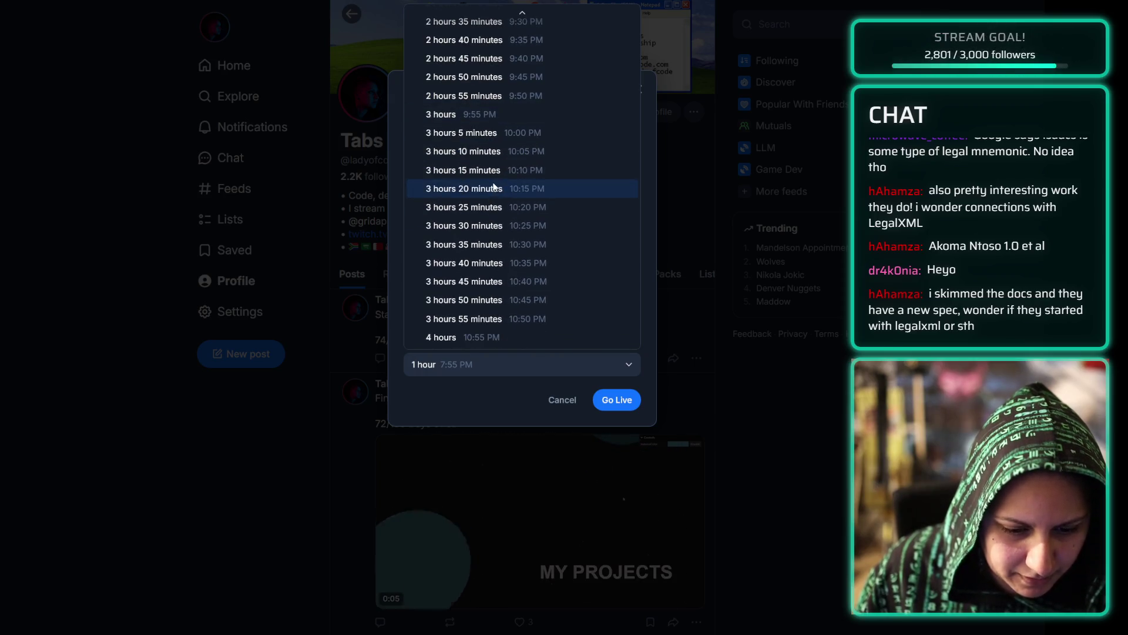
{"action": "left_click", "coordinate": [557, 403]}
- Cancel going live, scroll through the profile's posts, then switch to Obsidian
{"action": "left_click", "coordinate": [557, 403]}
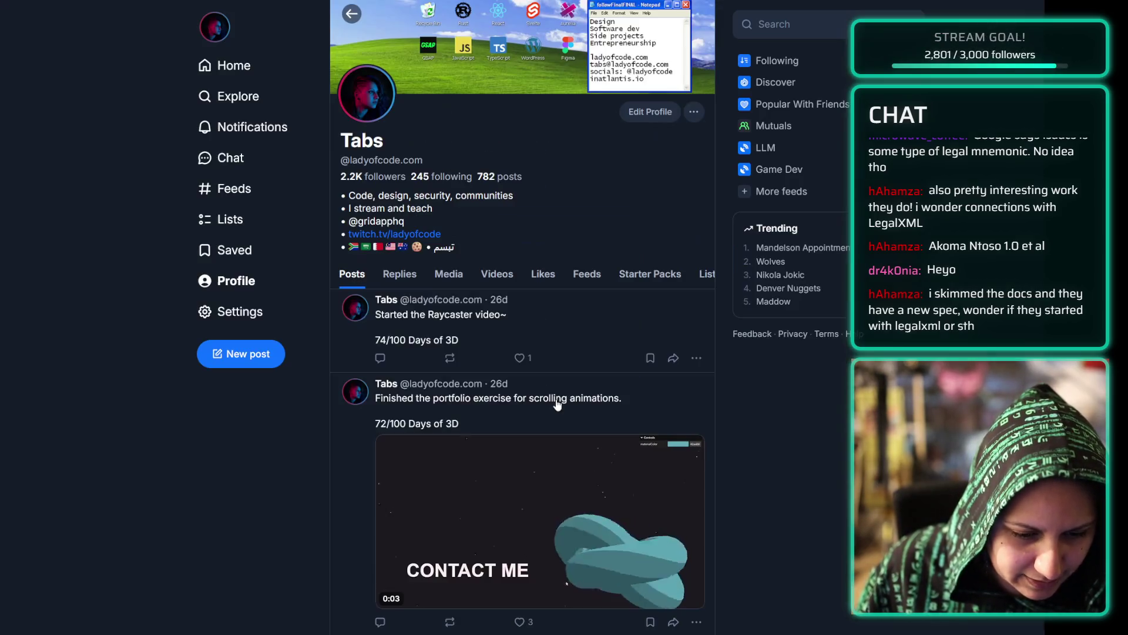
{"action": "scroll", "coordinate": [603, 499], "scroll_direction": "down", "scroll_amount": 5}
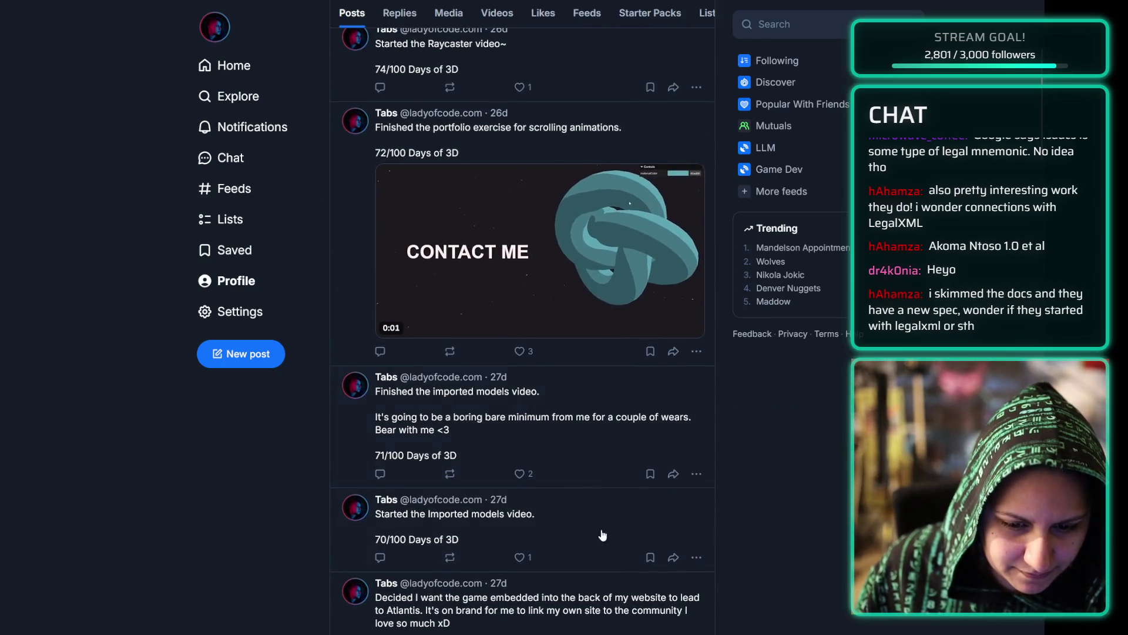
{"action": "scroll", "coordinate": [507, 170], "scroll_direction": "down", "scroll_amount": 1}
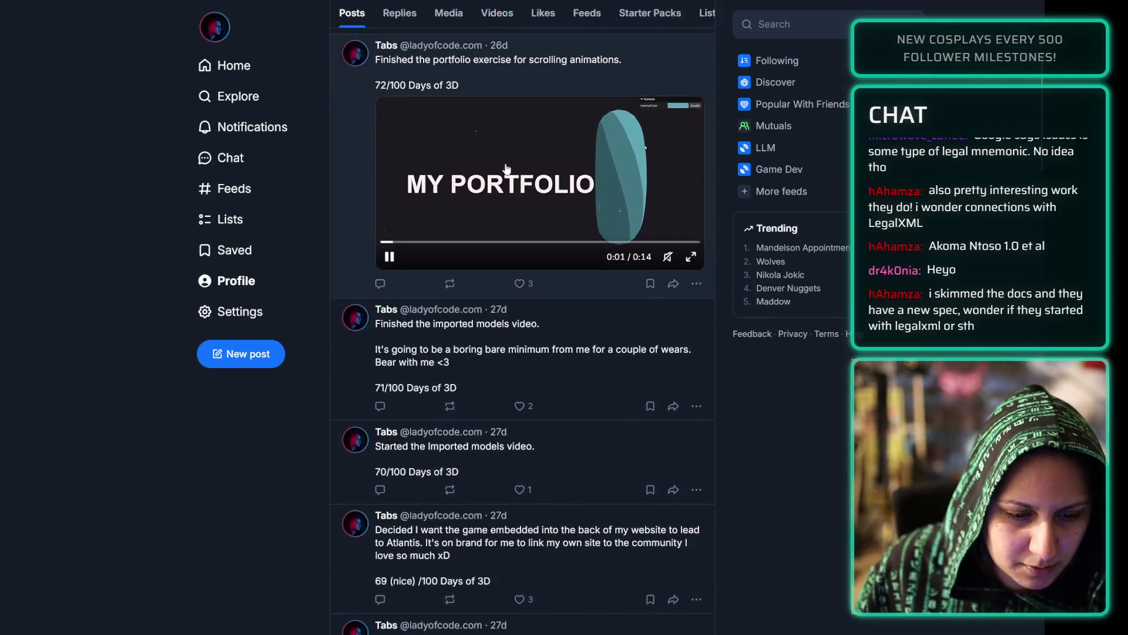
{"action": "scroll", "coordinate": [506, 170], "scroll_direction": "up", "scroll_amount": 4}
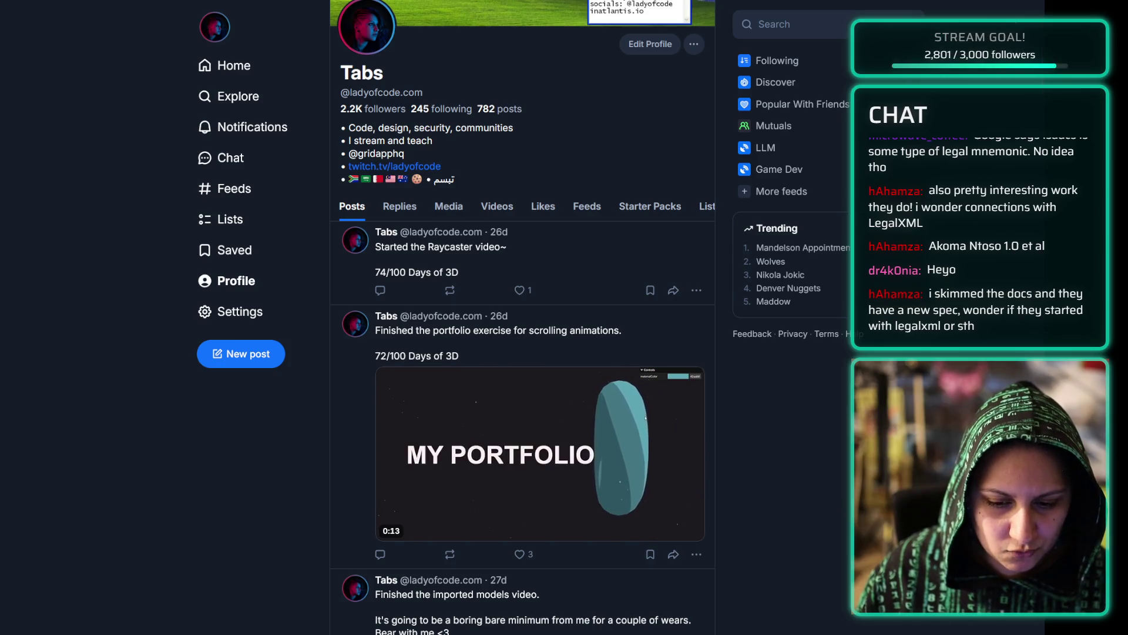
{"action": "key", "text": "alt+Tab"}
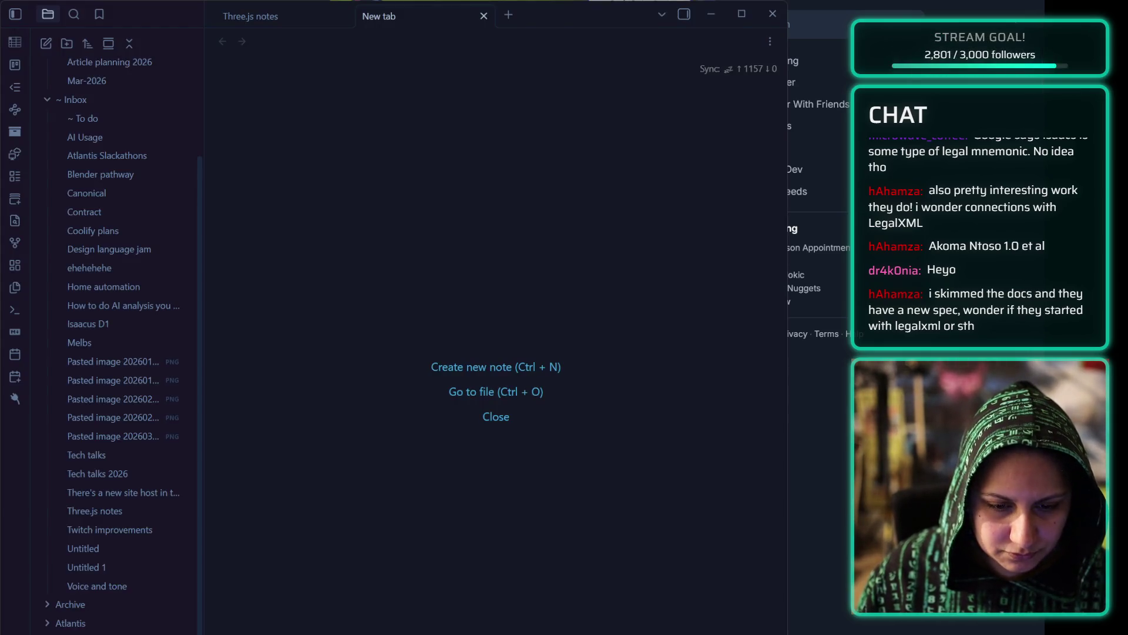
- Create a note titled '100D catchup' whose first line reads '73/100 Days of 3D', and copy that line
{"action": "left_click", "coordinate": [492, 368]}
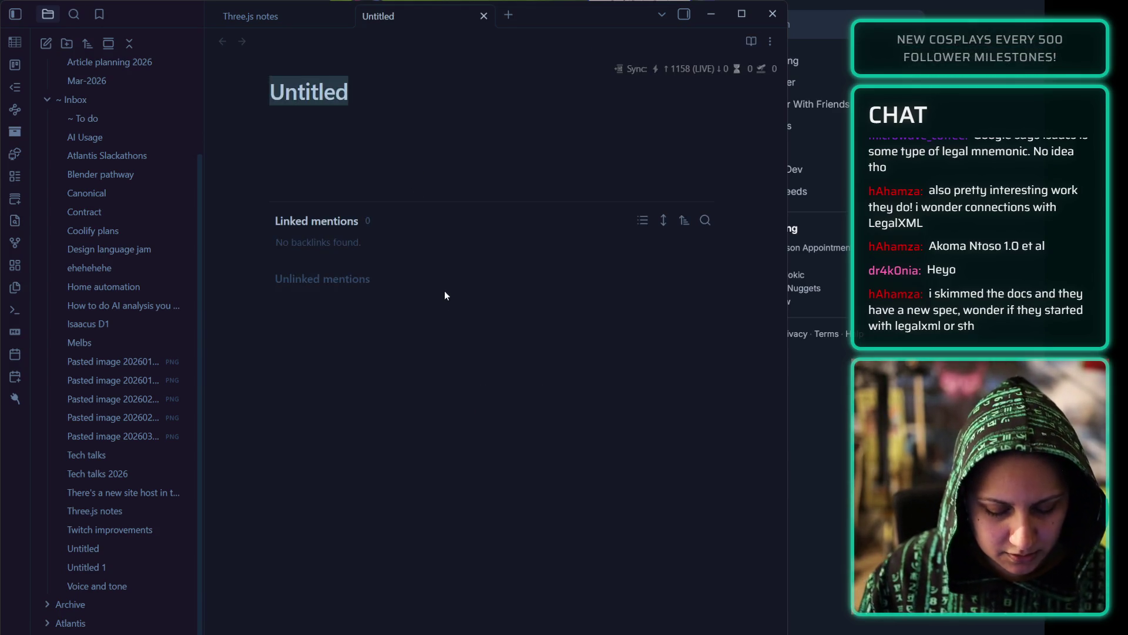
{"action": "key", "text": "BackSpace"}
{"action": "type", "text": "100D car"}
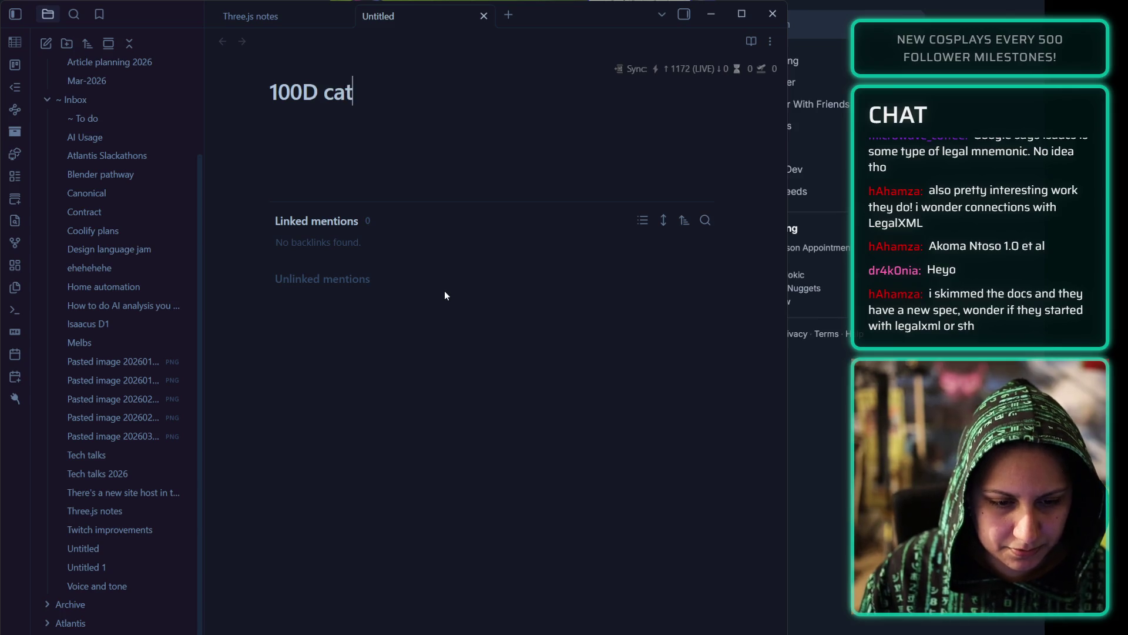
{"action": "type", "text": "tchup"}
{"action": "key", "text": "Return"}
{"action": "key", "text": "Return"}
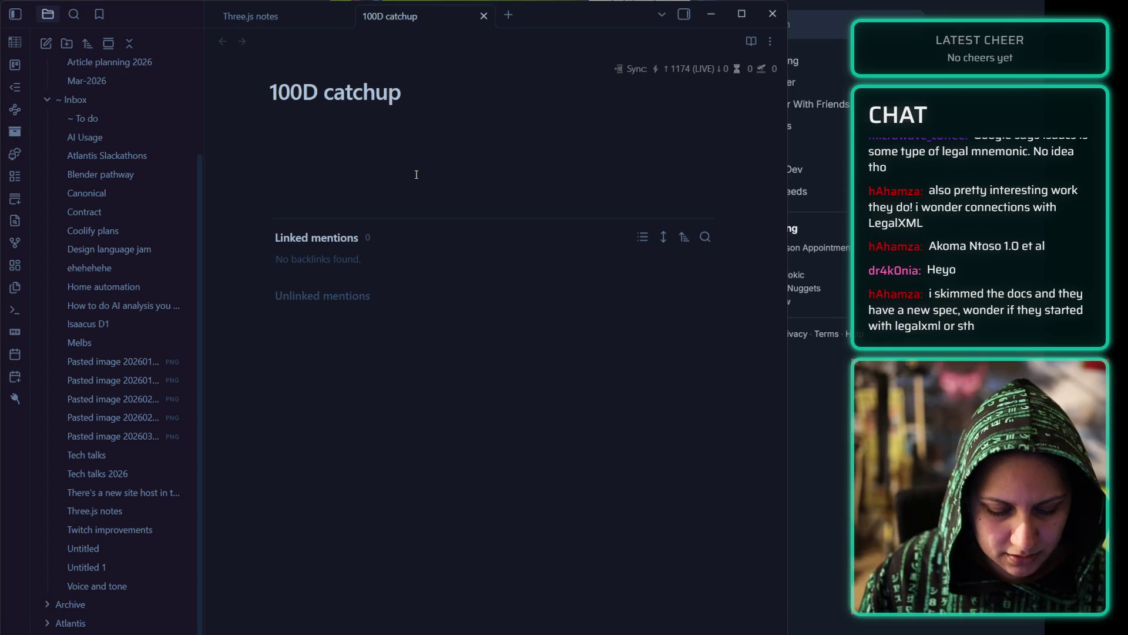
{"action": "type", "text": "73/100 Days of 3D"}
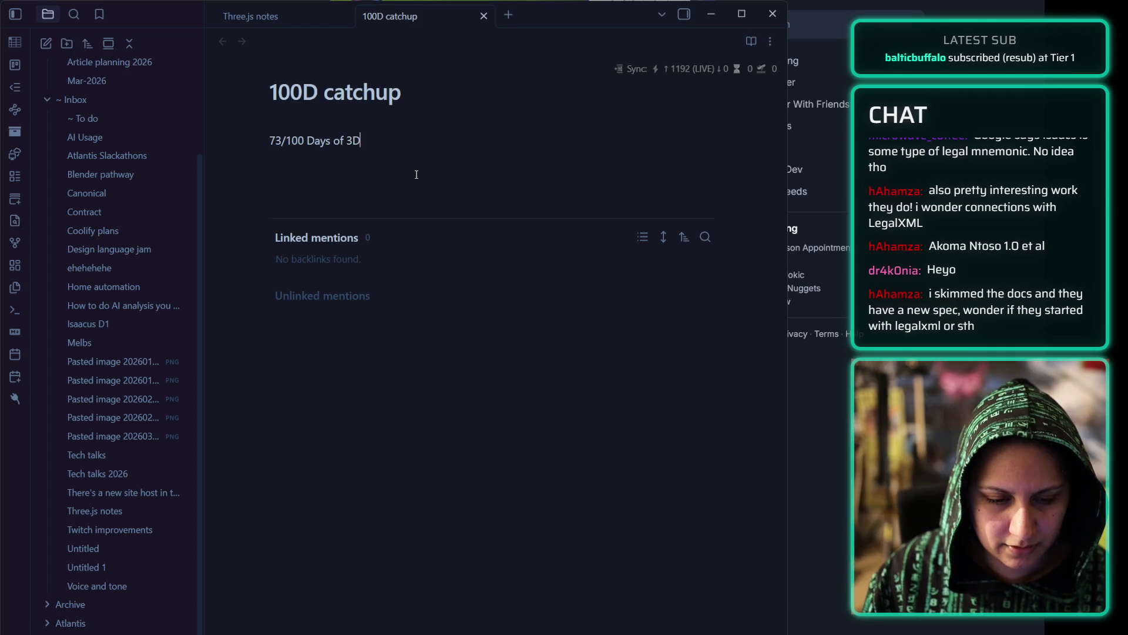
{"action": "key", "text": "ctrl+a"}
{"action": "key", "text": "ctrl+c"}
- Add the 74/100 and 75/100 Days of 3D entries below the first line
{"action": "key", "text": "End"}
{"action": "key", "text": "Return"}
{"action": "key", "text": "Return"}
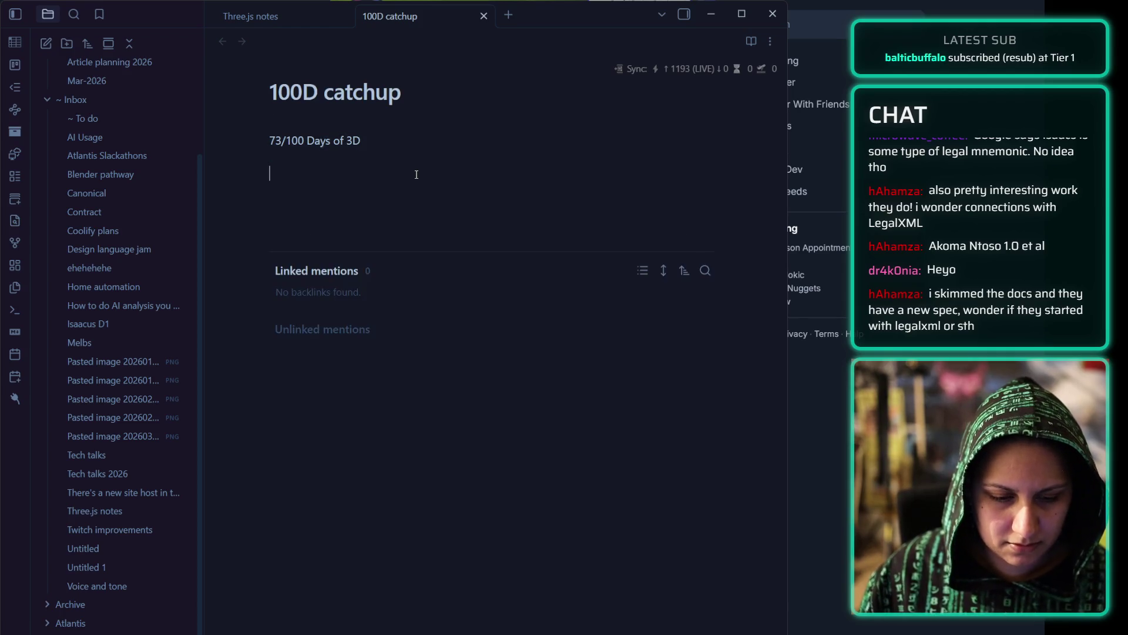
{"action": "key", "text": "ctrl+v"}
{"action": "key", "text": "Left"}
{"action": "key", "text": "ctrl+Left"}
{"action": "key", "text": "ctrl+Left"}
{"action": "key", "text": "BackSpace"}
{"action": "type", "text": "4"}
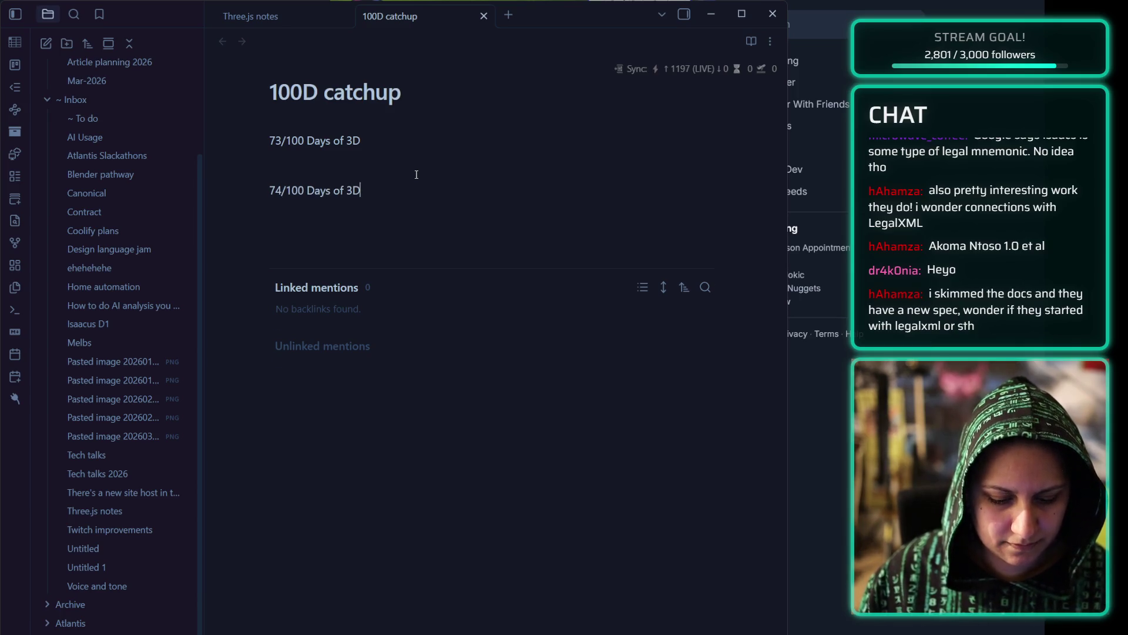
{"action": "key", "text": "Return"}
{"action": "key", "text": "Return"}
{"action": "key", "text": "ctrl+v"}
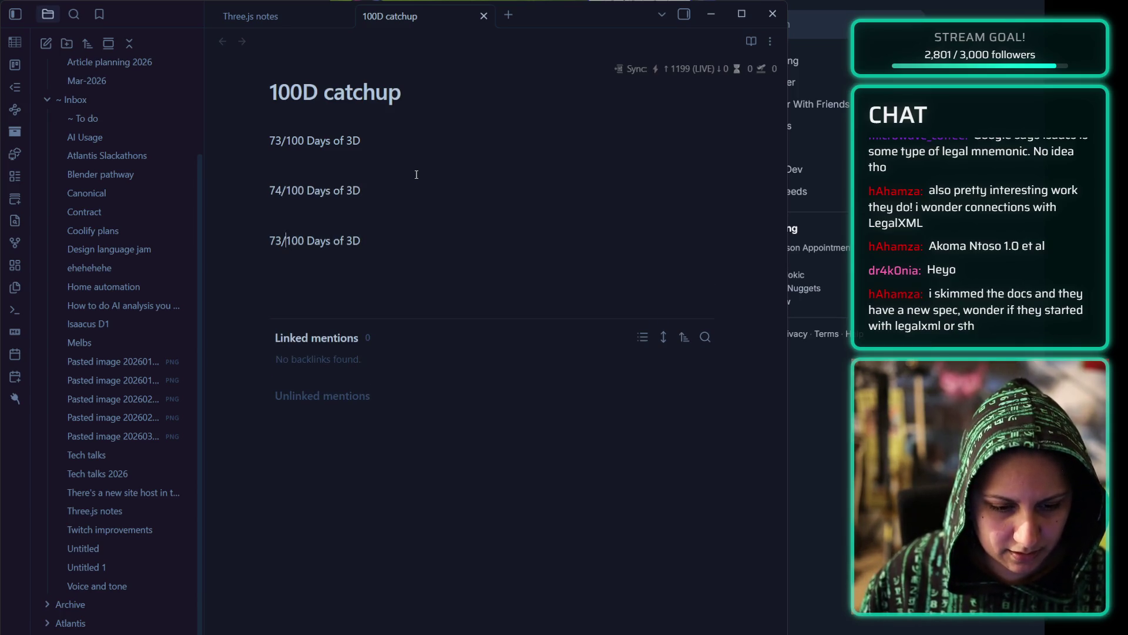
{"action": "key", "text": "Left"}
{"action": "key", "text": "Left"}
{"action": "key", "text": "BackSpace"}
{"action": "type", "text": "5"}
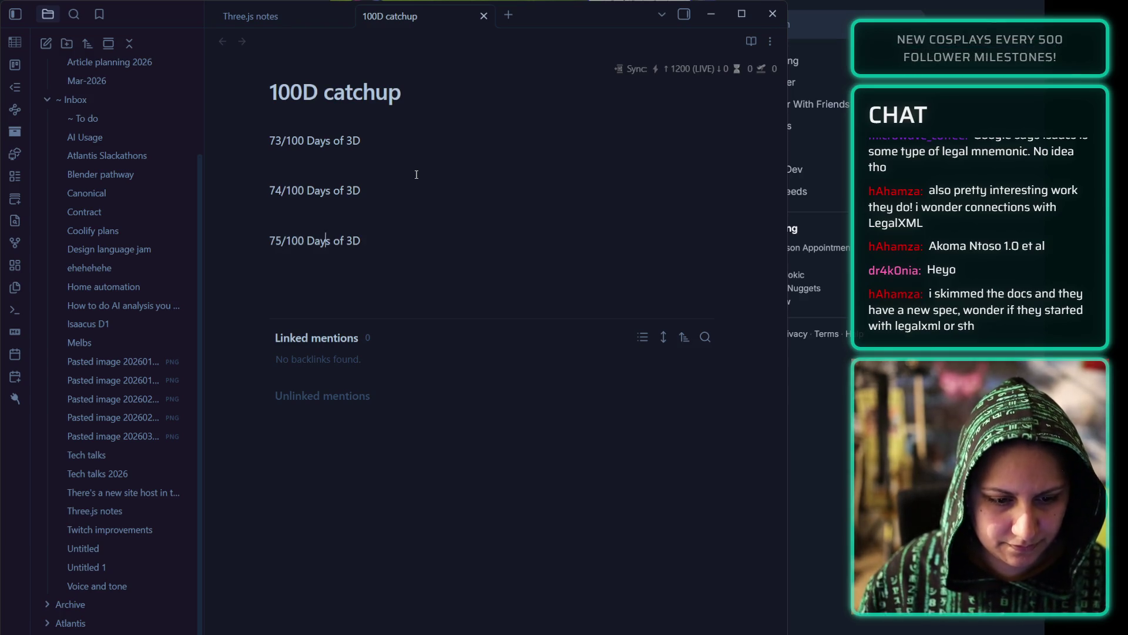
- Add the 76/100 and 77/100 Days of 3D entries
{"action": "key", "text": "Return"}
{"action": "key", "text": "Return"}
{"action": "key", "text": "ctrl+v"}
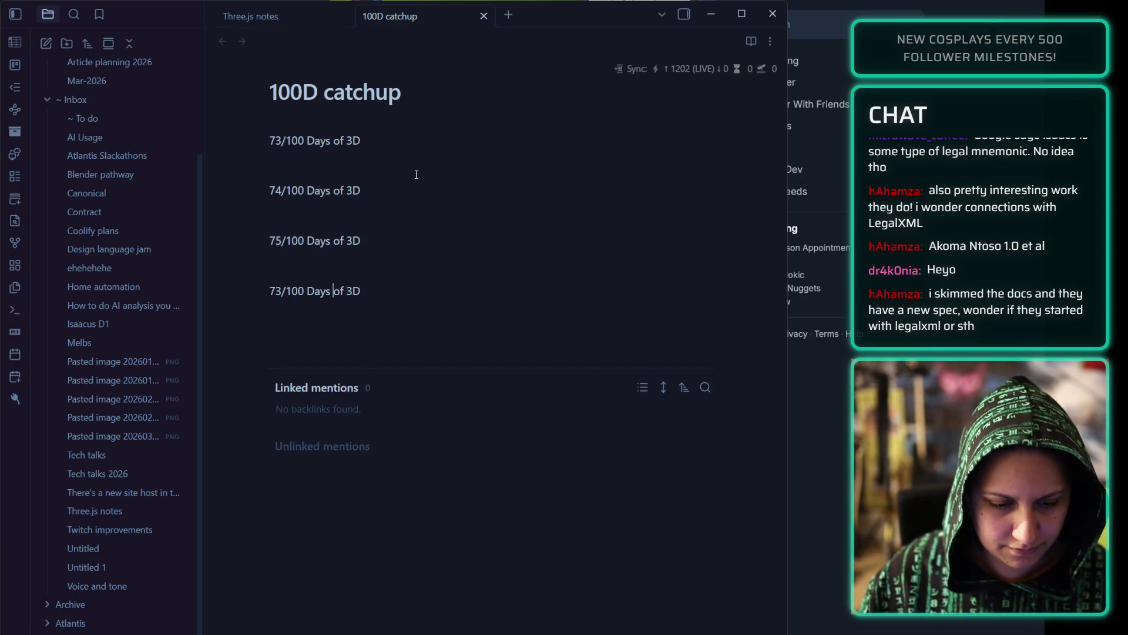
{"action": "key", "text": "BackSpace"}
{"action": "type", "text": "6"}
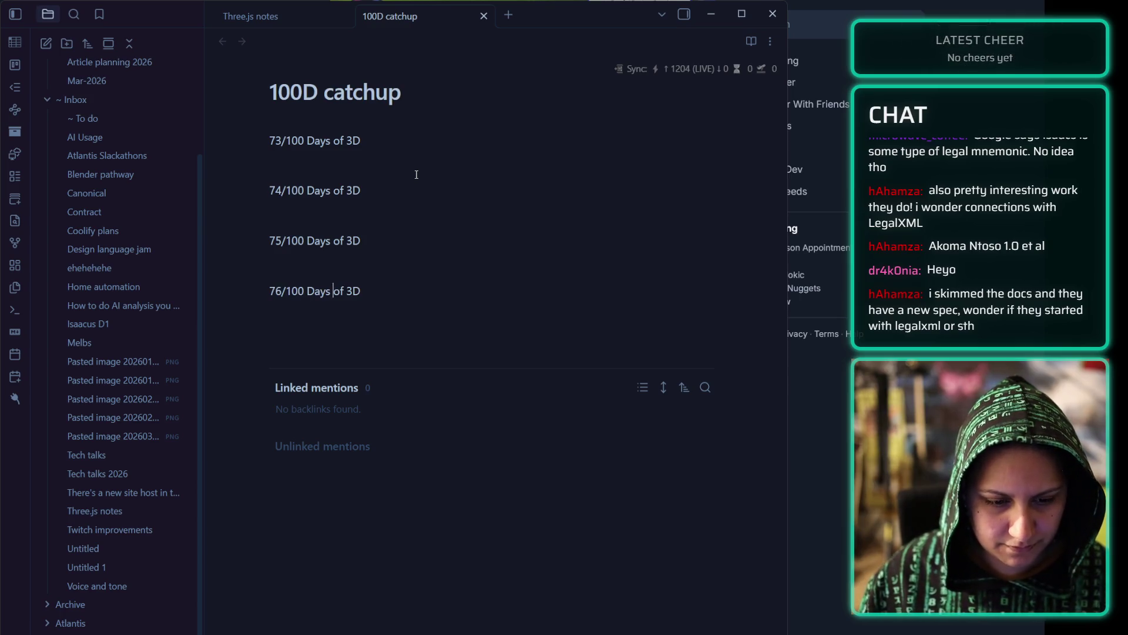
{"action": "key", "text": "Return"}
{"action": "key", "text": "Return"}
{"action": "key", "text": "ctrl+v"}
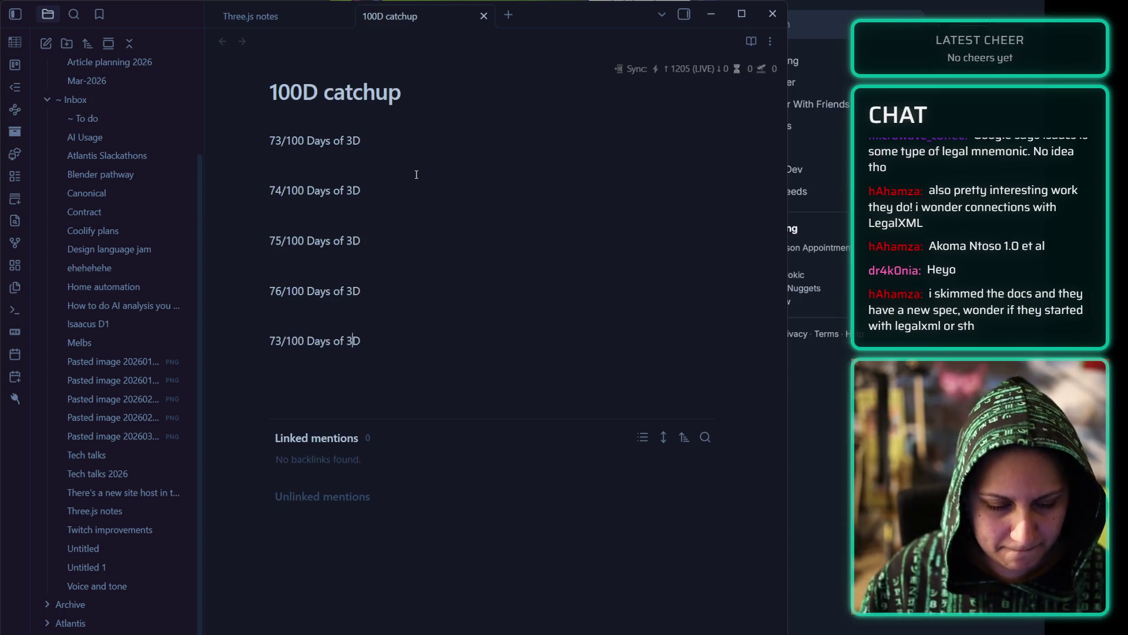
{"action": "key", "text": "BackSpace"}
{"action": "type", "text": "7"}
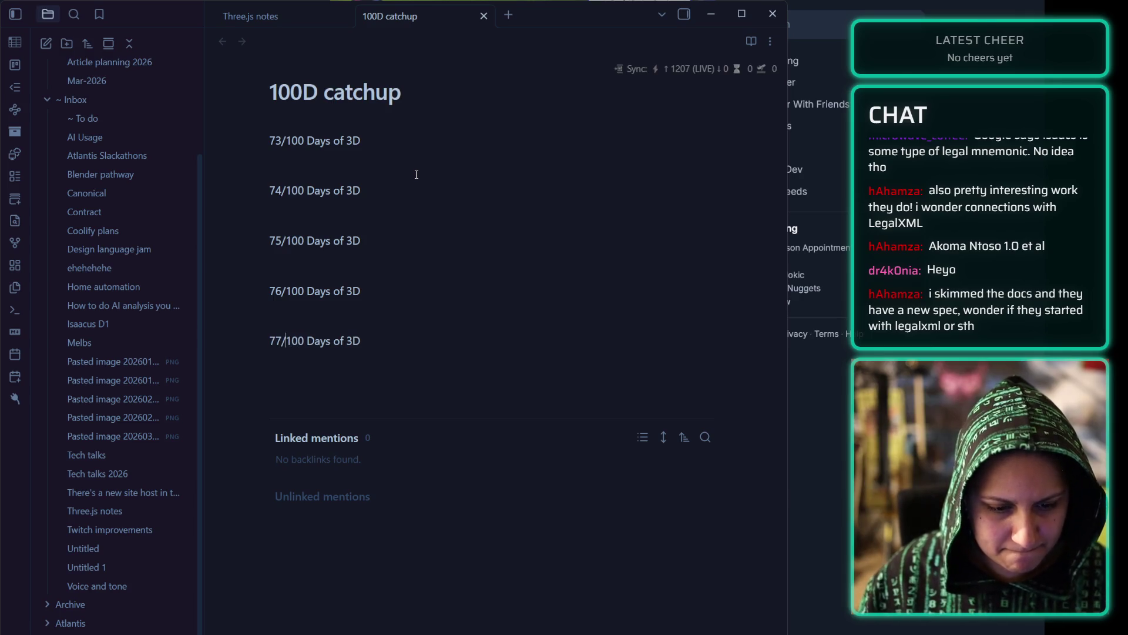
{"action": "key", "text": "ctrl+Right"}
{"action": "key", "text": "ctrl+Right"}
- Add entries 78/100, 79/100 and 80/100 Days of 3D
{"action": "key", "text": "Return"}
{"action": "key", "text": "Return"}
{"action": "key", "text": "ctrl+v"}
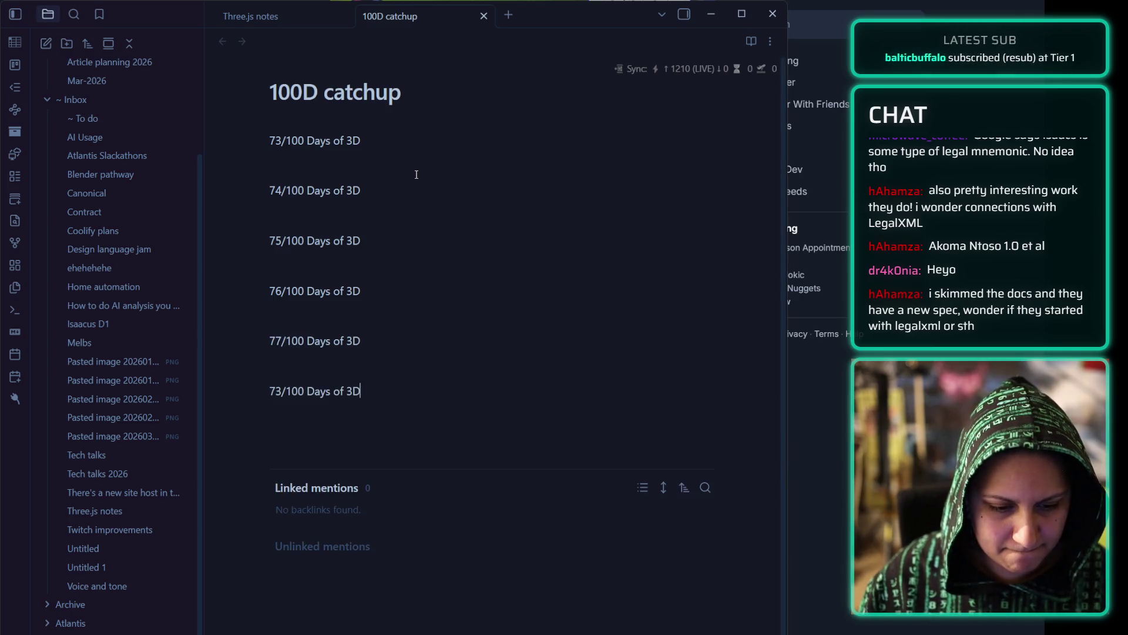
{"action": "key", "text": "Return"}
{"action": "key", "text": "Return"}
{"action": "key", "text": "ctrl+v"}
{"action": "key", "text": "Return"}
{"action": "key", "text": "Return"}
{"action": "key", "text": "ctrl+v"}
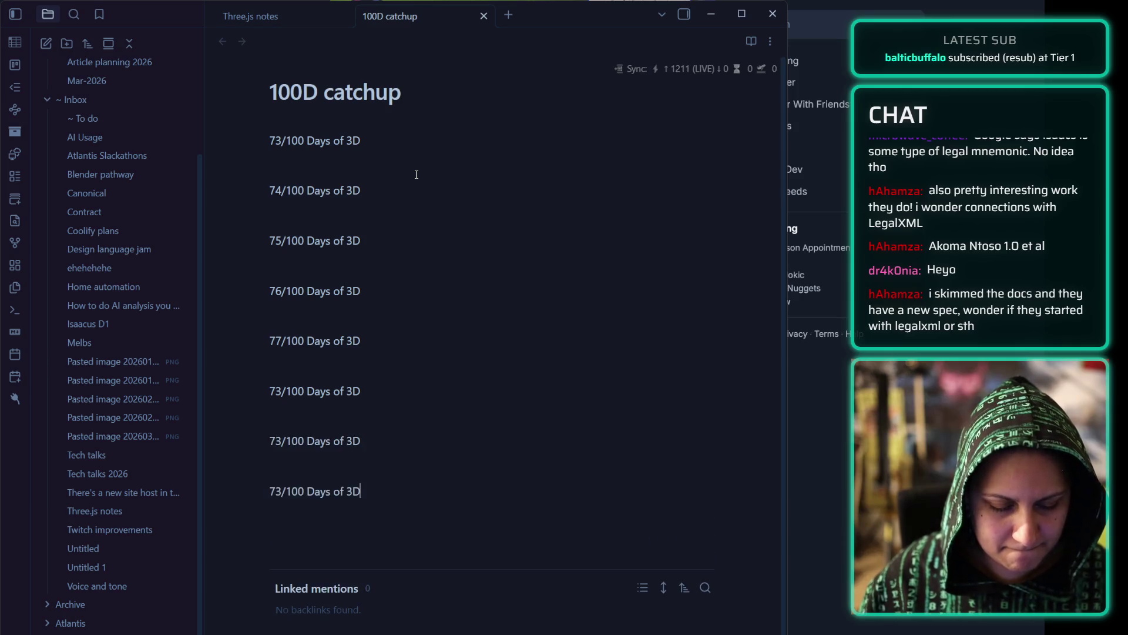
{"action": "left_click", "coordinate": [287, 386]}
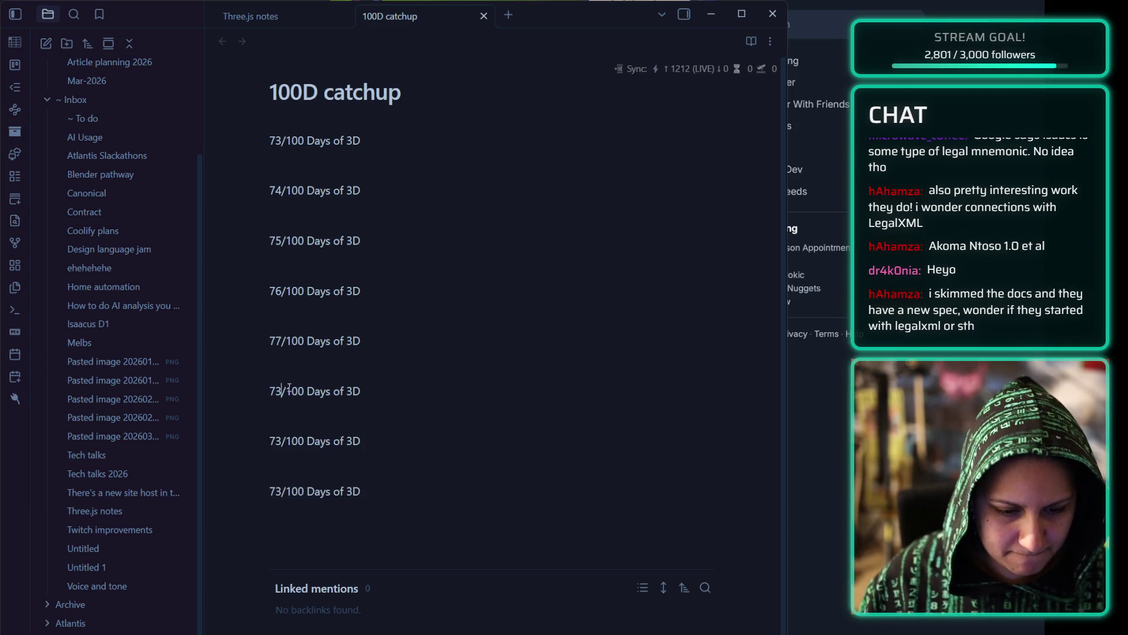
{"action": "key", "text": "BackSpace"}
{"action": "type", "text": "8"}
{"action": "key", "text": "Down"}
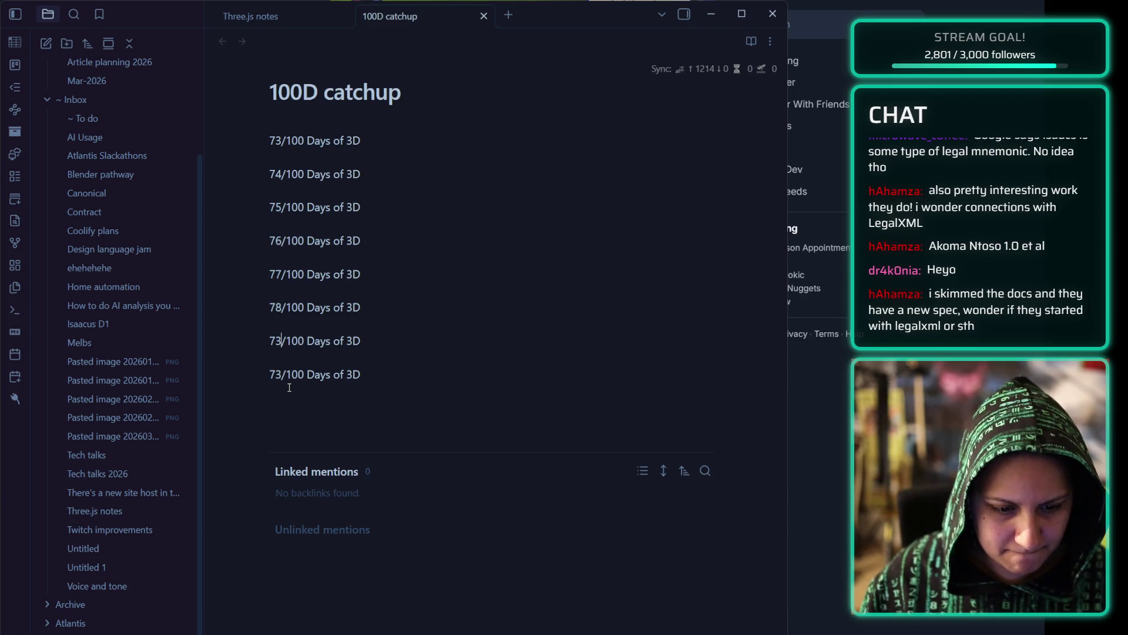
{"action": "key", "text": "BackSpace"}
{"action": "type", "text": "9"}
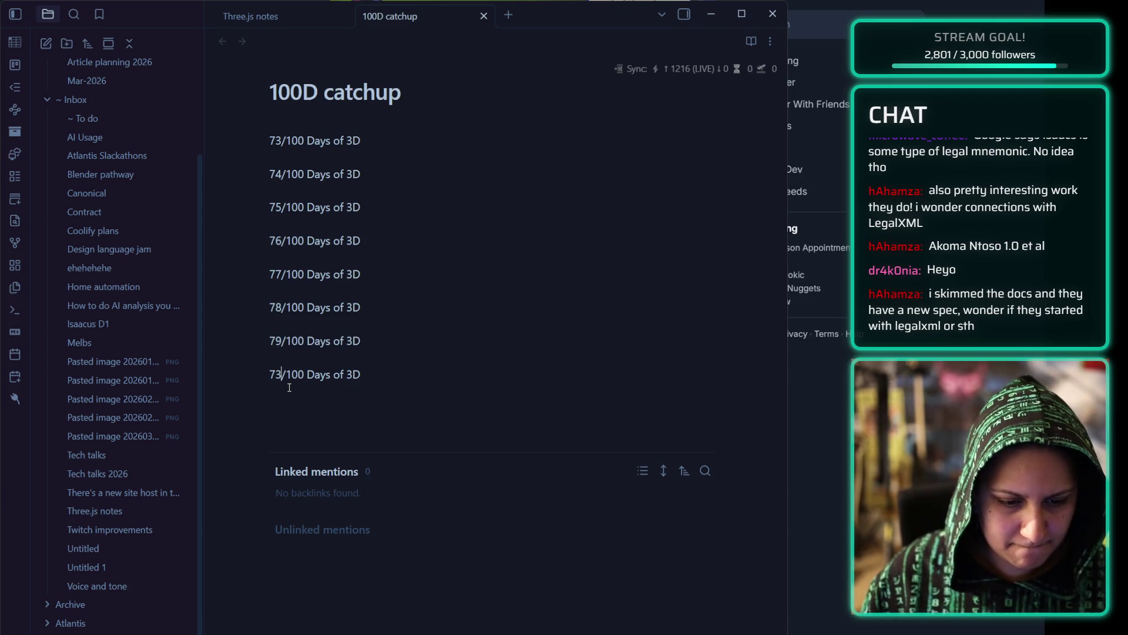
{"action": "key", "text": "BackSpace"}
{"action": "key", "text": "BackSpace"}
{"action": "type", "text": "80"}
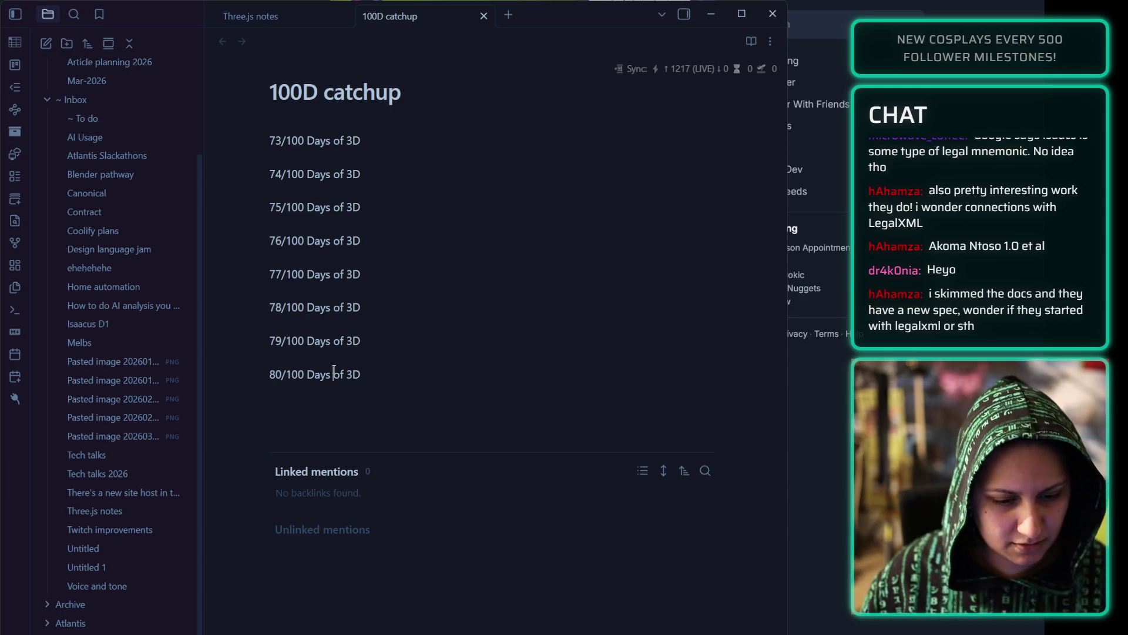
- Duplicate the 80/100 line to add the 81/100 and 82/100 entries
{"action": "key", "text": "Home"}
{"action": "key", "text": "shift+End"}
{"action": "key", "text": "ctrl+c"}
{"action": "key", "text": "End"}
{"action": "key", "text": "Return"}
{"action": "key", "text": "ctrl+v"}
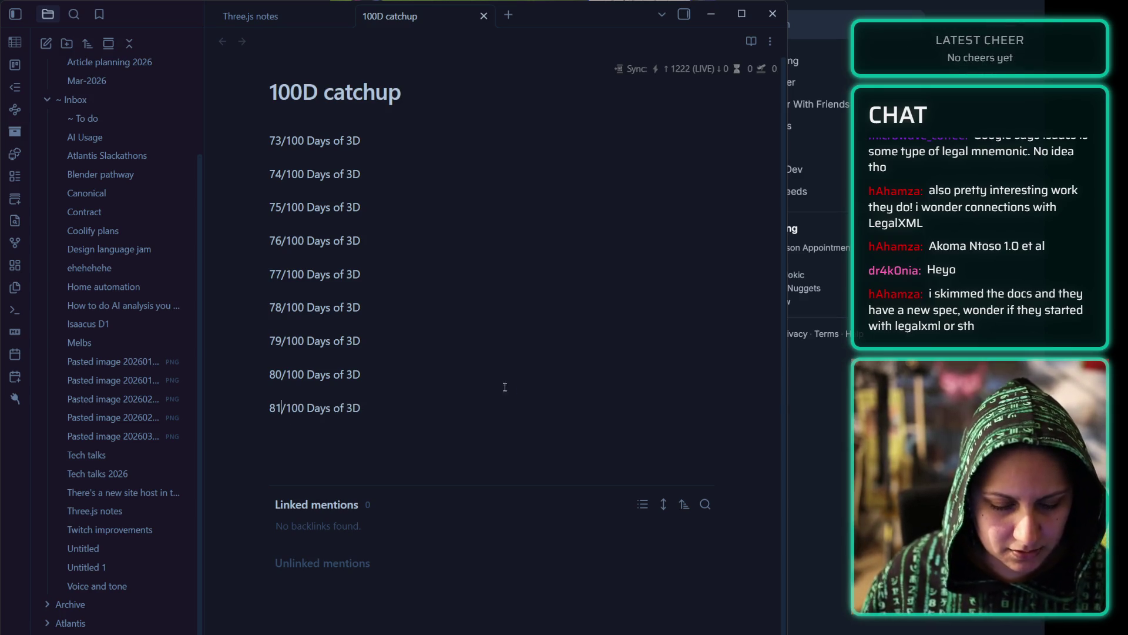
{"action": "left_click", "coordinate": [388, 411]}
{"action": "key", "text": "Return"}
{"action": "key", "text": "ctrl+v"}
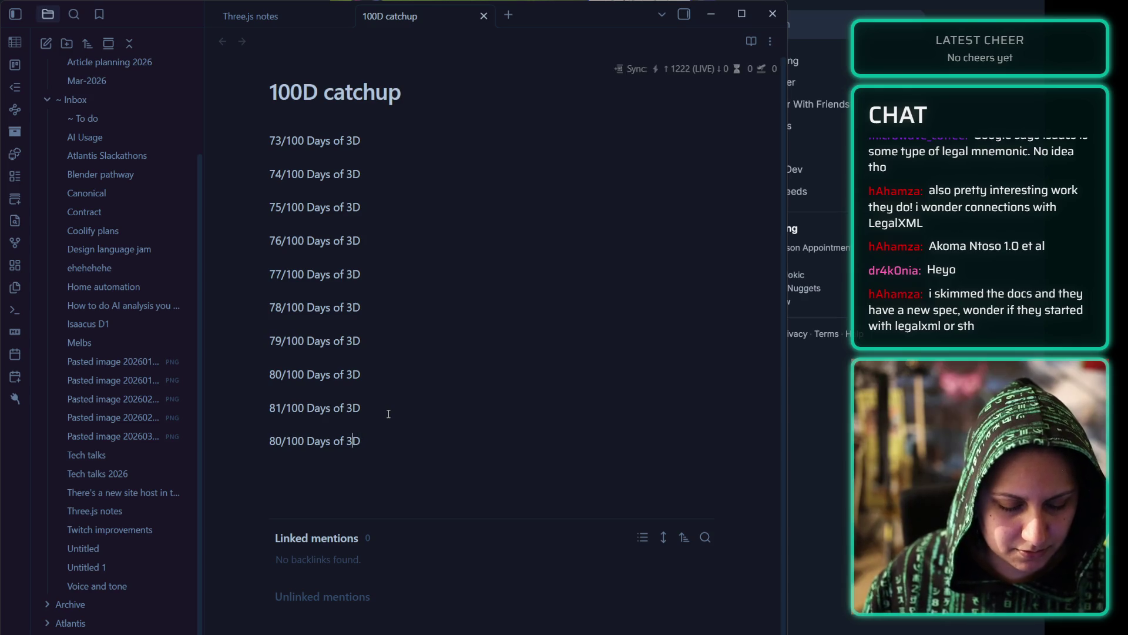
{"action": "key", "text": "Left"}
{"action": "key", "text": "Left"}
{"action": "key", "text": "Left"}
{"action": "key", "text": "BackSpace"}
{"action": "type", "text": "2"}
- Paste four copies of the 82/100 Days of 3D line below it
{"action": "key", "text": "End"}
{"action": "key", "text": "shift+Home"}
{"action": "key", "text": "ctrl+c"}
{"action": "left_click", "coordinate": [367, 438]}
{"action": "key", "text": "Return"}
{"action": "key", "text": "ctrl+v"}
{"action": "key", "text": "Return"}
{"action": "key", "text": "ctrl+v"}
{"action": "key", "text": "Return"}
{"action": "key", "text": "ctrl+v"}
{"action": "key", "text": "Return"}
{"action": "key", "text": "ctrl+v"}
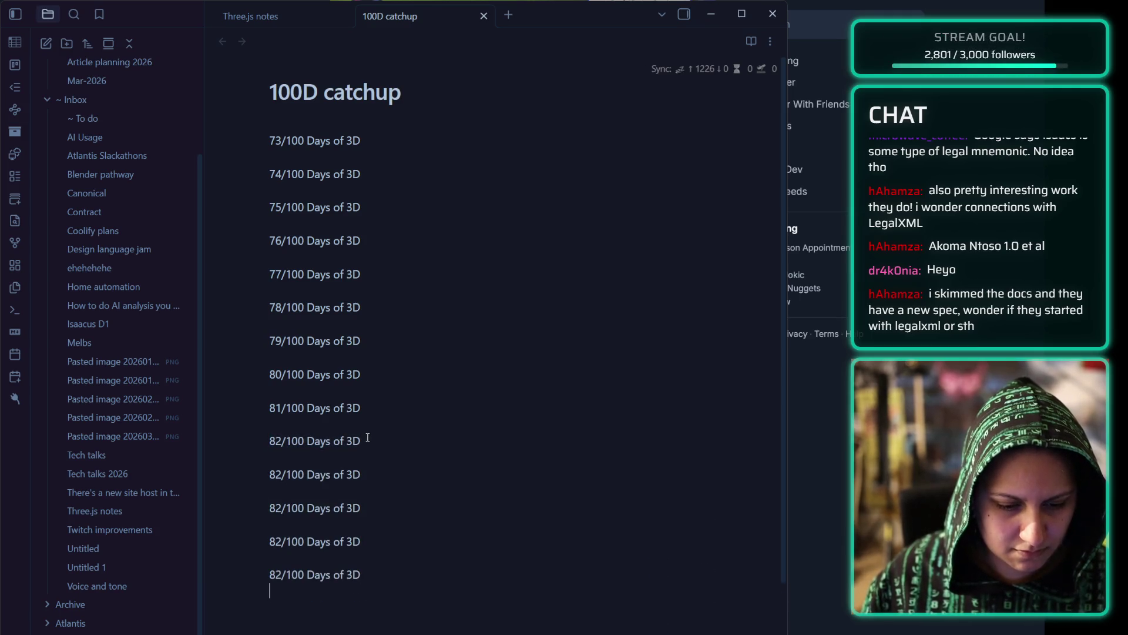
{"action": "key", "text": "Return"}
{"action": "key", "text": "ctrl+v"}
- Renumber the pasted copies to 83/100, 85/100 and 86/100
{"action": "key", "text": "BackSpace"}
{"action": "type", "text": "3"}
{"action": "key", "text": "Down"}
{"action": "key", "text": "BackSpace"}
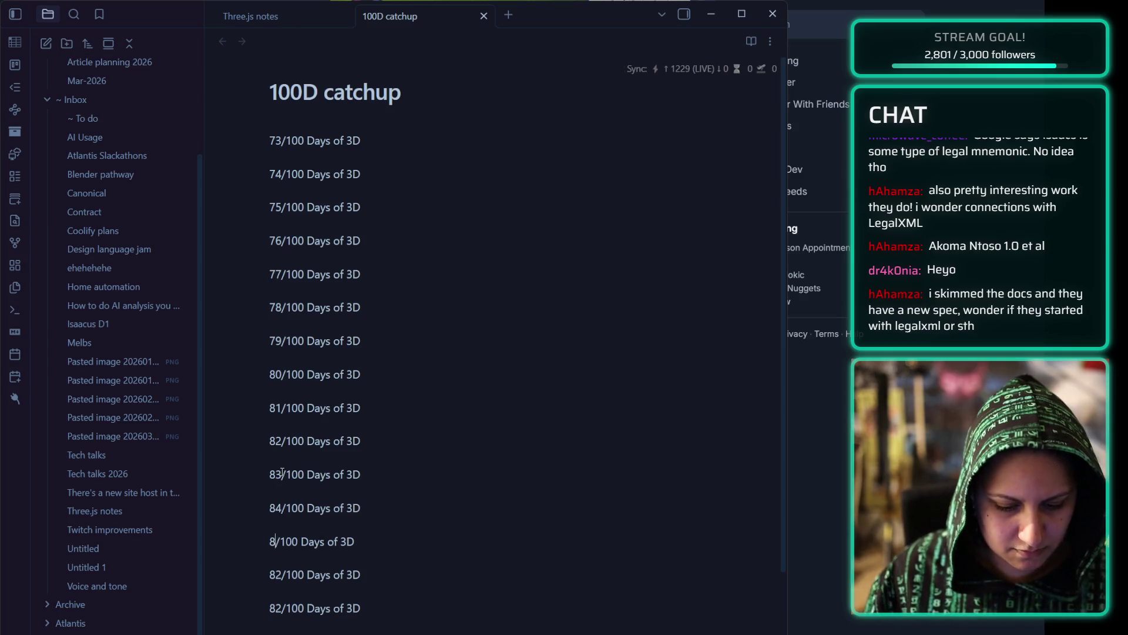
{"action": "type", "text": "5"}
{"action": "key", "text": "Down"}
{"action": "key", "text": "BackSpace"}
{"action": "type", "text": "6"}
{"action": "key", "text": "Down"}
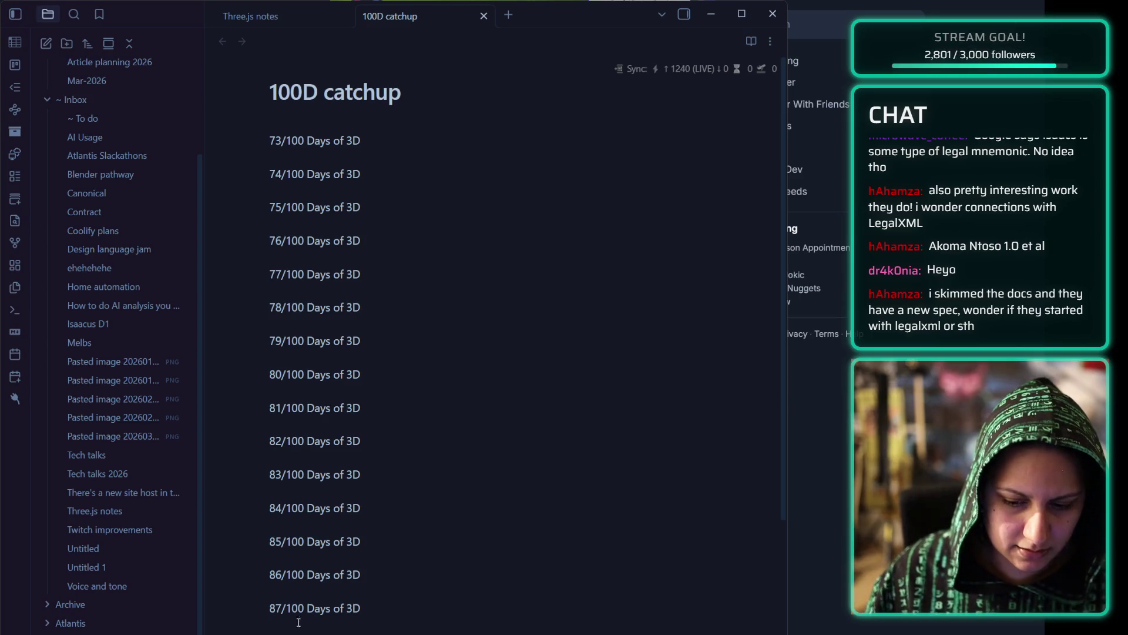
{"action": "scroll", "coordinate": [317, 265], "scroll_direction": "down", "scroll_amount": 10}
- Paste seven copies of the 90/100 Days of 3D line below it
{"action": "left_click_drag", "start_coordinate": [390, 391], "coordinate": [294, 391]}
{"action": "left_click", "coordinate": [392, 370]}
{"action": "key", "text": "Return"}
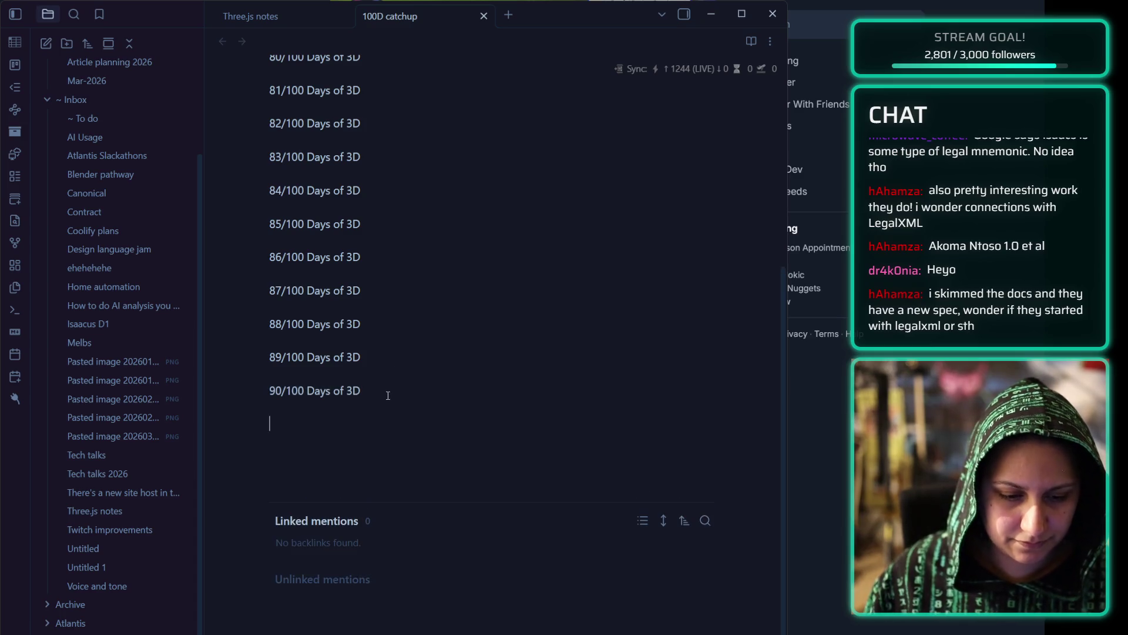
{"action": "key", "text": "ctrl+v"}
{"action": "key", "text": "Return"}
{"action": "key", "text": "ctrl+v"}
{"action": "key", "text": "Return"}
{"action": "key", "text": "ctrl+v"}
{"action": "key", "text": "Return"}
{"action": "key", "text": "ctrl+v"}
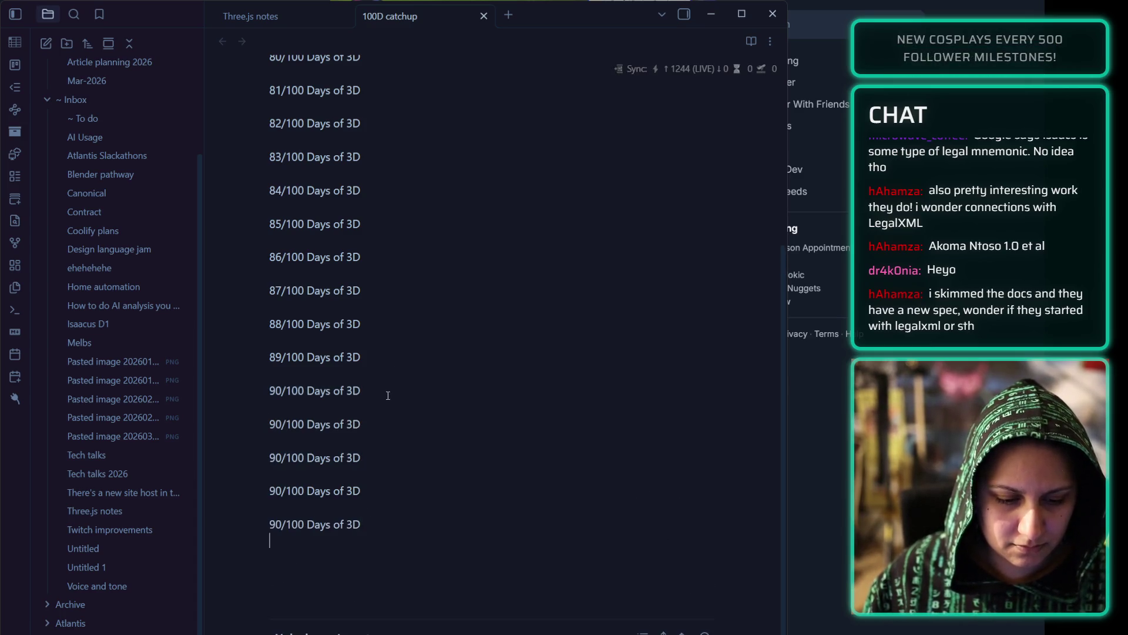
{"action": "key", "text": "Return"}
{"action": "key", "text": "ctrl+v"}
{"action": "key", "text": "Return"}
{"action": "key", "text": "ctrl+v"}
{"action": "key", "text": "Return"}
{"action": "key", "text": "ctrl+v"}
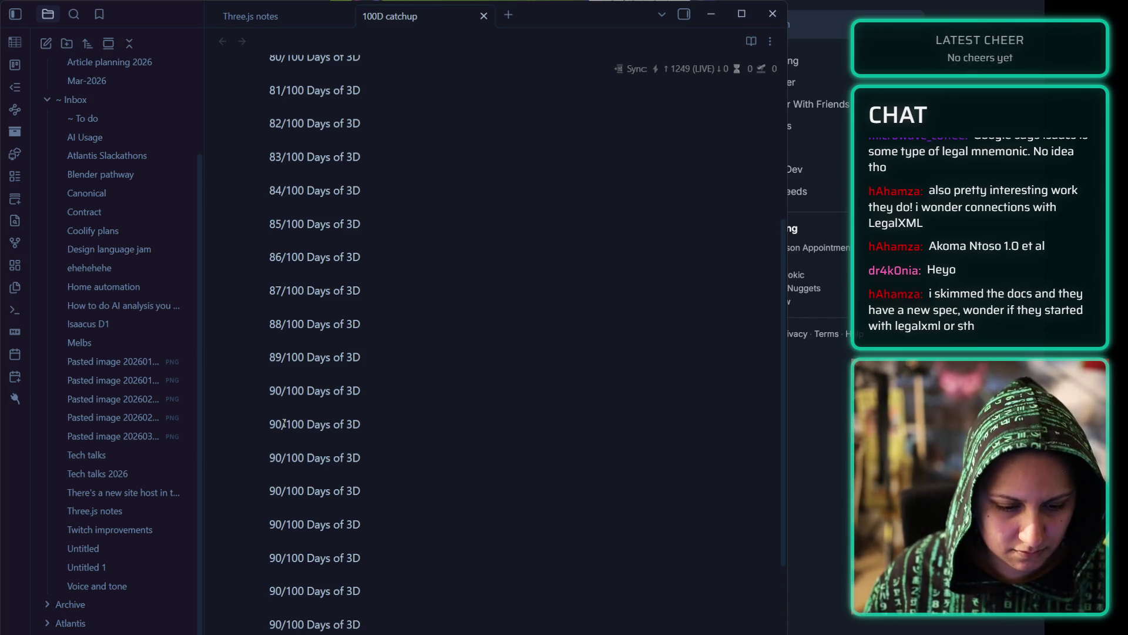
- Renumber the copies to 92, 93, 95 and 97, extending entries to 97/100
{"action": "key", "text": "BackSpace"}
{"action": "type", "text": "2"}
{"action": "key", "text": "Down"}
{"action": "key", "text": "BackSpace"}
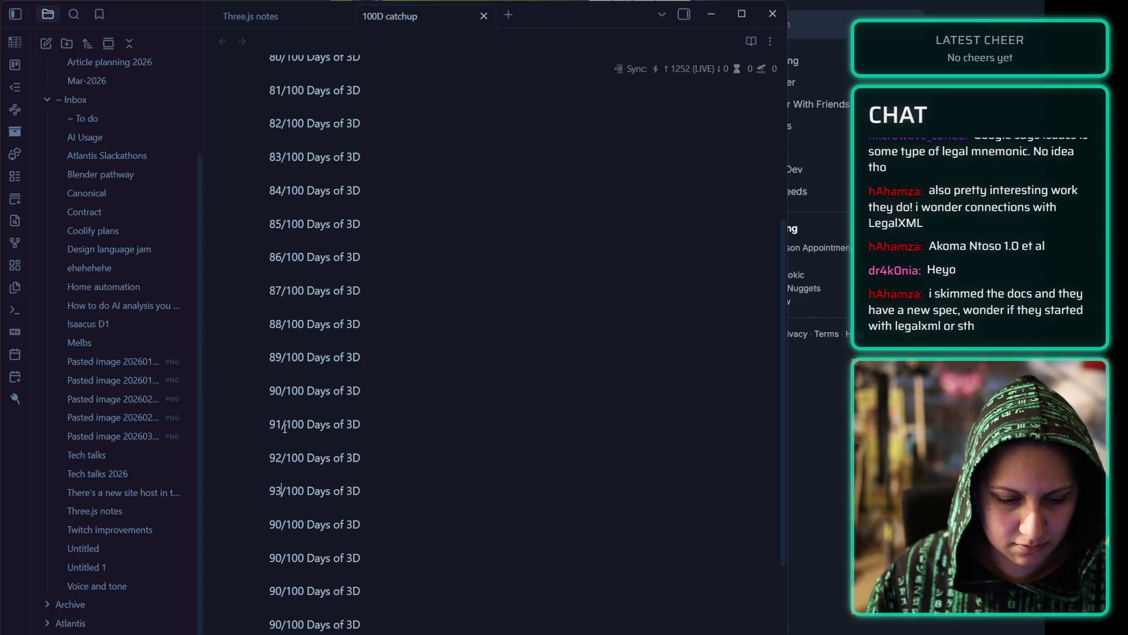
{"action": "type", "text": "3"}
{"action": "key", "text": "Down"}
{"action": "key", "text": "Down"}
{"action": "key", "text": "BackSpace"}
{"action": "type", "text": "5"}
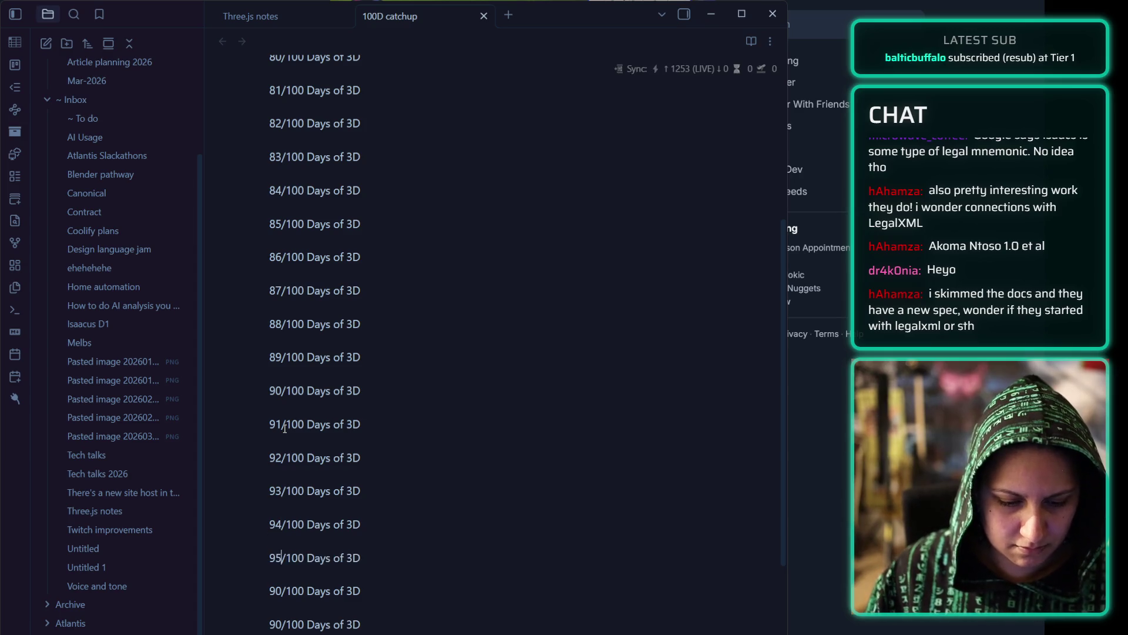
{"action": "key", "text": "BackSpace"}
{"action": "type", "text": "7"}
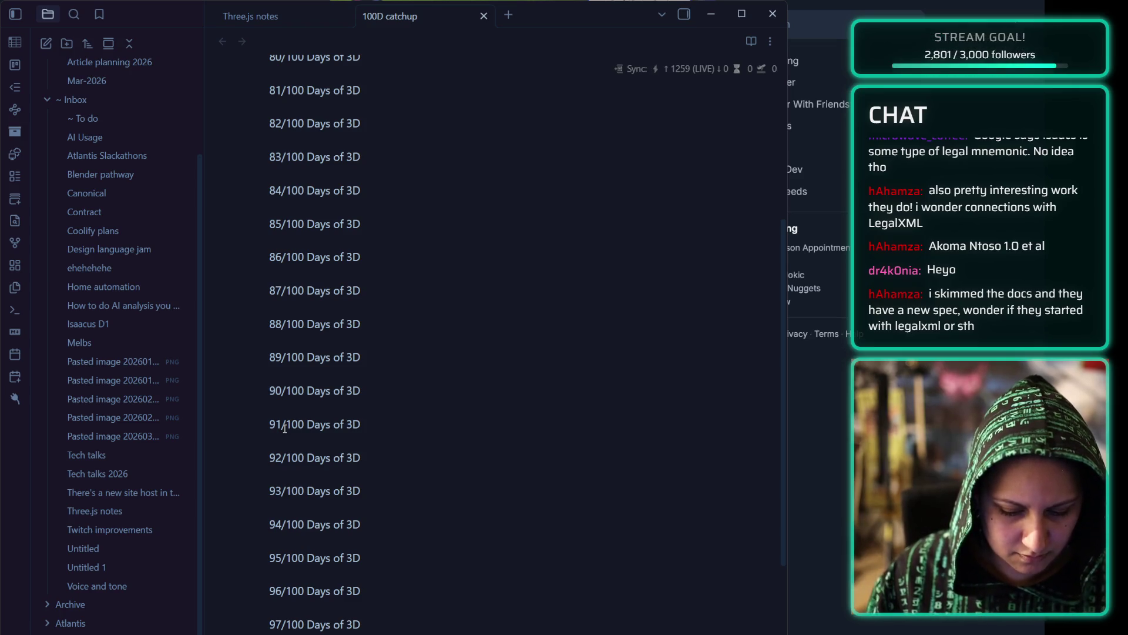
{"action": "scroll", "coordinate": [281, 347], "scroll_direction": "down", "scroll_amount": 5}
{"action": "scroll", "coordinate": [571, 69], "scroll_direction": "up", "scroll_amount": 10}
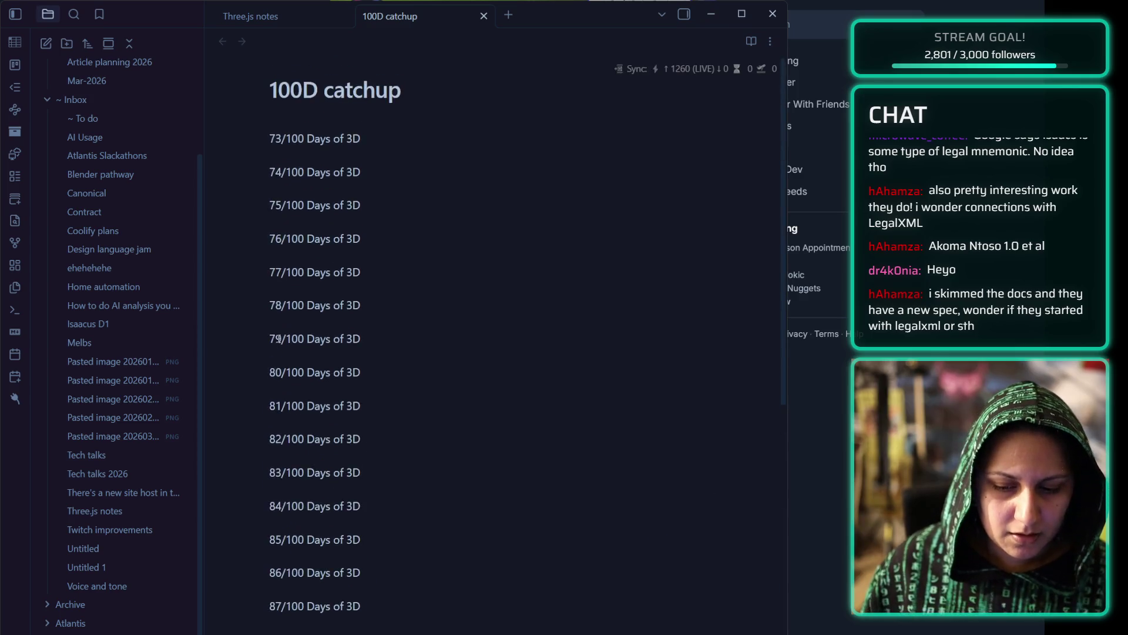
- Minimize Obsidian and open a new Firefox tab
{"action": "left_click", "coordinate": [711, 14]}
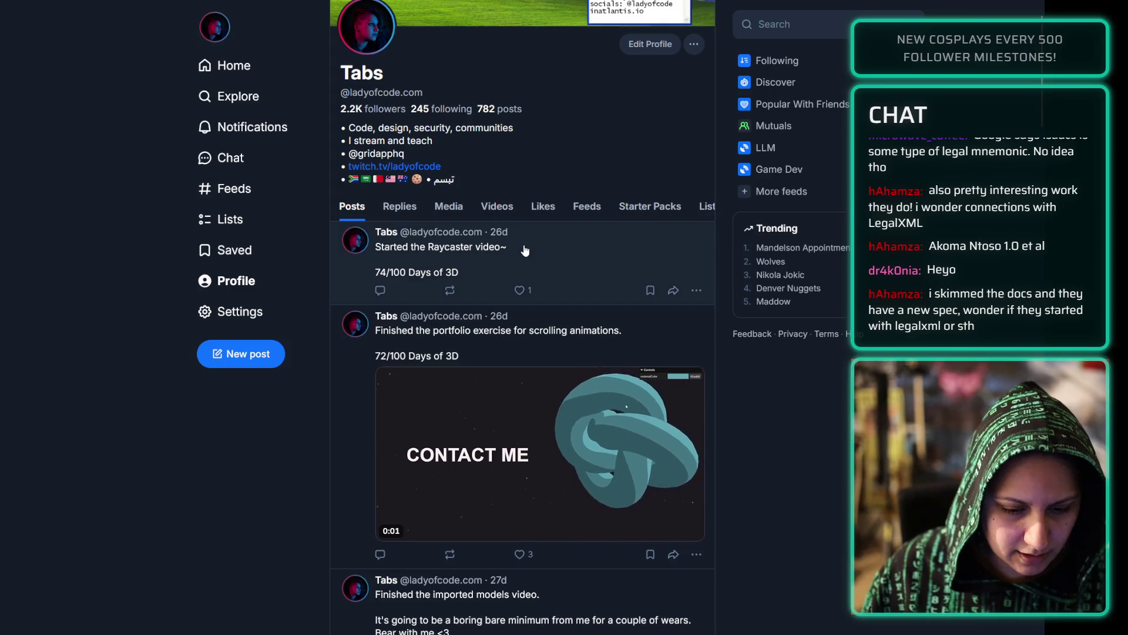
{"action": "scroll", "coordinate": [640, 261], "scroll_direction": "up", "scroll_amount": 2}
{"action": "key", "text": "ctrl+t"}
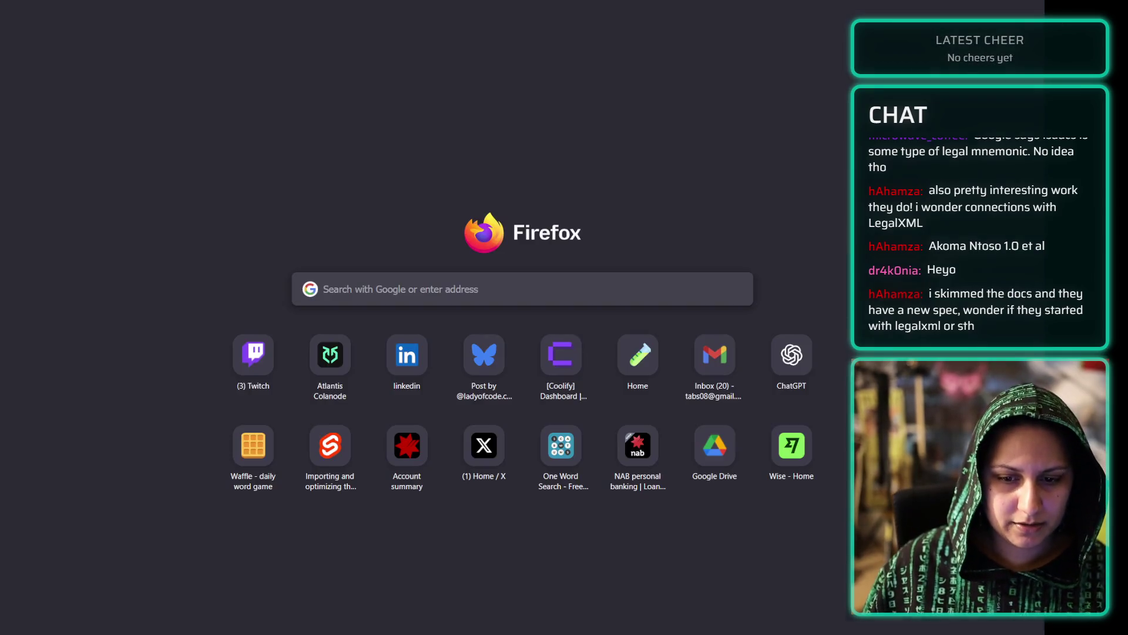
- Open the Three.js Journey site from the address bar and go to its Lessons page
{"action": "type", "text": "th"}
{"action": "key", "text": "Return"}
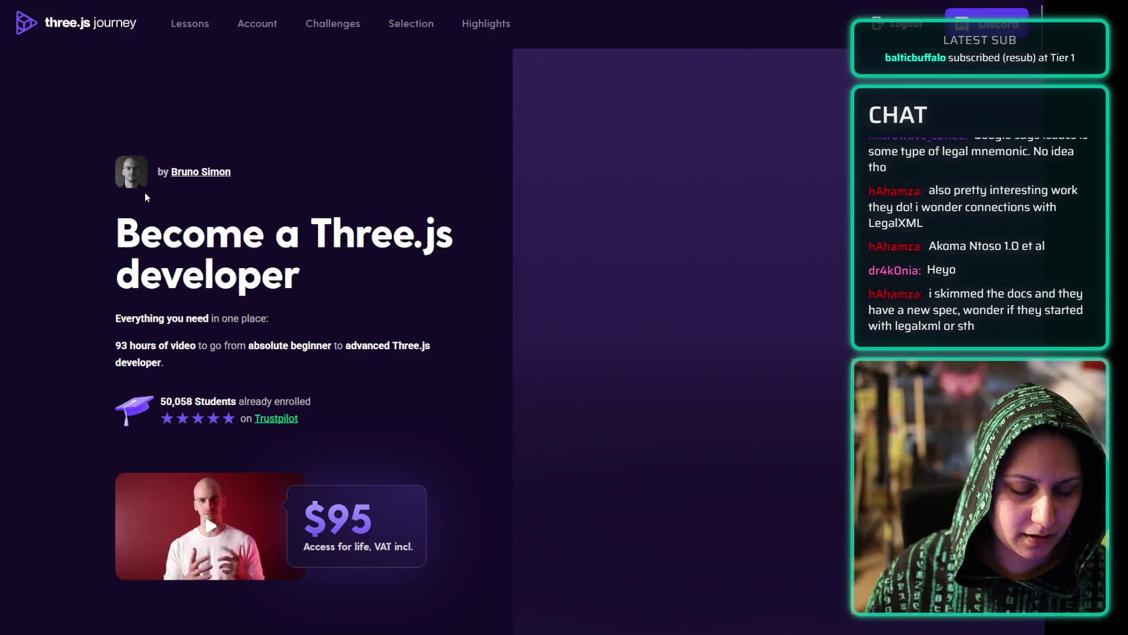
{"action": "left_click", "coordinate": [199, 26]}
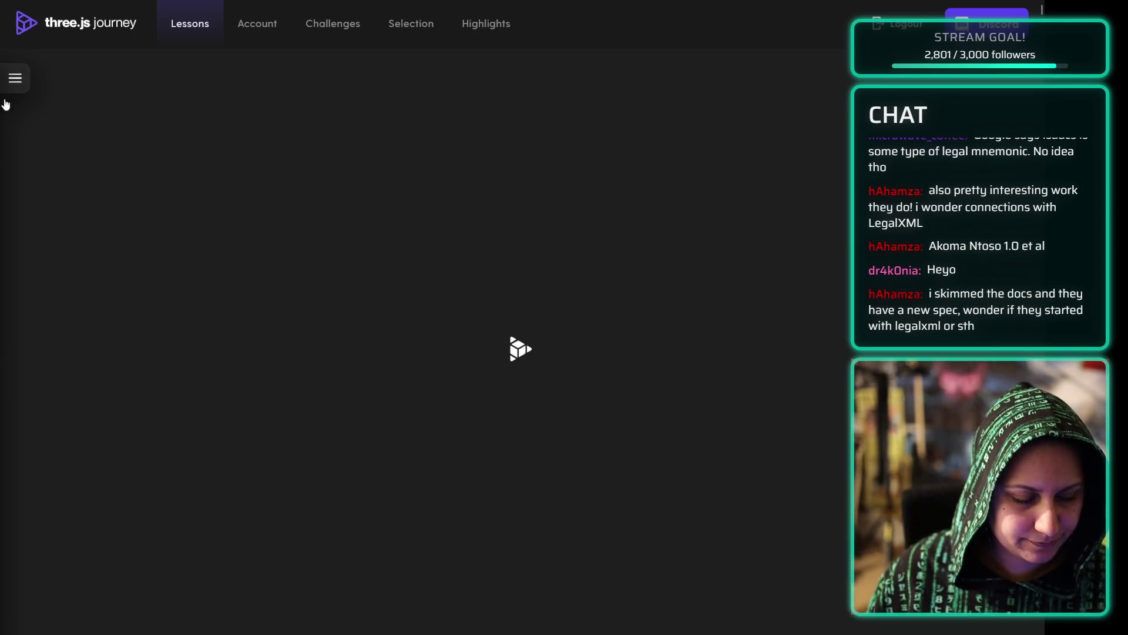
- Open lesson 52, Adding details to the scene, from the lesson list, then return to Obsidian
{"action": "left_click", "coordinate": [15, 82]}
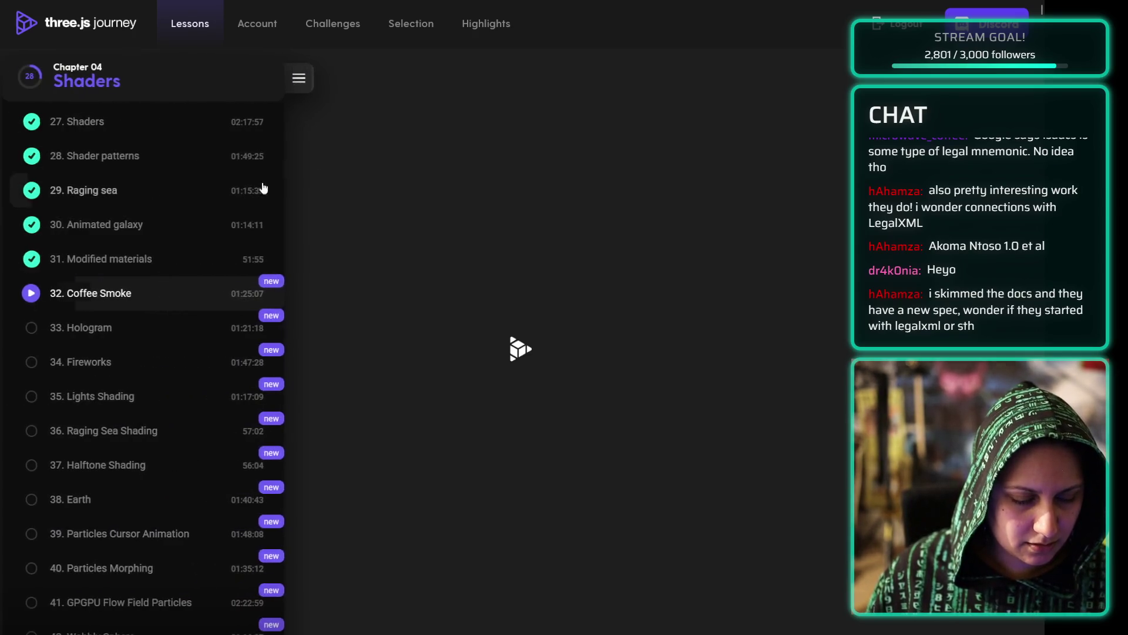
{"action": "scroll", "coordinate": [91, 405], "scroll_direction": "down", "scroll_amount": 10}
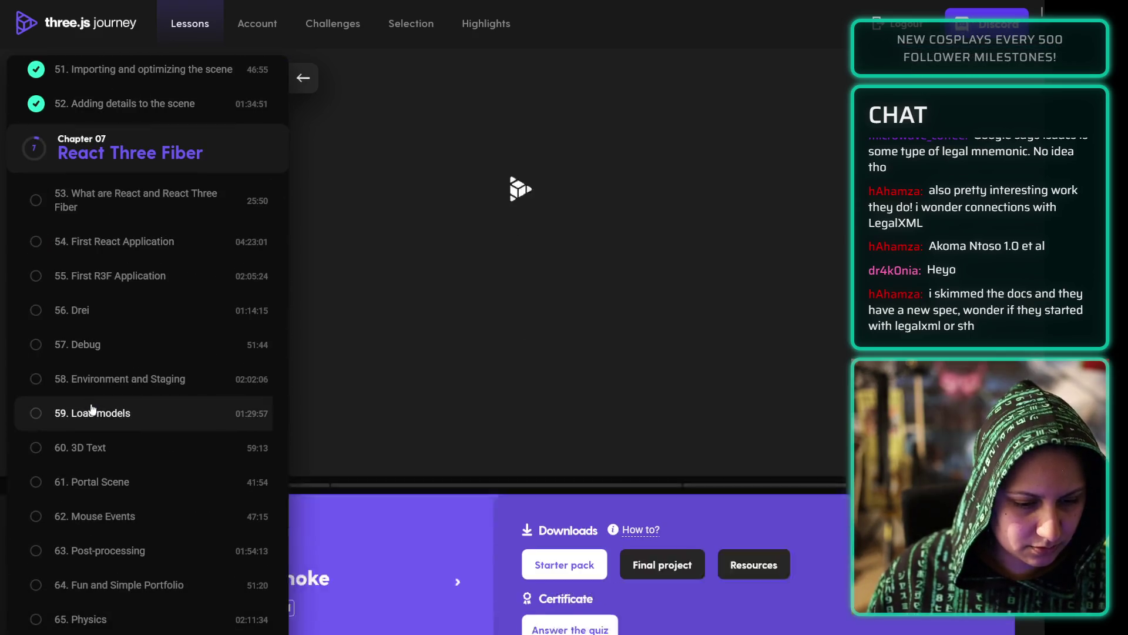
{"action": "scroll", "coordinate": [142, 433], "scroll_direction": "up", "scroll_amount": 7}
{"action": "scroll", "coordinate": [142, 435], "scroll_direction": "up", "scroll_amount": 3}
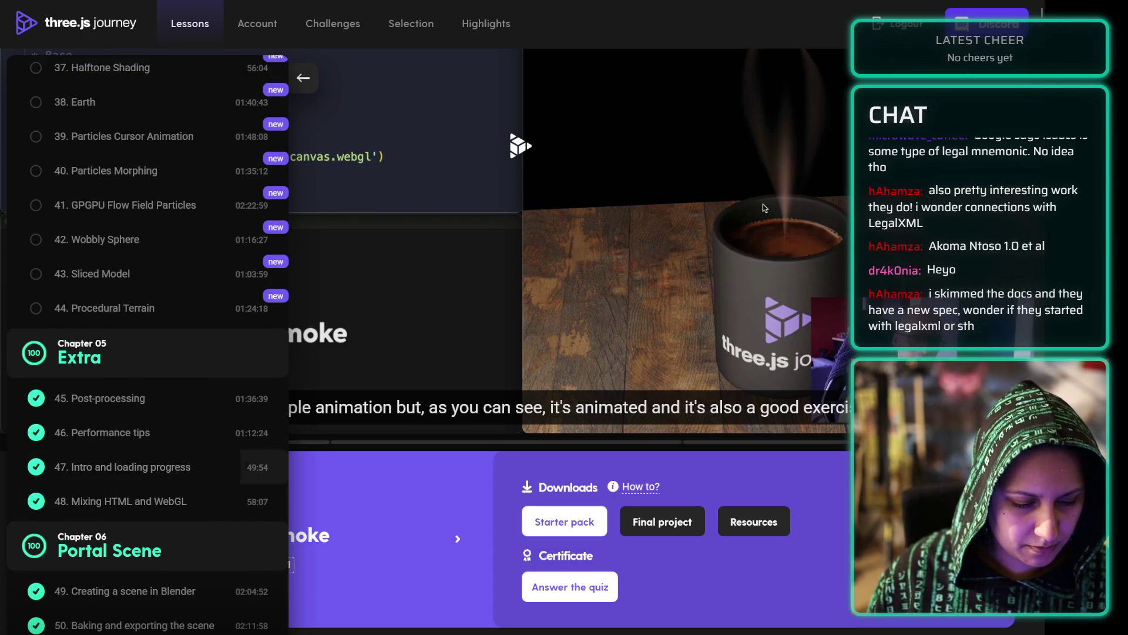
{"action": "scroll", "coordinate": [143, 458], "scroll_direction": "down", "scroll_amount": 2}
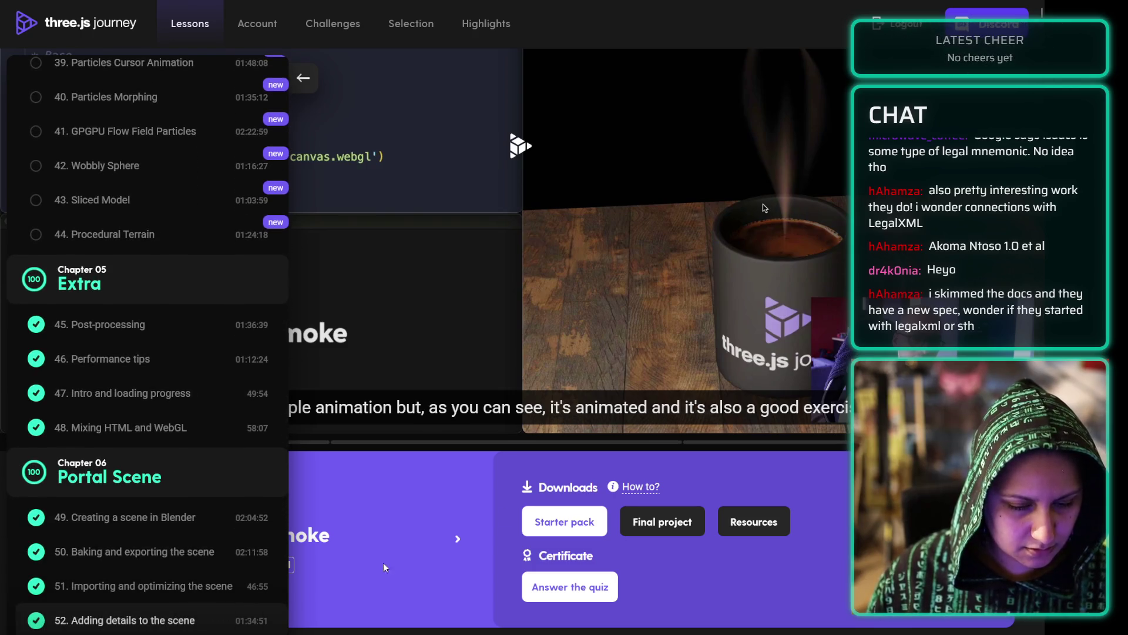
{"action": "left_click", "coordinate": [221, 622]}
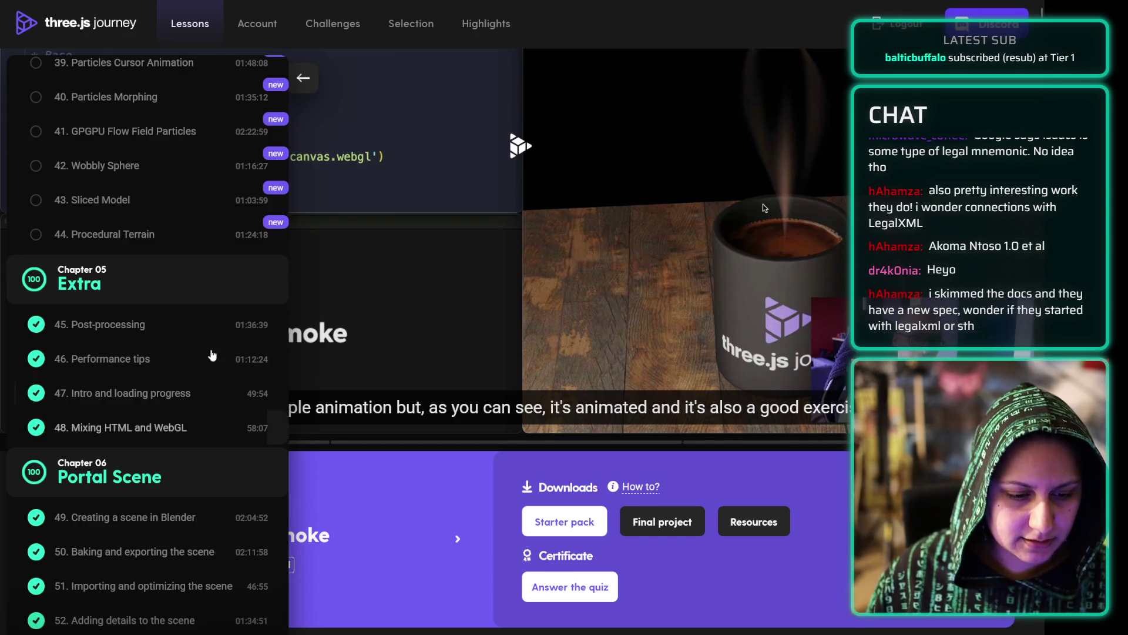
{"action": "key", "text": "alt+Tab"}
{"action": "scroll", "coordinate": [423, 506], "scroll_direction": "down", "scroll_amount": 9}
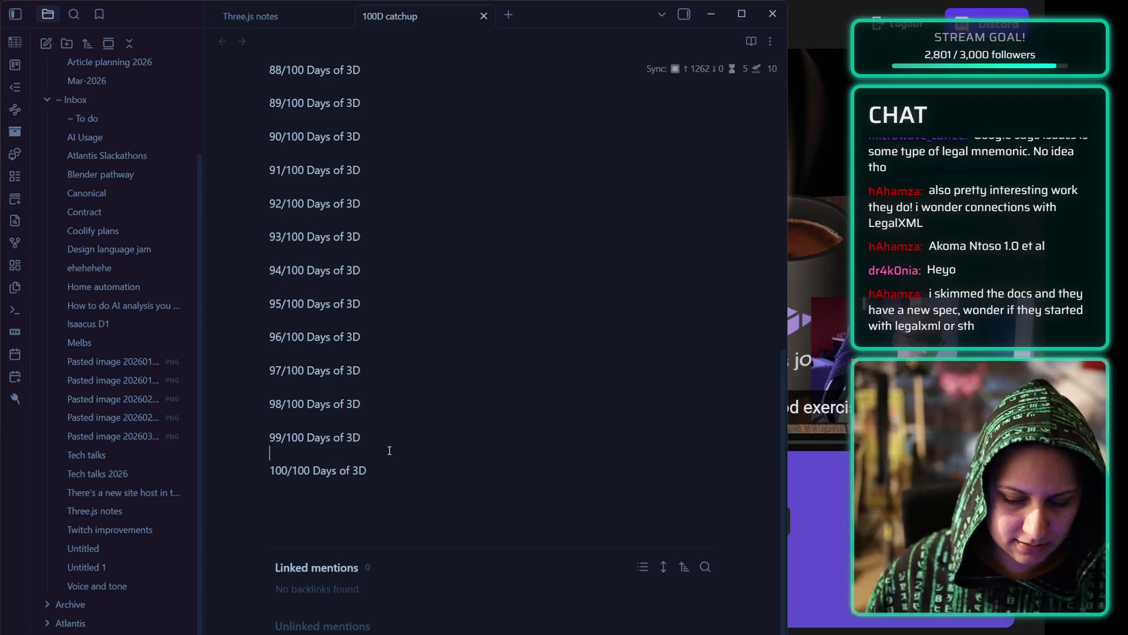
- Add the lines 'Added fireflies and' and 'various' above the 100/100 entry
{"action": "key", "text": "Return"}
{"action": "key", "text": "Return"}
{"action": "type", "text": "Added firef"}
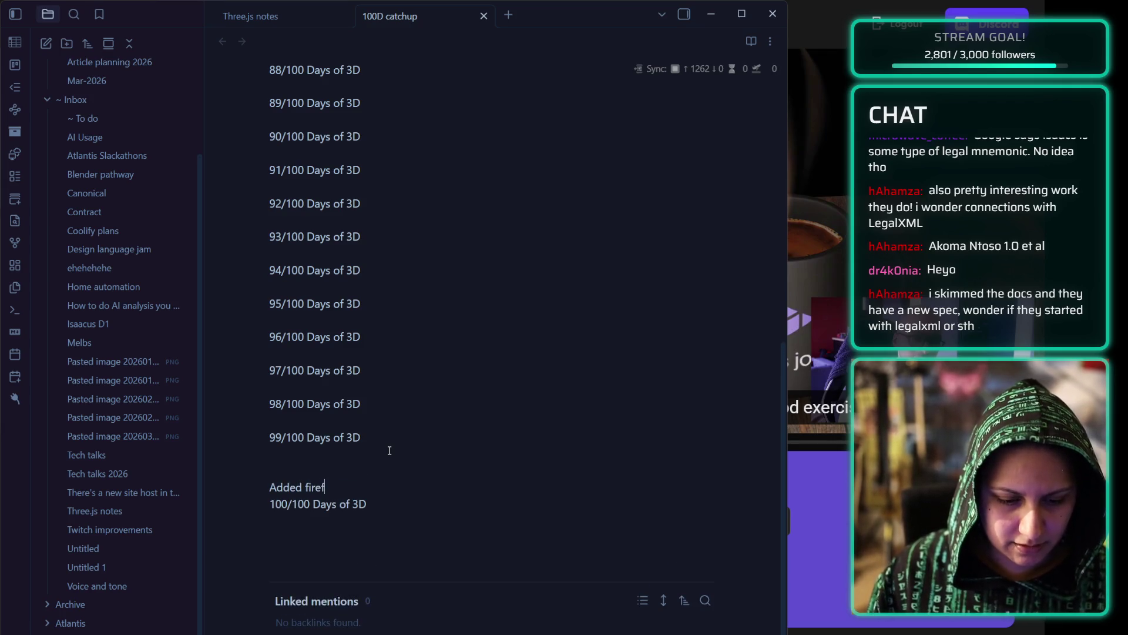
{"action": "type", "text": "lies and"}
{"action": "key", "text": "Return"}
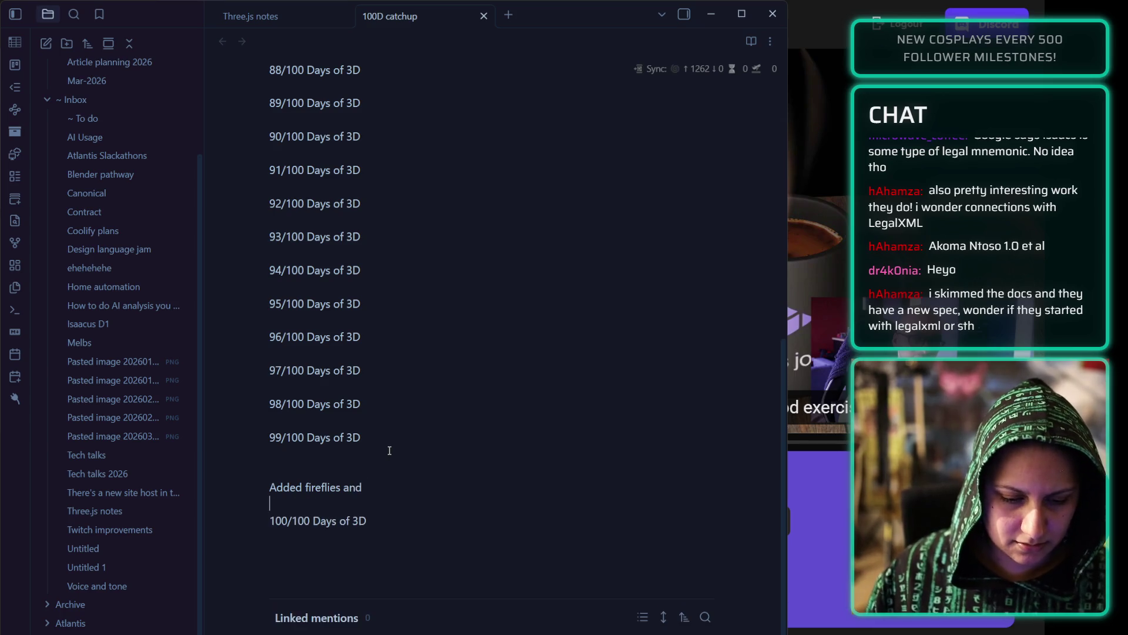
{"action": "type", "text": "variou"}
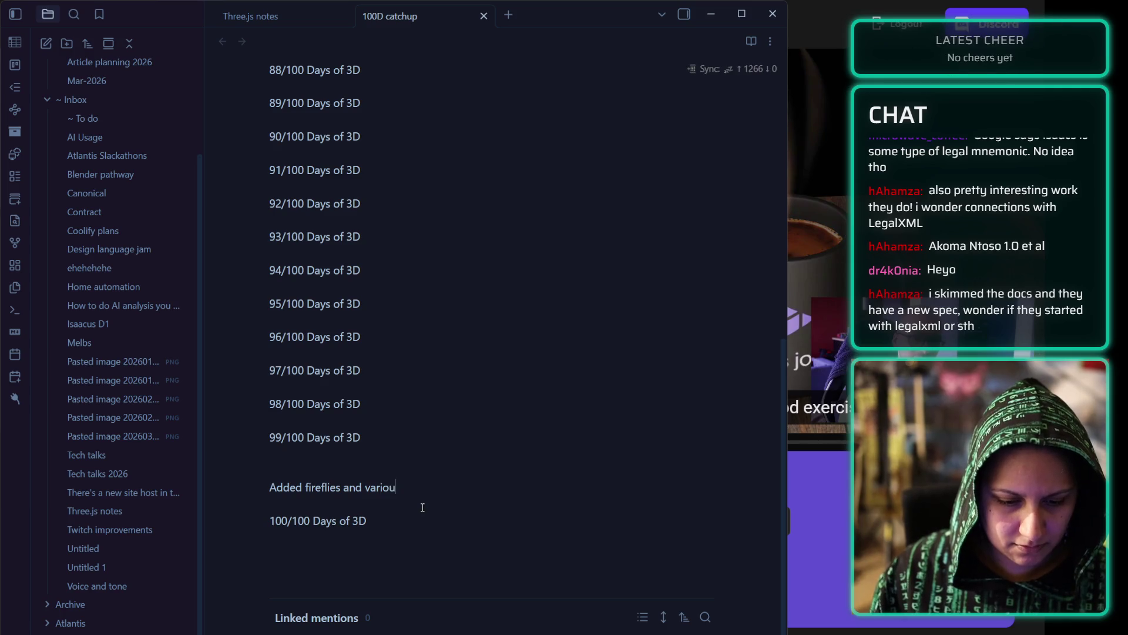
{"action": "type", "text": "s"}
- Insert a blank line above the 73/100 Days of 3D entry
{"action": "scroll", "coordinate": [506, 355], "scroll_direction": "up", "scroll_amount": 10}
{"action": "scroll", "coordinate": [329, 247], "scroll_direction": "down", "scroll_amount": 5}
{"action": "scroll", "coordinate": [294, 176], "scroll_direction": "up", "scroll_amount": 5}
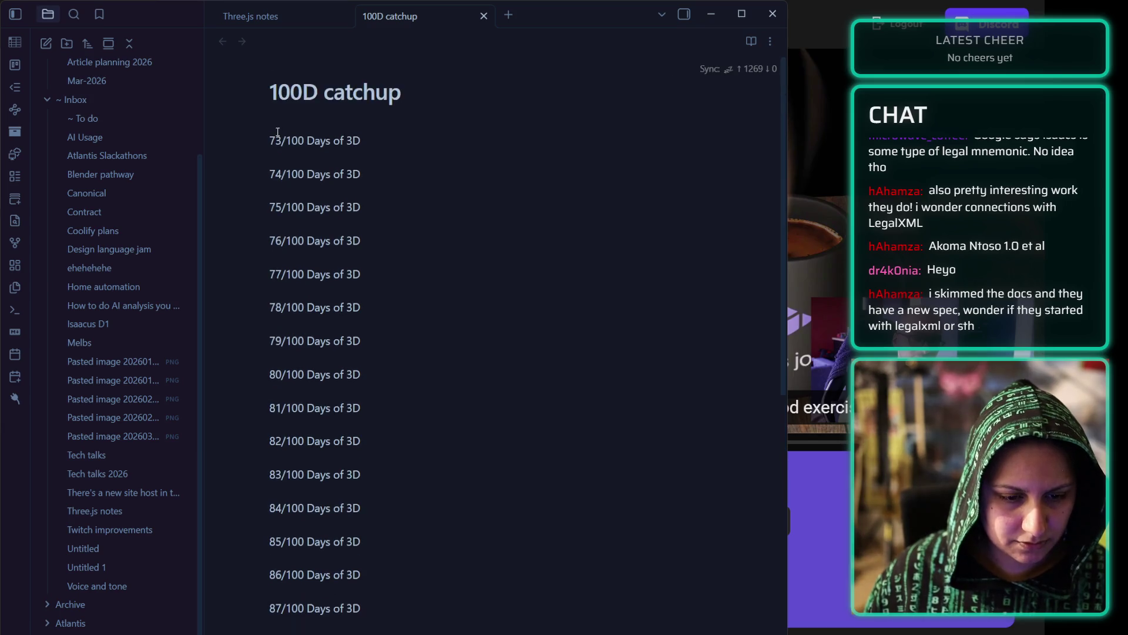
{"action": "left_click", "coordinate": [278, 131]}
{"action": "key", "text": "Return"}
- Delete the 73/100 and 74/100 entries from the note
{"action": "scroll", "coordinate": [284, 325], "scroll_direction": "down", "scroll_amount": 10}
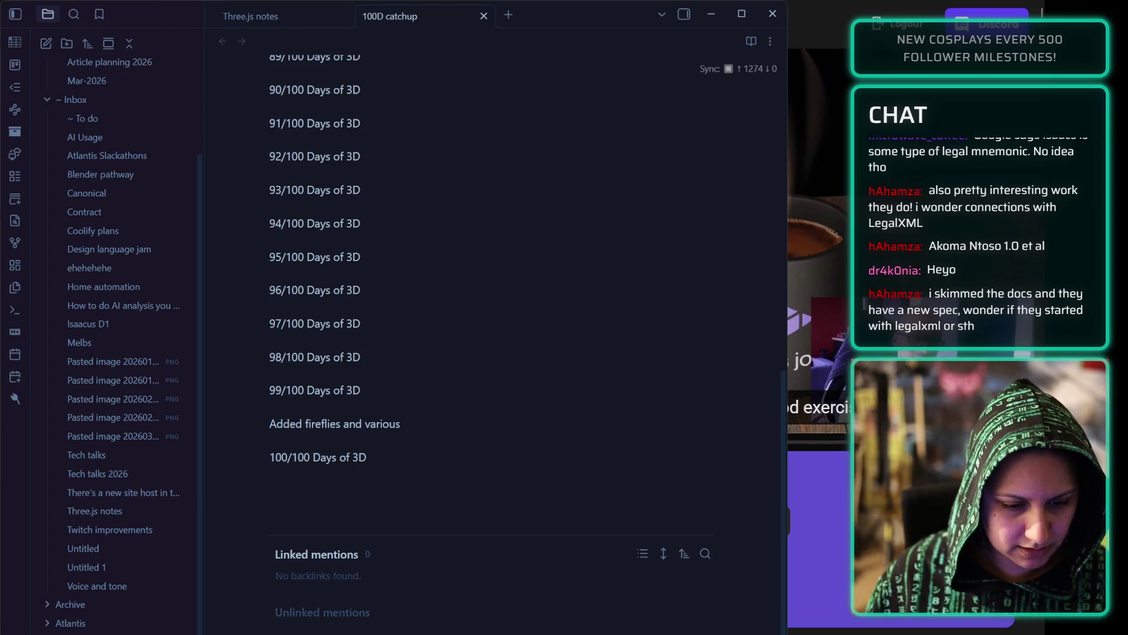
{"action": "scroll", "coordinate": [453, 394], "scroll_direction": "up", "scroll_amount": 10}
{"action": "scroll", "coordinate": [452, 394], "scroll_direction": "up", "scroll_amount": 3}
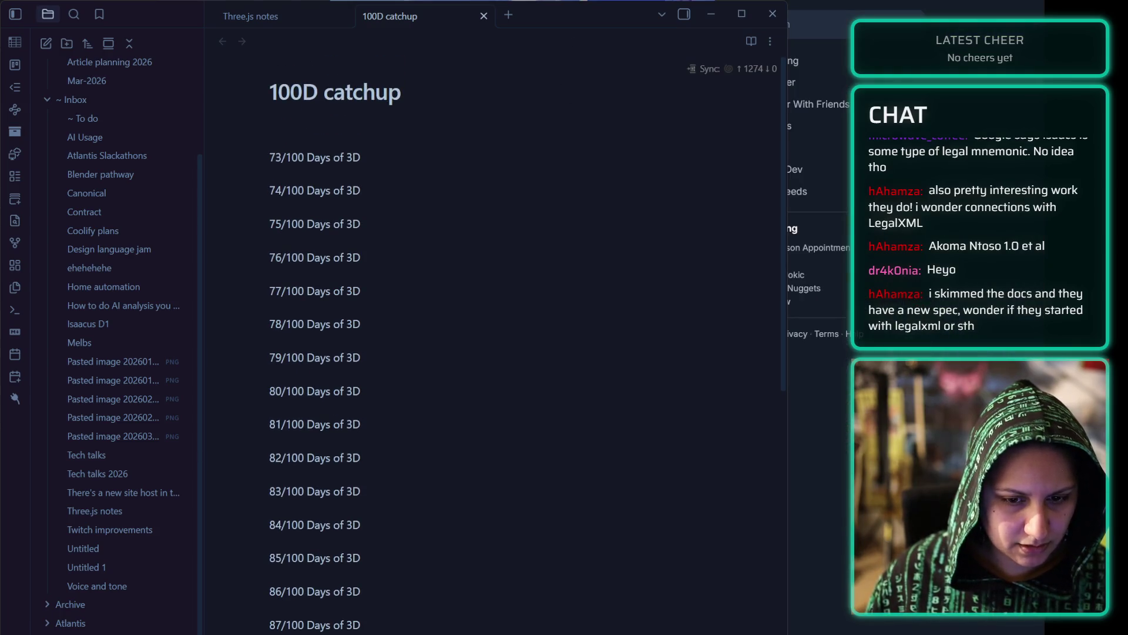
{"action": "left_click_drag", "start_coordinate": [385, 190], "coordinate": [277, 169]}
{"action": "key", "text": "BackSpace"}
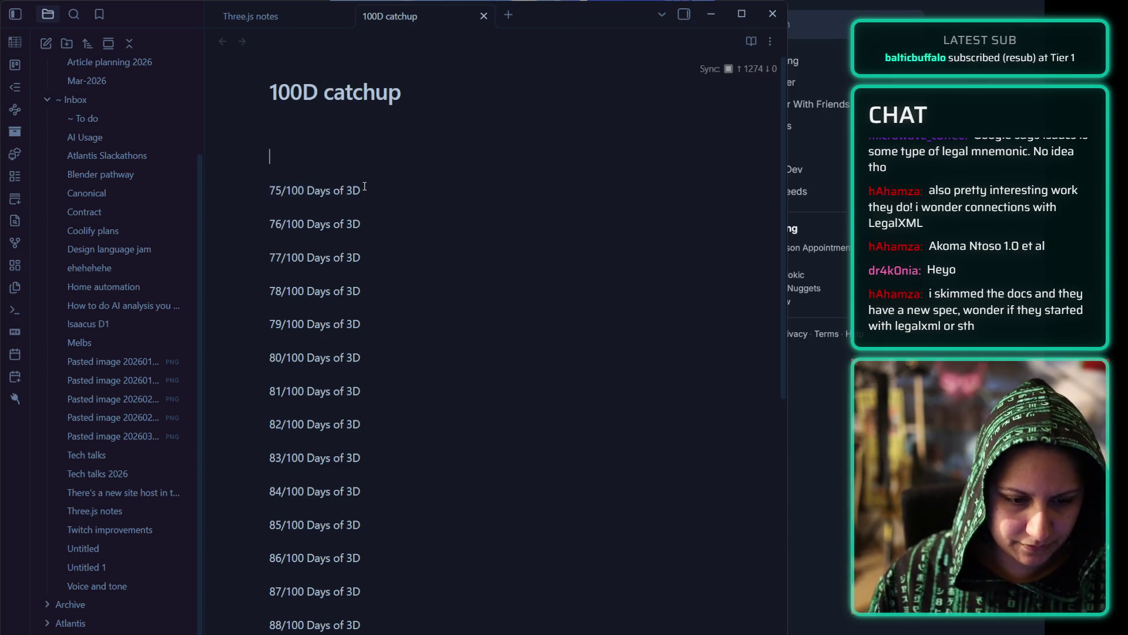
- Minimize the Obsidian window to reveal the browser
{"action": "scroll", "coordinate": [366, 193], "scroll_direction": "down", "scroll_amount": 3}
{"action": "scroll", "coordinate": [365, 199], "scroll_direction": "down", "scroll_amount": 5}
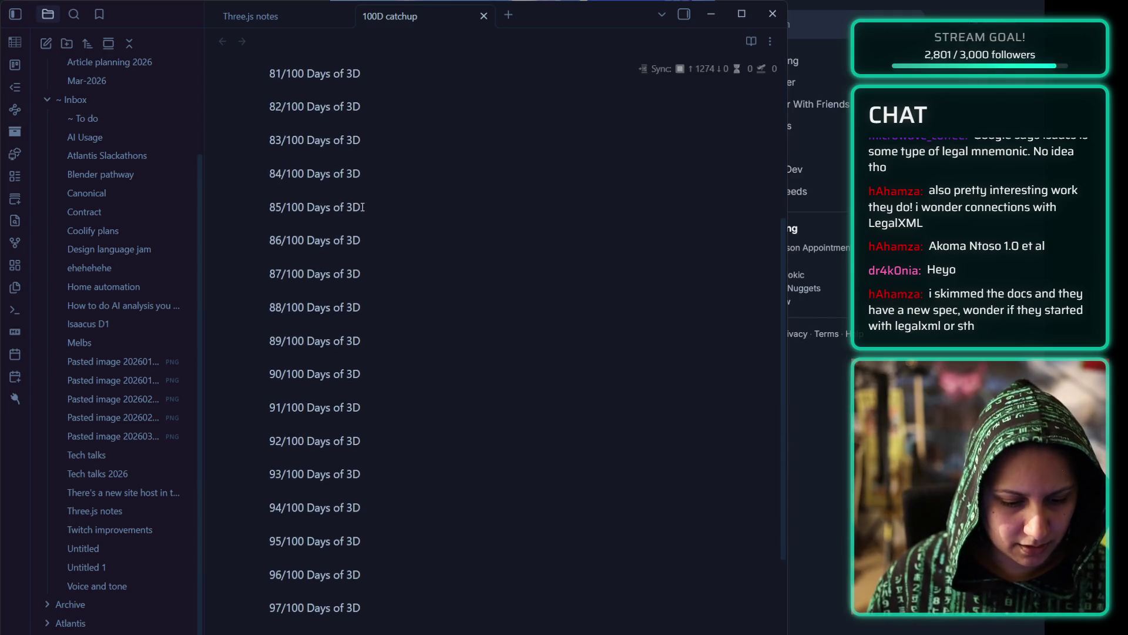
{"action": "scroll", "coordinate": [359, 229], "scroll_direction": "up", "scroll_amount": 8}
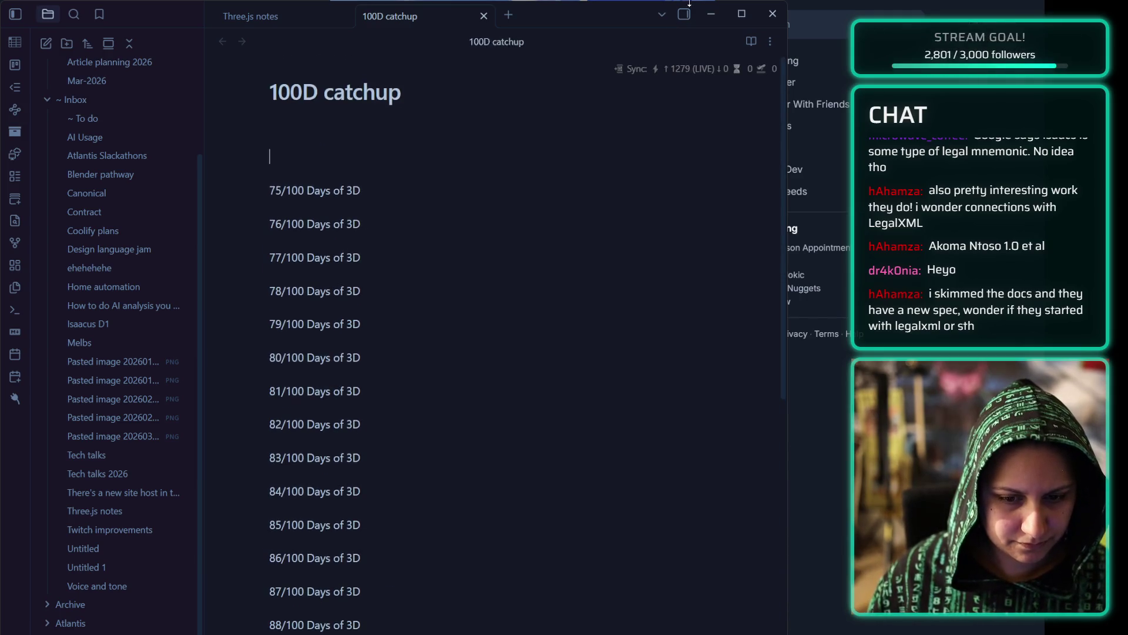
{"action": "left_click", "coordinate": [711, 13]}
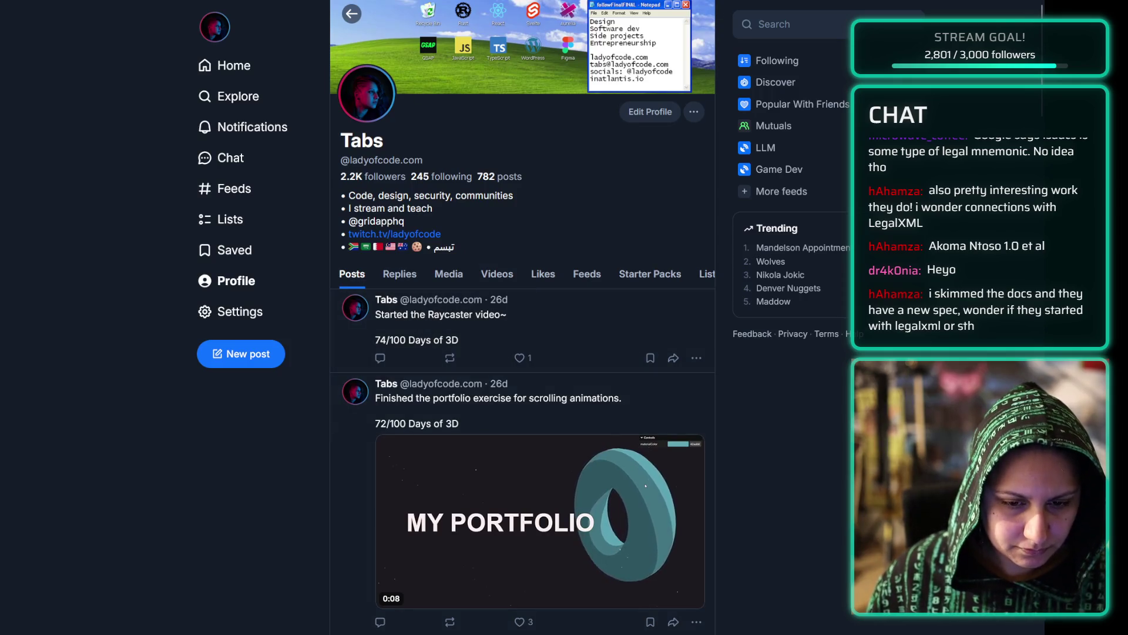
- Bring the 100D catchup note window back to the front
{"action": "key", "text": "alt+Tab"}
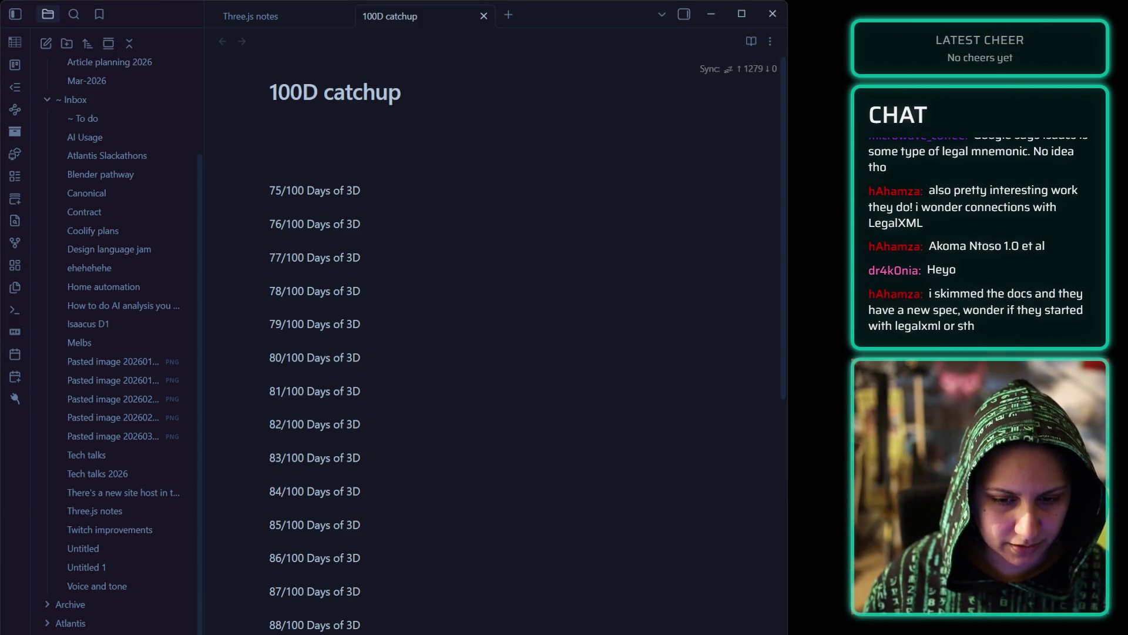
{"action": "left_click", "coordinate": [711, 13]}
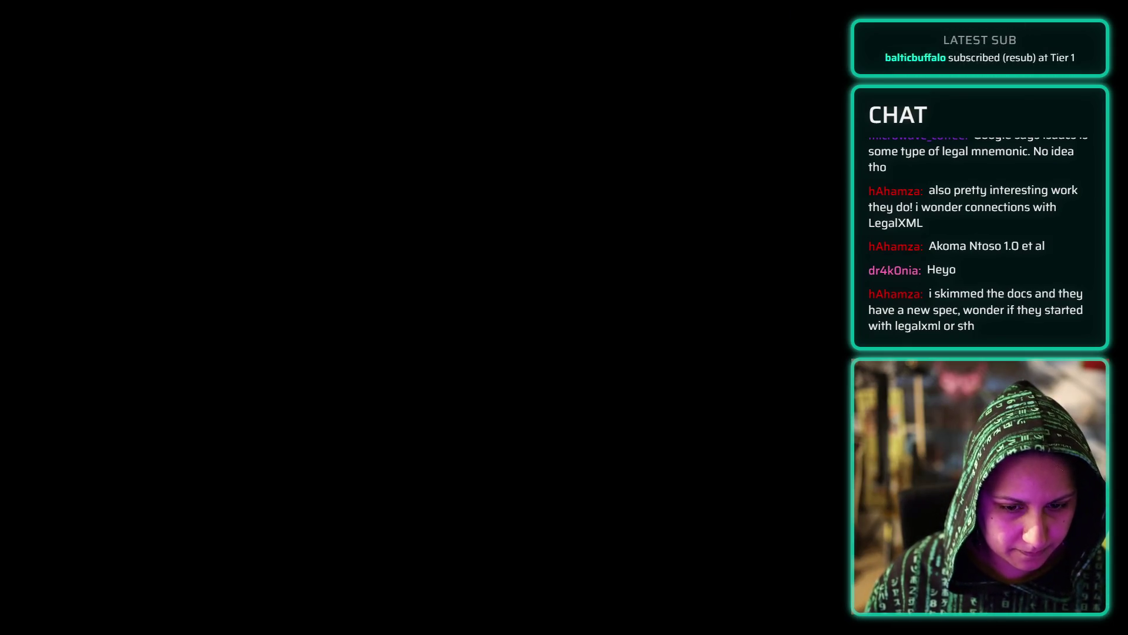
{"action": "key", "text": "alt+Tab"}
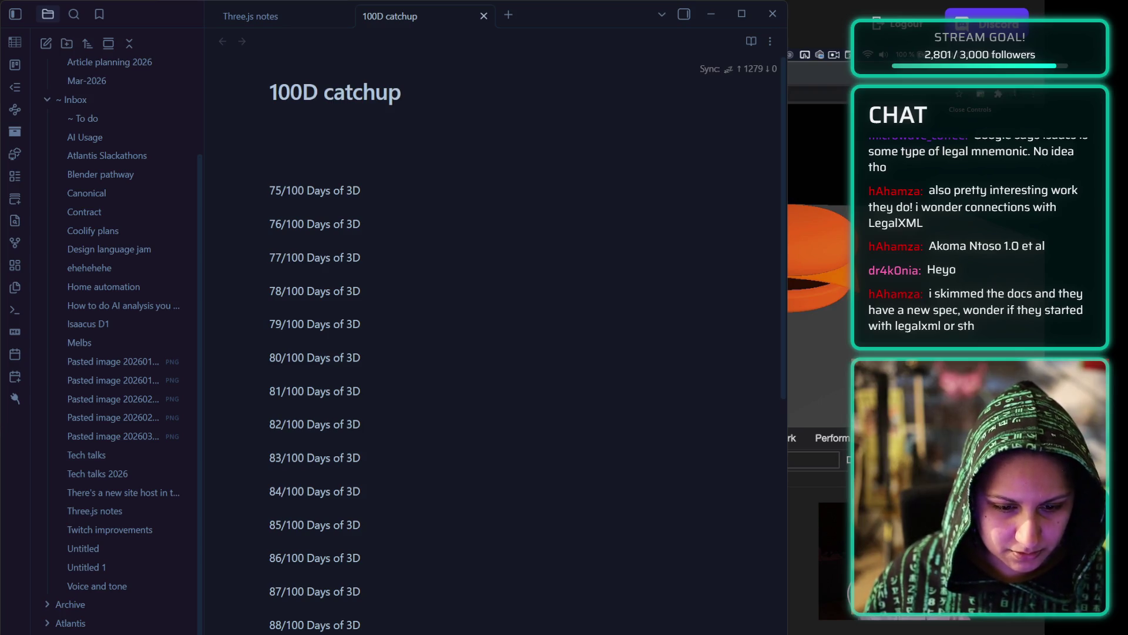
- Paste the burger scene screenshot onto the empty line above 75/100
{"action": "left_click", "coordinate": [276, 173]}
{"action": "key", "text": "ctrl+v"}
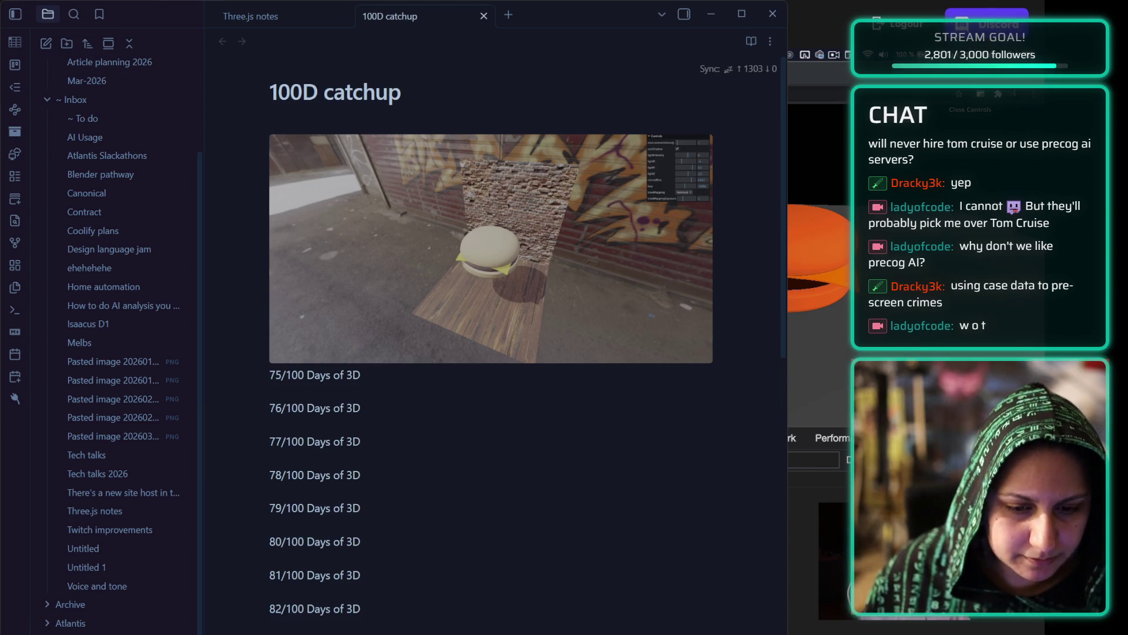
- Minimize the Obsidian window to reveal the Bluesky profile
{"action": "left_click", "coordinate": [710, 14]}
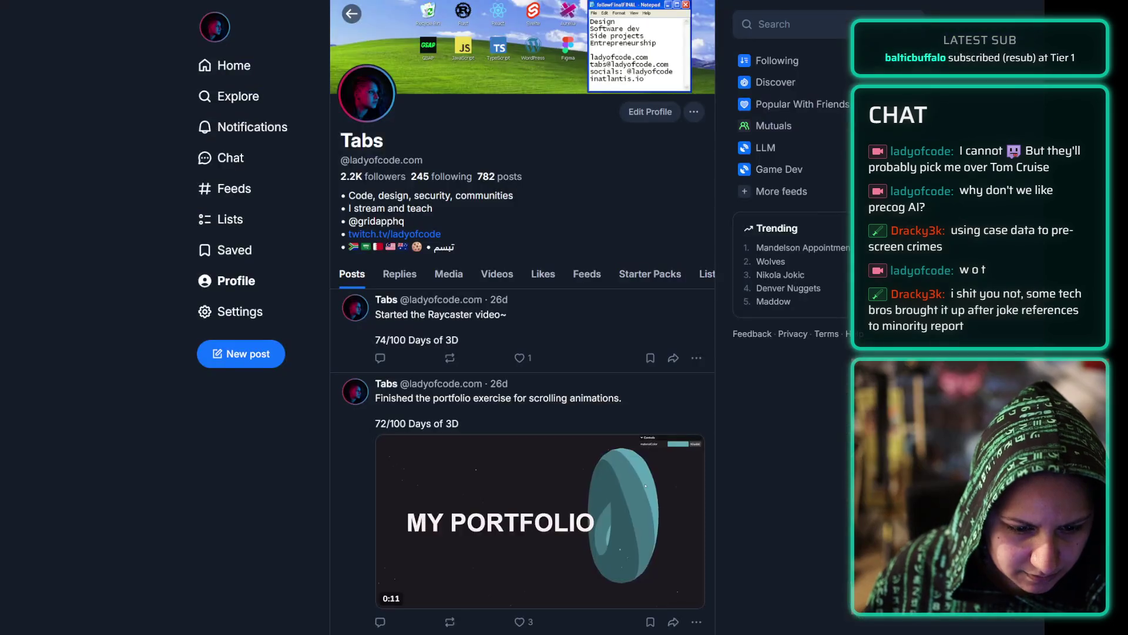
- Scroll down through the older Days of 3D posts and back up to 74/100
{"action": "scroll", "coordinate": [527, 282], "scroll_direction": "down", "scroll_amount": 15}
{"action": "scroll", "coordinate": [527, 282], "scroll_direction": "down", "scroll_amount": 20}
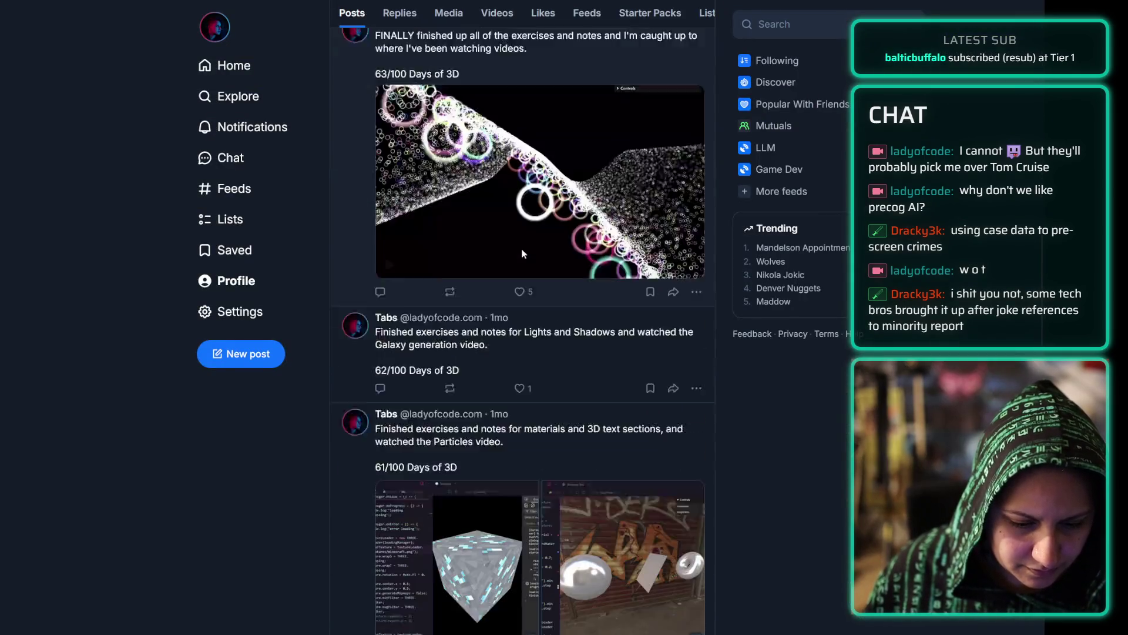
{"action": "scroll", "coordinate": [521, 220], "scroll_direction": "down", "scroll_amount": 15}
{"action": "scroll", "coordinate": [521, 219], "scroll_direction": "up", "scroll_amount": 20}
{"action": "scroll", "coordinate": [520, 223], "scroll_direction": "up", "scroll_amount": 10}
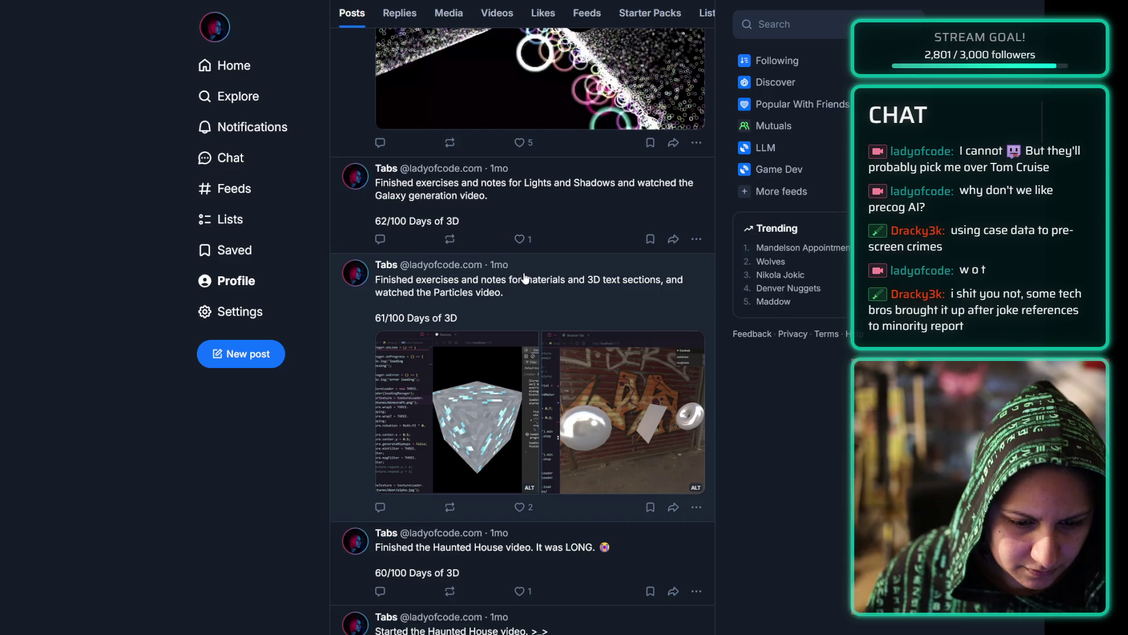
{"action": "scroll", "coordinate": [523, 267], "scroll_direction": "up", "scroll_amount": 7}
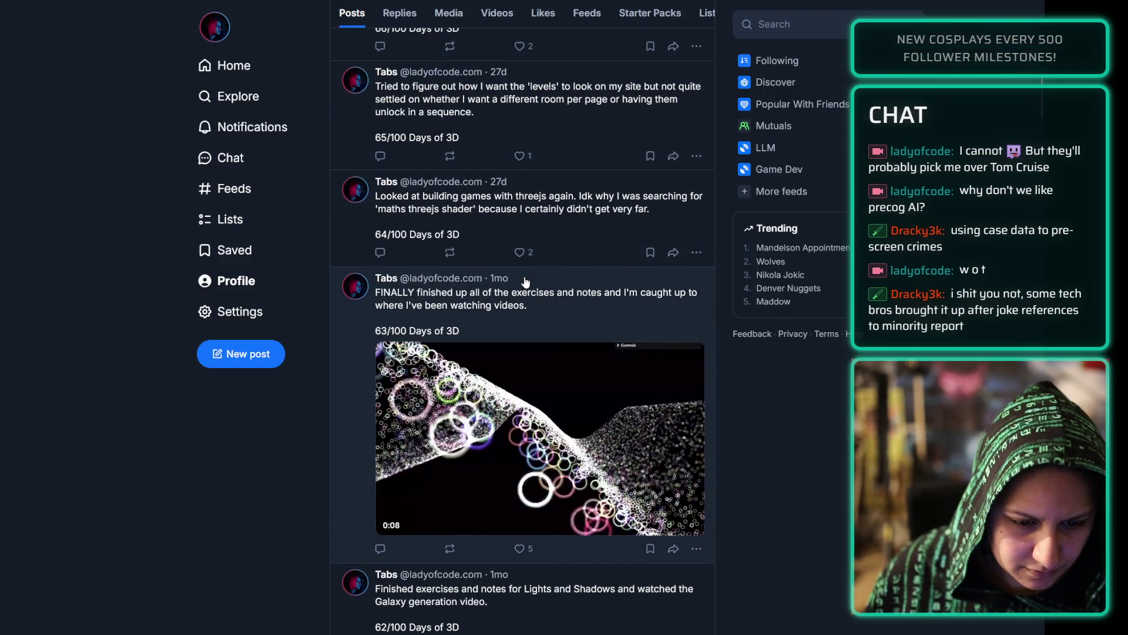
{"action": "scroll", "coordinate": [526, 282], "scroll_direction": "up", "scroll_amount": 10}
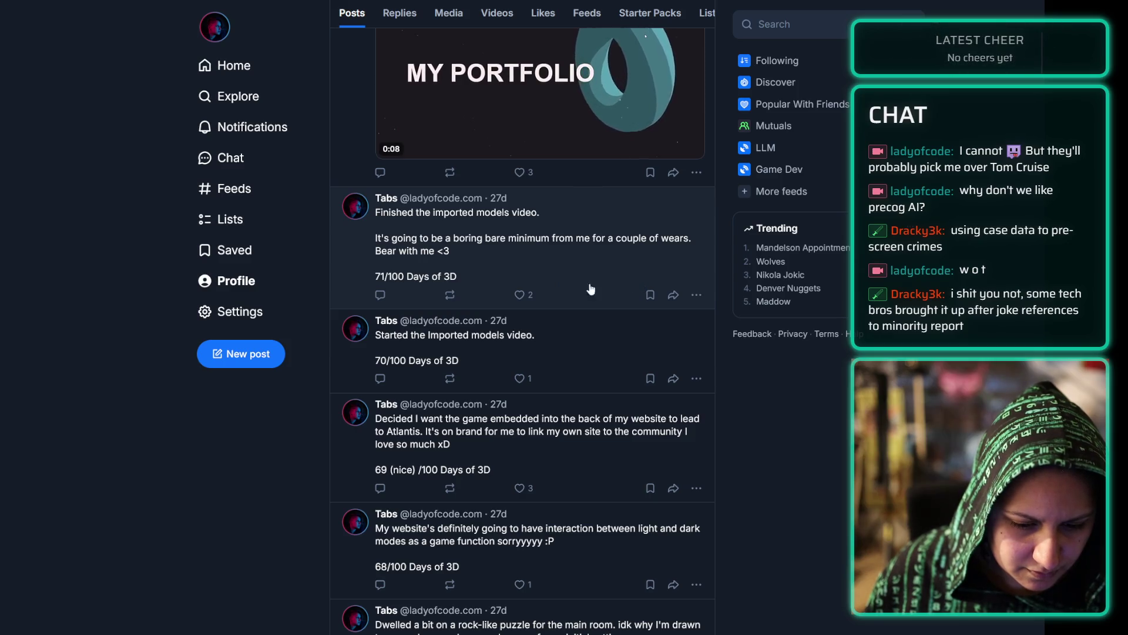
{"action": "scroll", "coordinate": [610, 270], "scroll_direction": "up", "scroll_amount": 5}
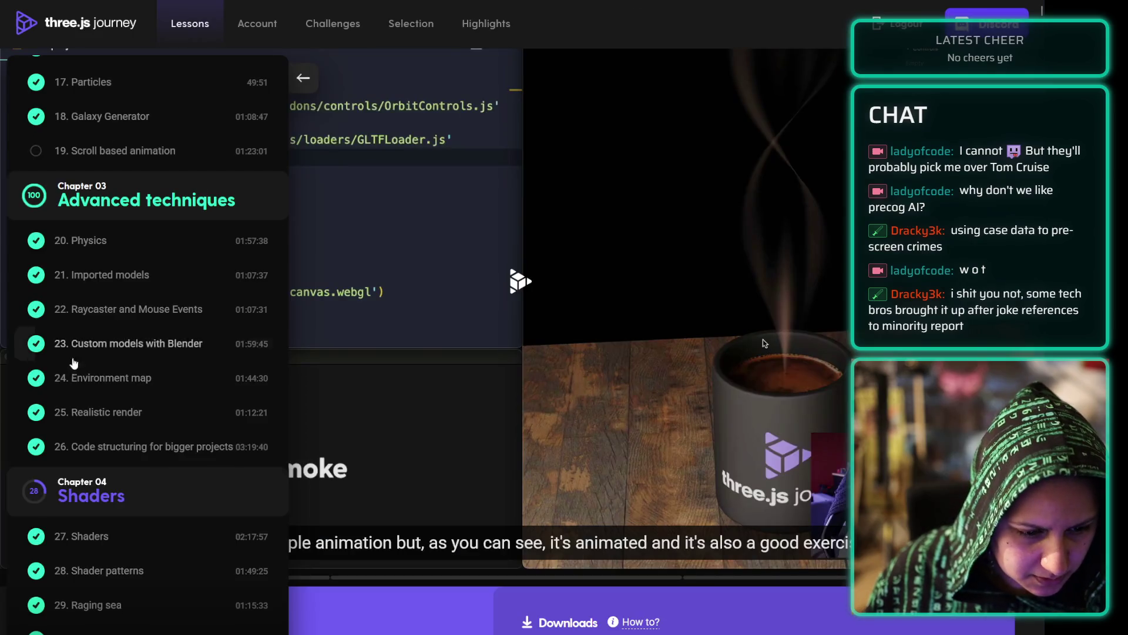
- Open lesson 22 'Raycaster and Mouse Events', then lesson 24 'Environment map'
{"action": "scroll", "coordinate": [115, 382], "scroll_direction": "up", "scroll_amount": 10}
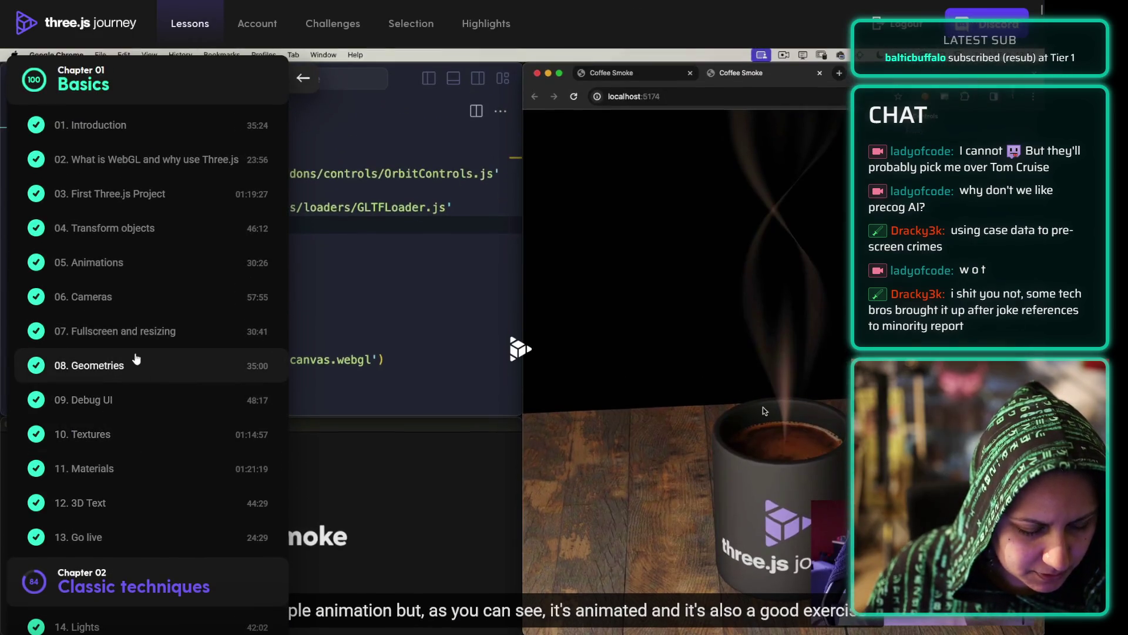
{"action": "scroll", "coordinate": [116, 382], "scroll_direction": "down", "scroll_amount": 4}
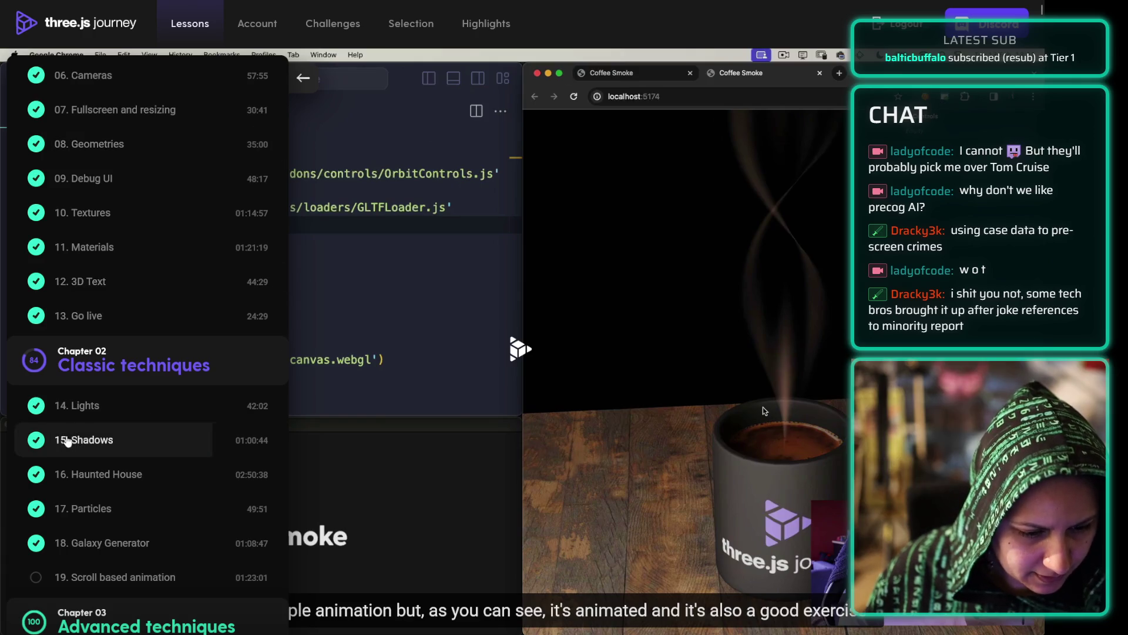
{"action": "scroll", "coordinate": [156, 347], "scroll_direction": "down", "scroll_amount": 7}
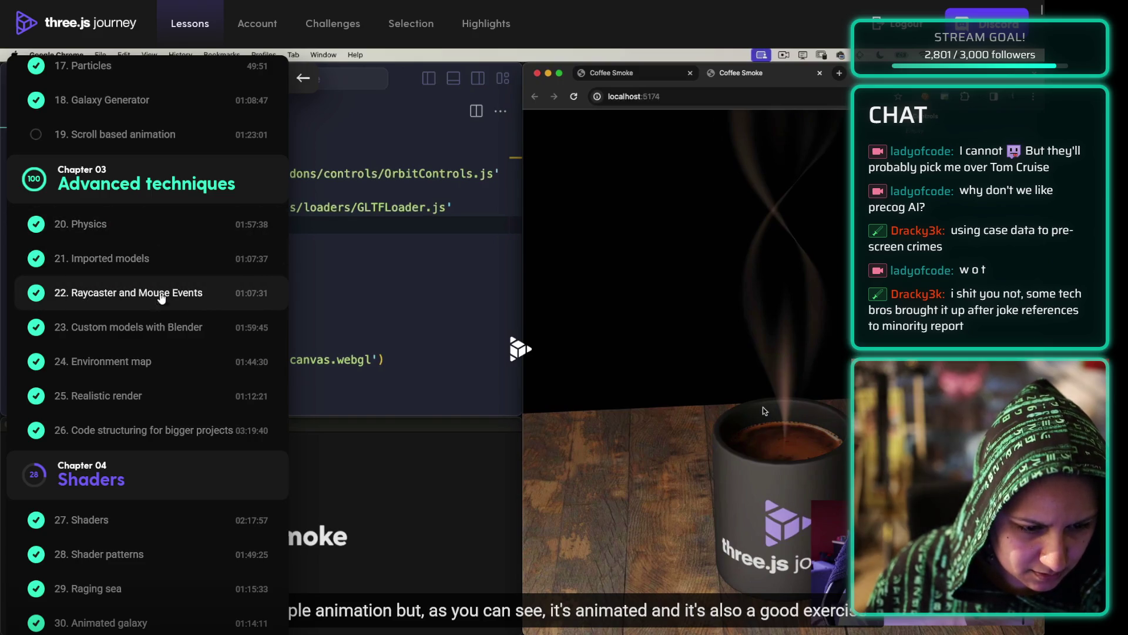
{"action": "scroll", "coordinate": [163, 305], "scroll_direction": "up", "scroll_amount": 2}
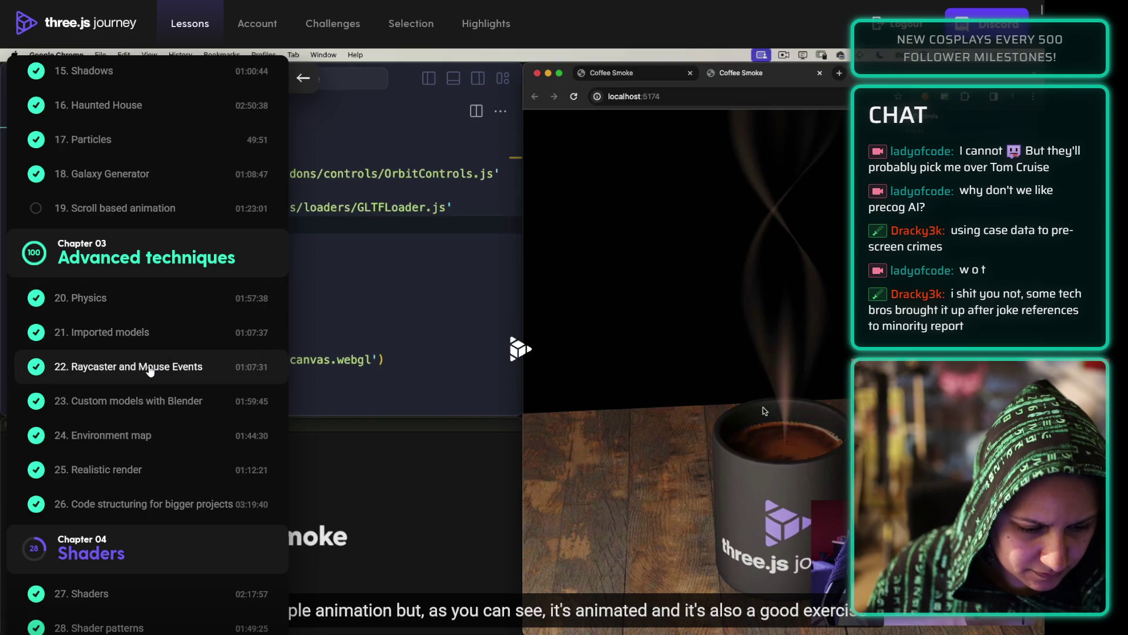
{"action": "left_click", "coordinate": [150, 369]}
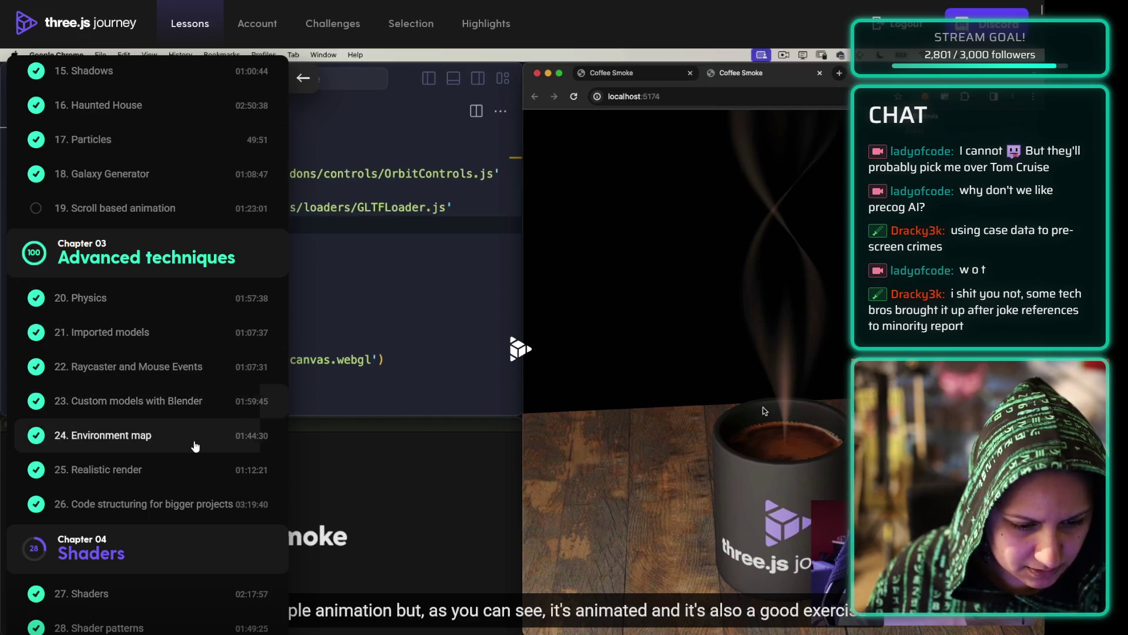
{"action": "left_click", "coordinate": [211, 434]}
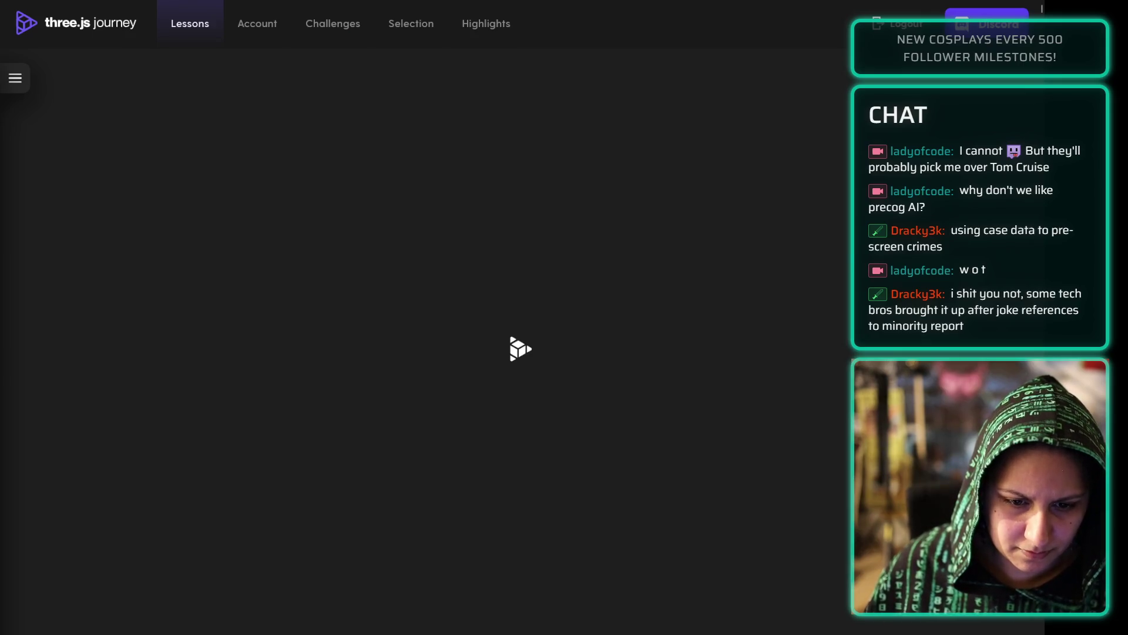
{"action": "key", "text": "alt+Tab"}
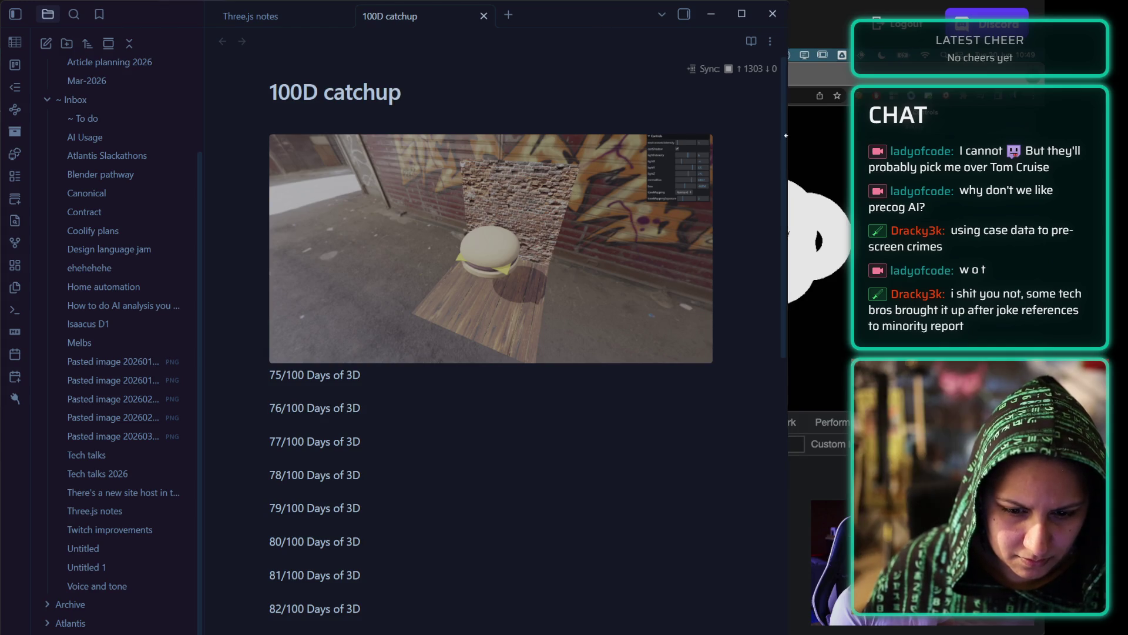
- Widen the Obsidian window so the note content re-centres
{"action": "left_click_drag", "start_coordinate": [786, 136], "coordinate": [888, 136]}
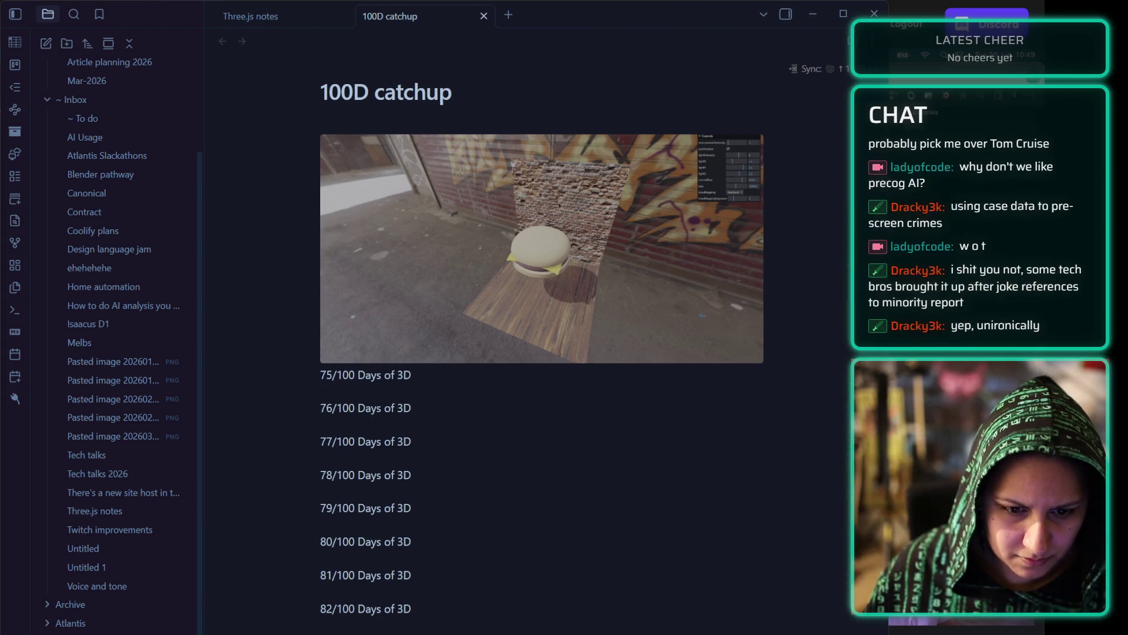
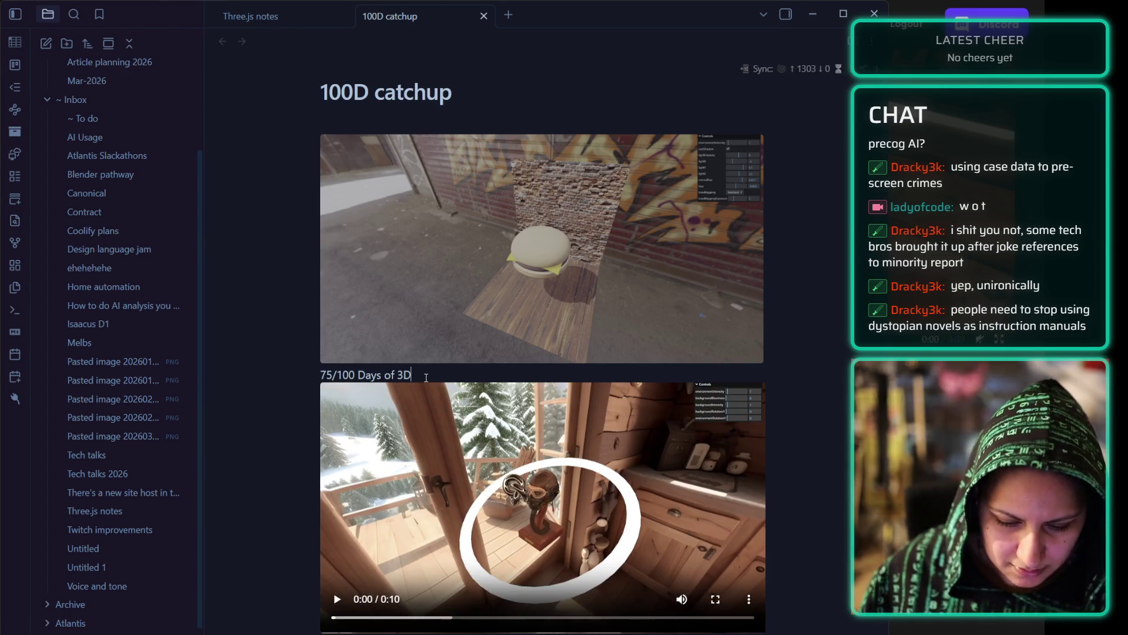
- Insert an empty line between the 75/100 Days of 3D caption and its video
{"action": "key", "text": "Return"}
{"action": "key", "text": "Return"}
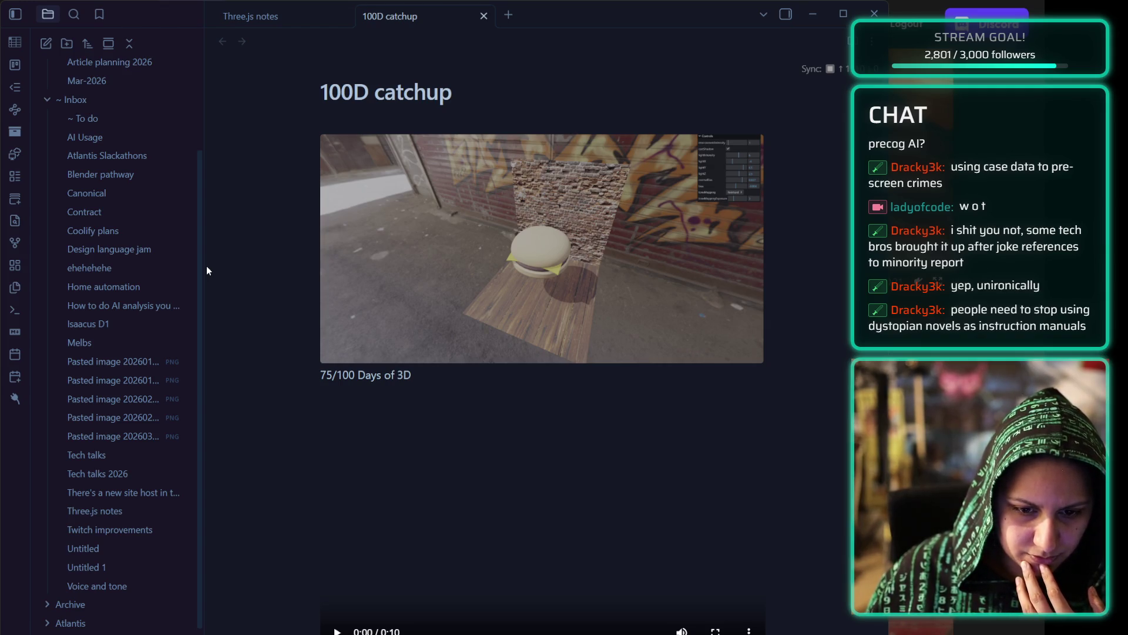
{"action": "scroll", "coordinate": [380, 237], "scroll_direction": "down", "scroll_amount": 8}
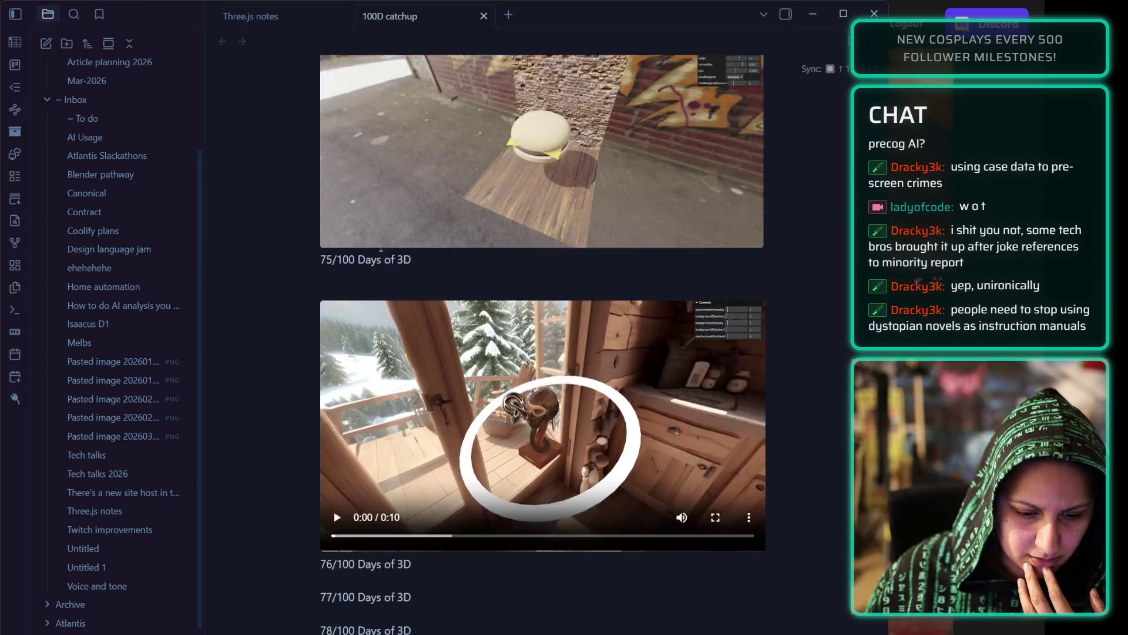
- Add a blank line after 78/100, then replace the half-written fireflies caption with the recording video embed
{"action": "left_click", "coordinate": [374, 259]}
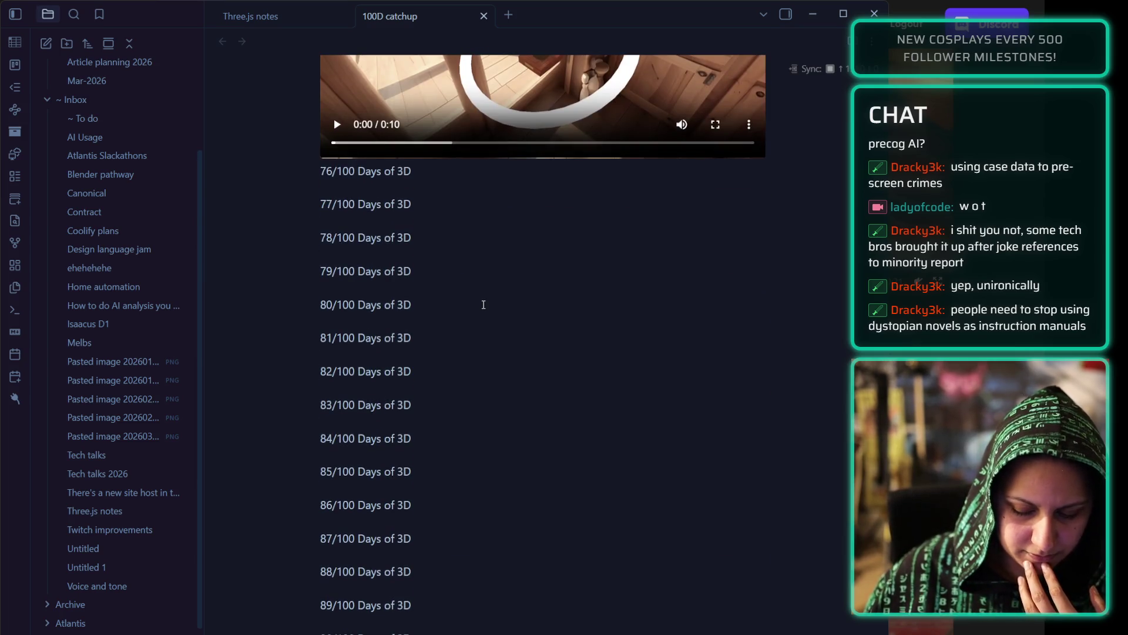
{"action": "key", "text": "Return"}
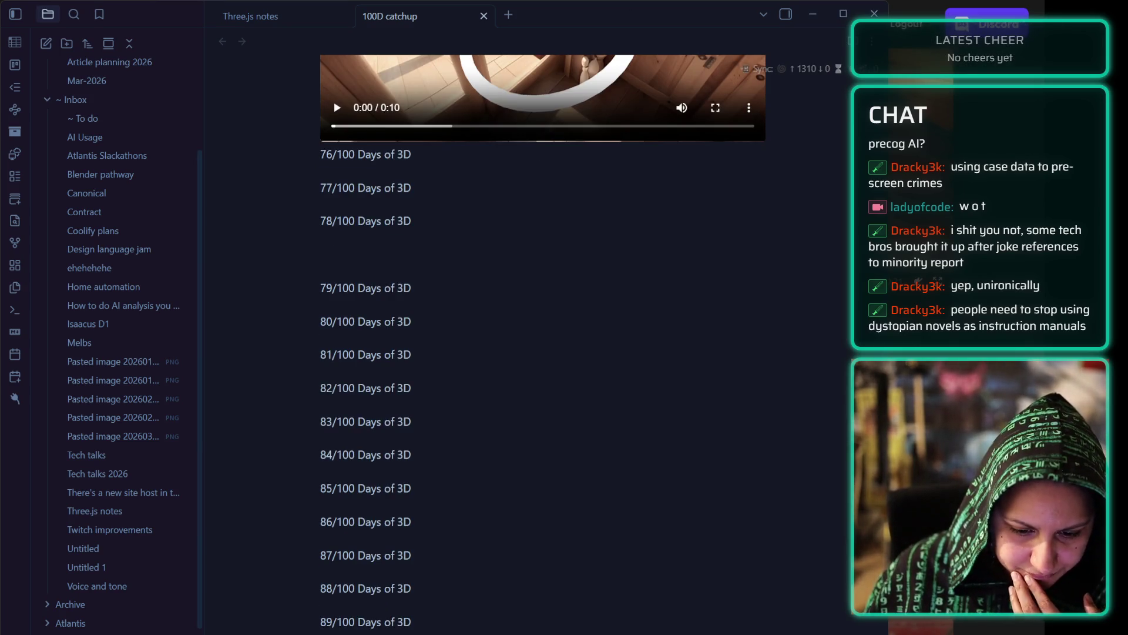
{"action": "scroll", "coordinate": [402, 374], "scroll_direction": "down", "scroll_amount": 10}
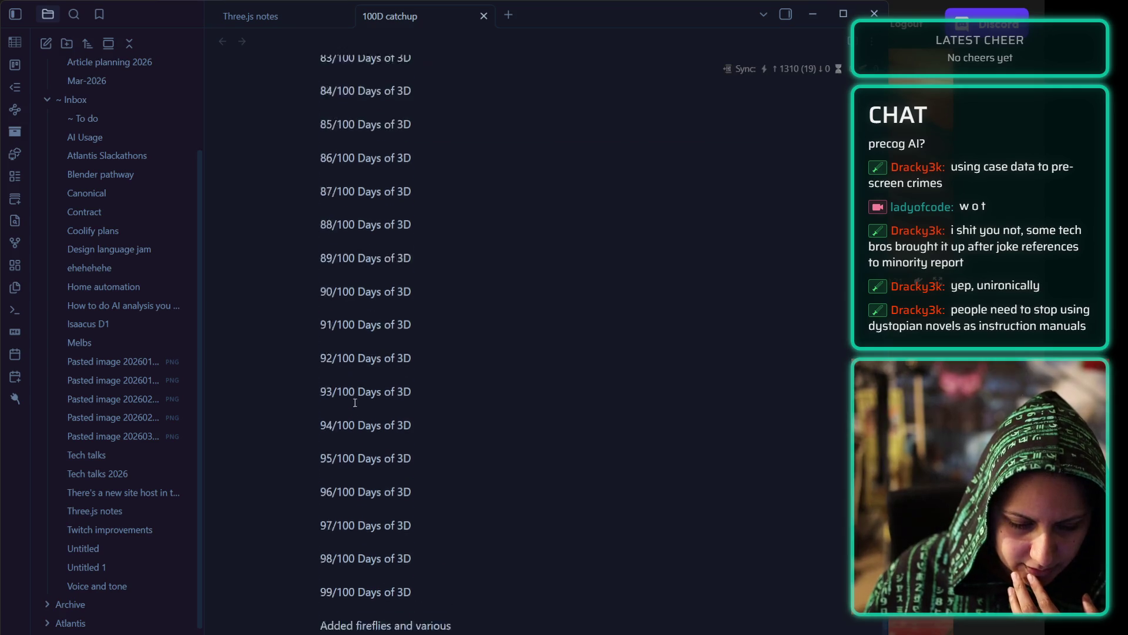
{"action": "triple_click", "coordinate": [430, 353]}
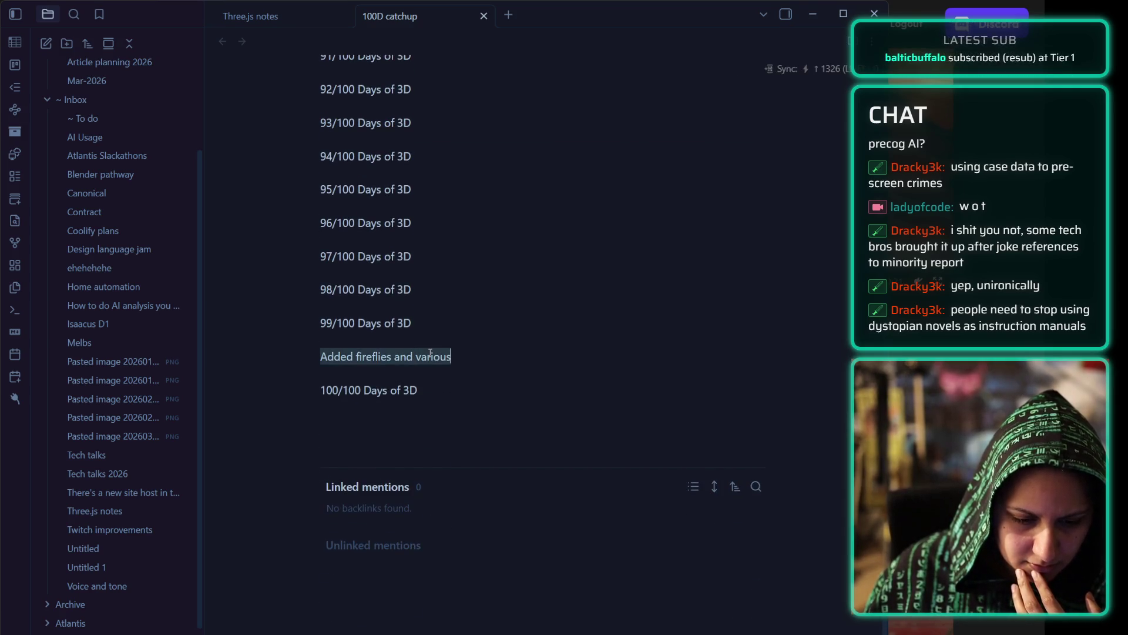
{"action": "key", "text": "BackSpace"}
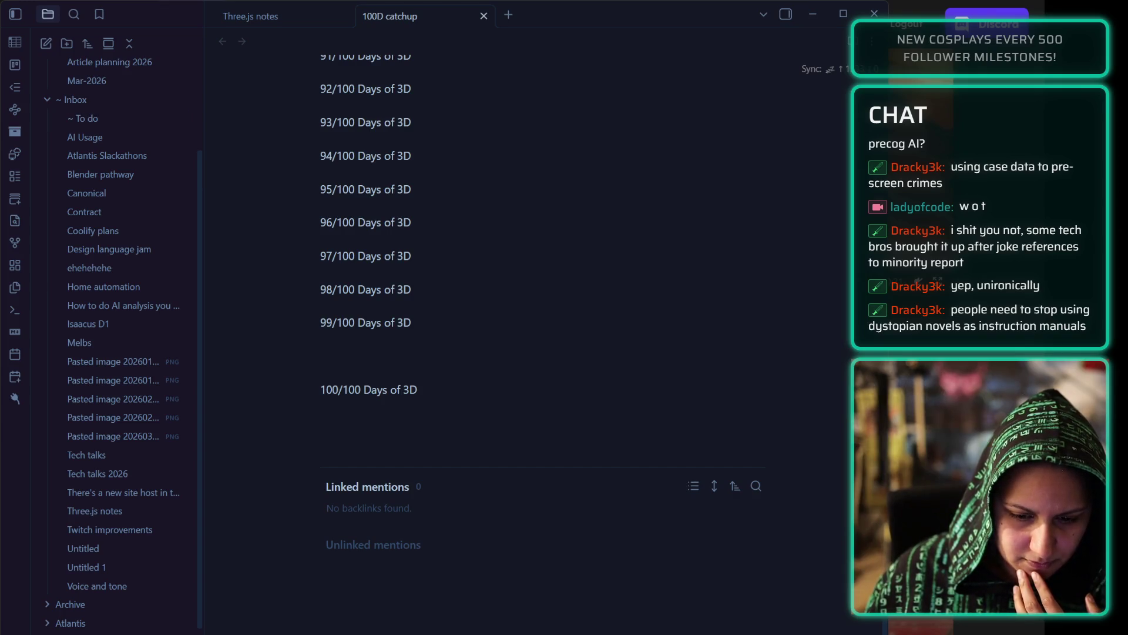
{"action": "key", "text": "ctrl+v"}
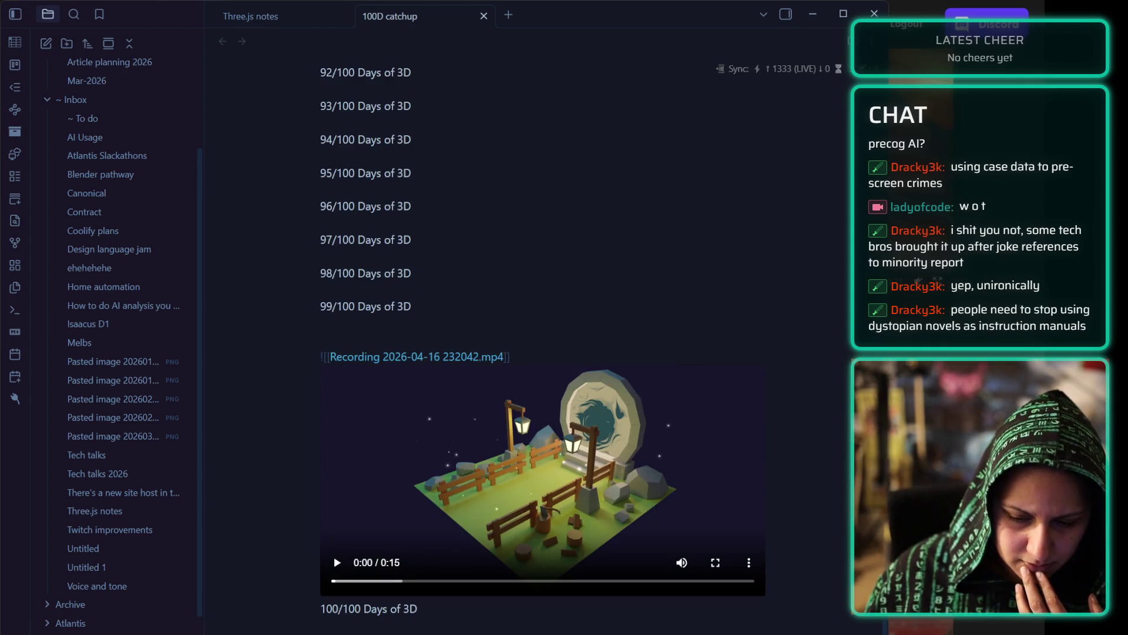
- Let the recording video render, then paste the portal.png image embed after 98/100
{"action": "key", "text": "Down"}
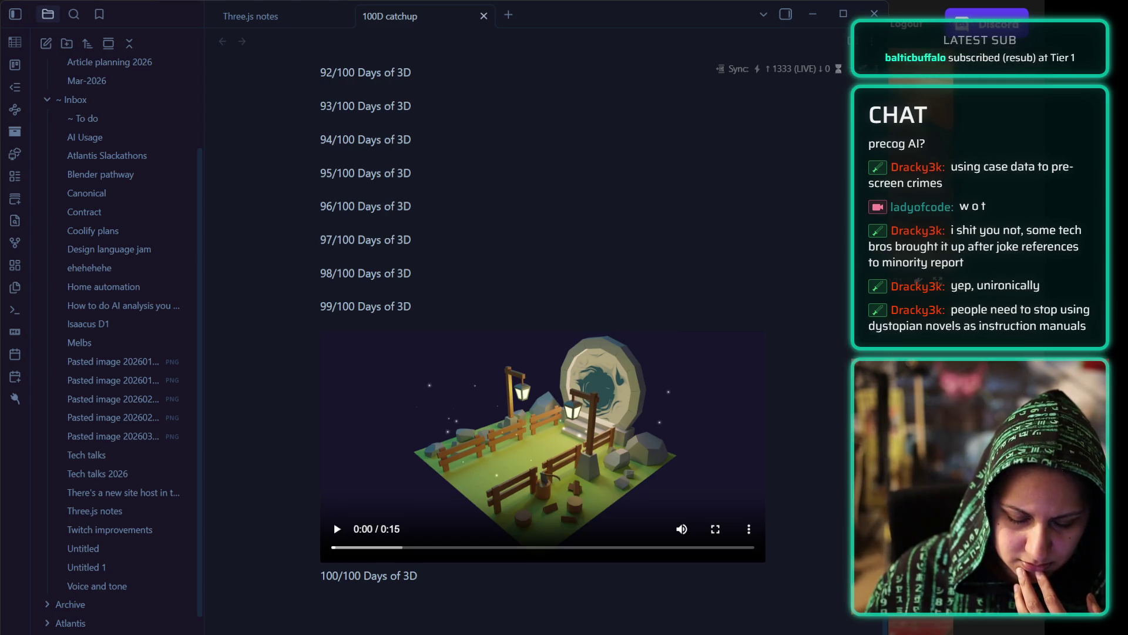
{"action": "type", "text": "![[portal.png]]"}
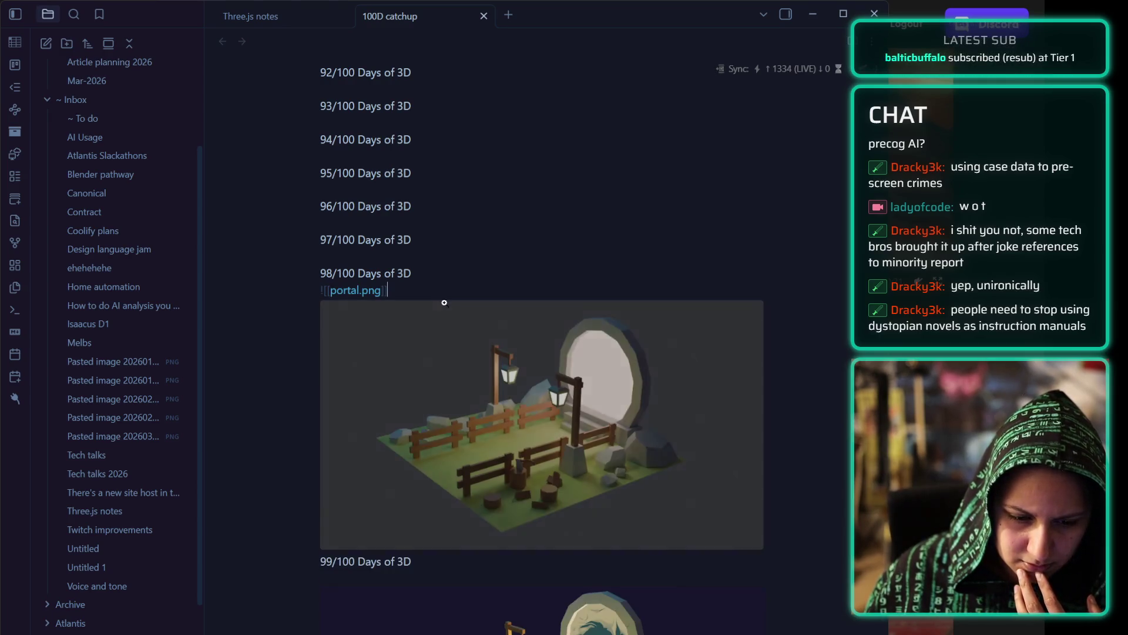
{"action": "mouse_move", "coordinate": [467, 409]}
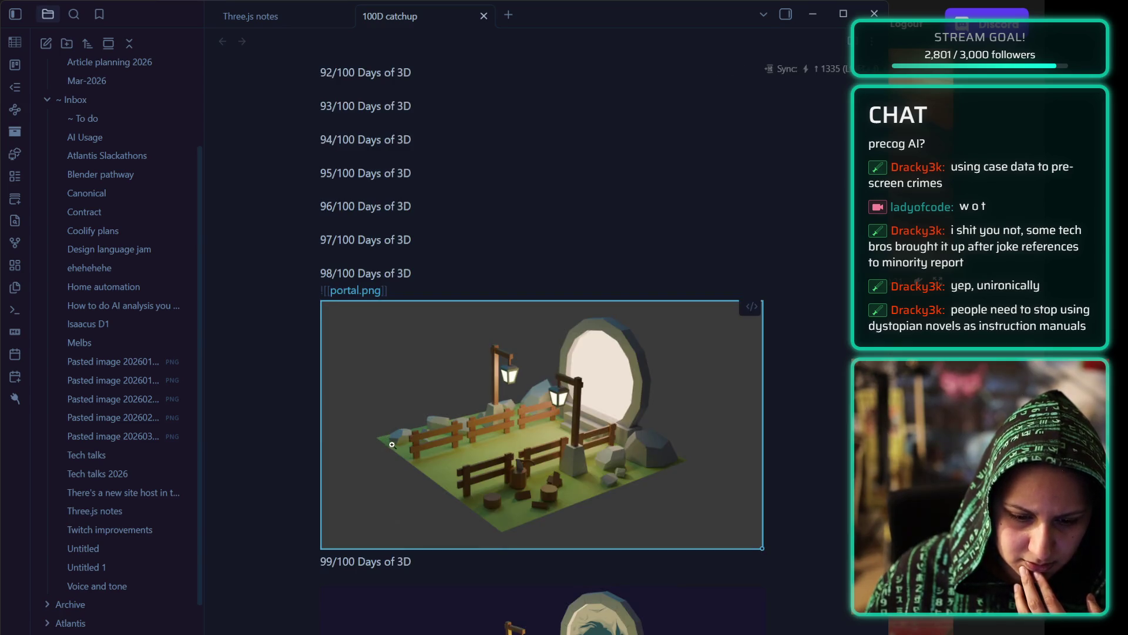
- Cut the portal.png embed link and move it onto a new line after 97/100
{"action": "left_click", "coordinate": [390, 262]}
{"action": "left_click", "coordinate": [383, 355]}
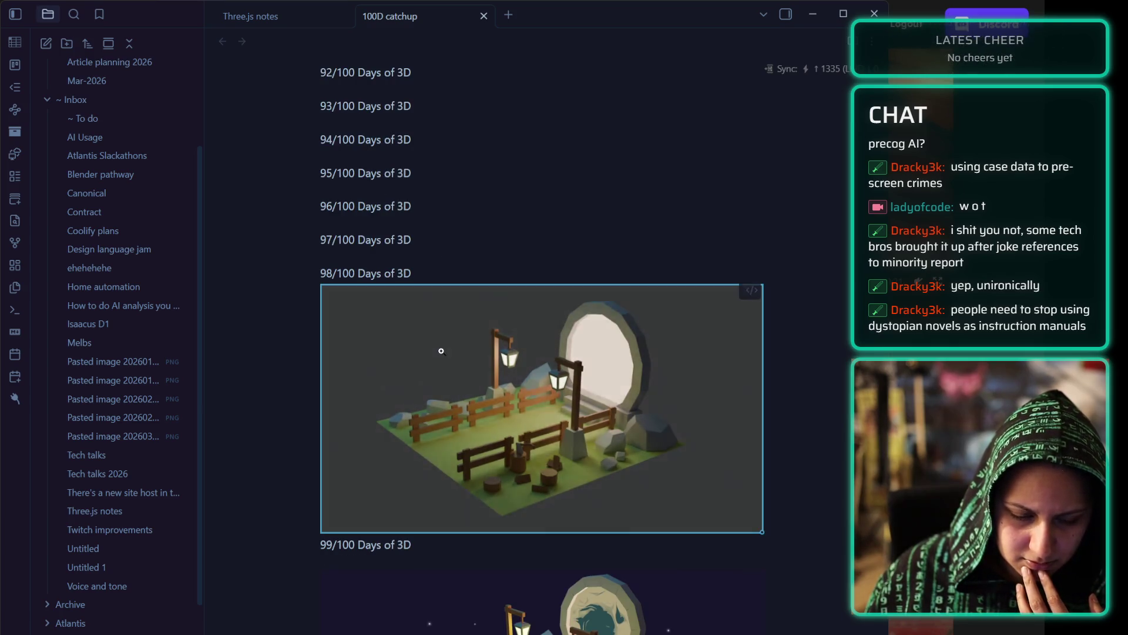
{"action": "mouse_move", "coordinate": [435, 274]}
{"action": "left_mouse_down"}
{"action": "mouse_move", "coordinate": [322, 278]}
{"action": "mouse_move", "coordinate": [323, 537]}
{"action": "mouse_move", "coordinate": [348, 547]}
{"action": "left_mouse_up"}
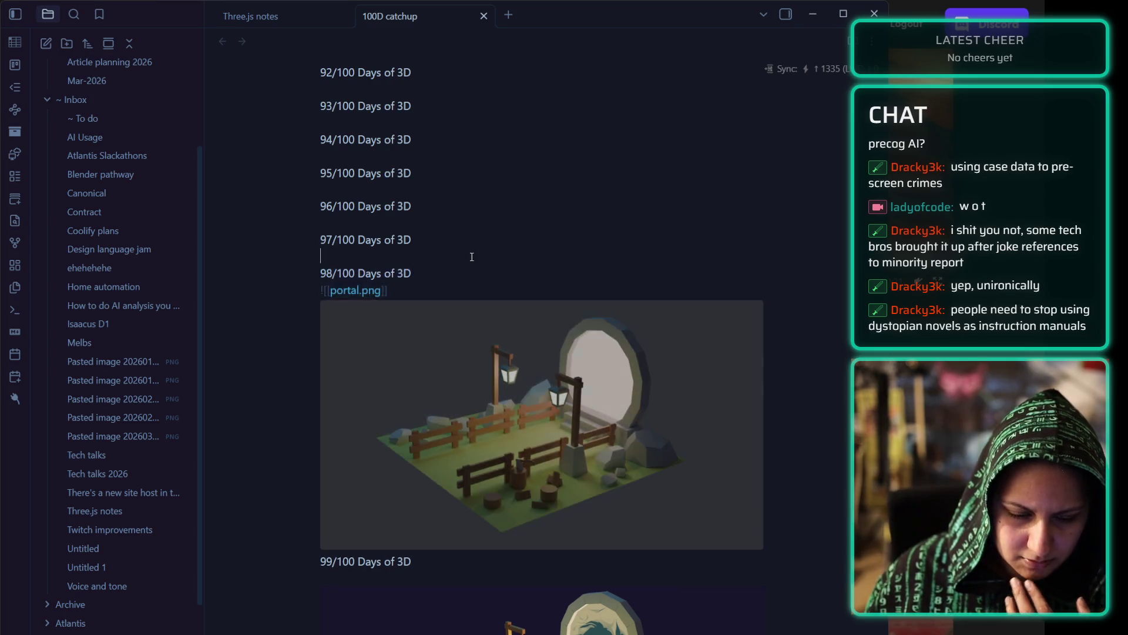
{"action": "left_click", "coordinate": [441, 302]}
{"action": "left_click", "coordinate": [434, 275]}
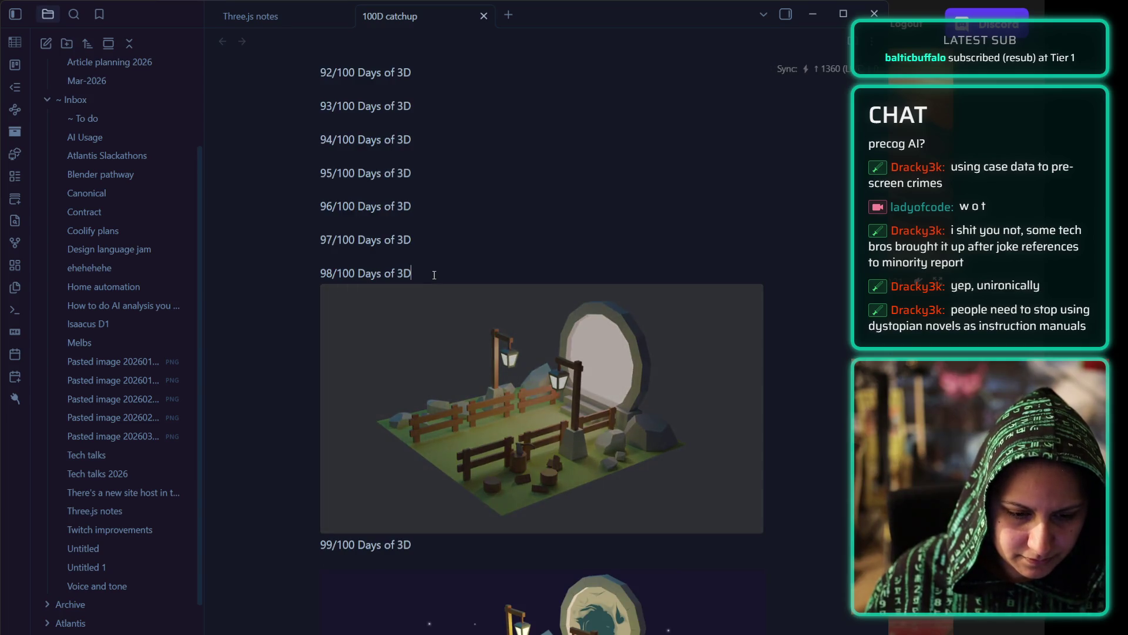
{"action": "key", "text": "Down"}
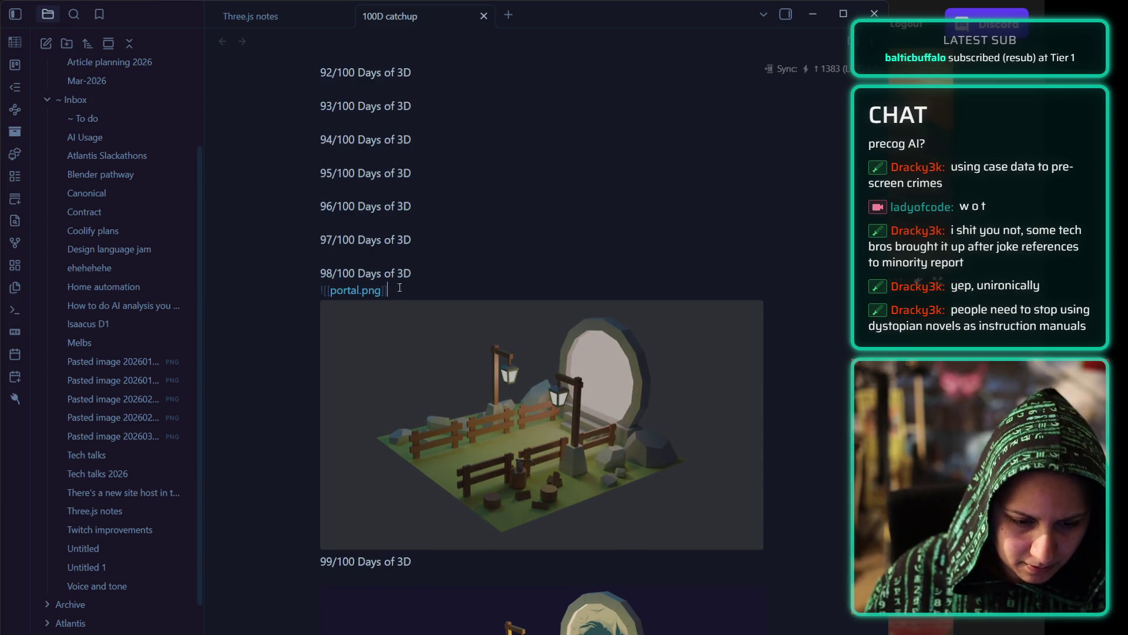
{"action": "left_click_drag", "start_coordinate": [406, 286], "coordinate": [318, 289]}
{"action": "key", "text": "ctrl+x"}
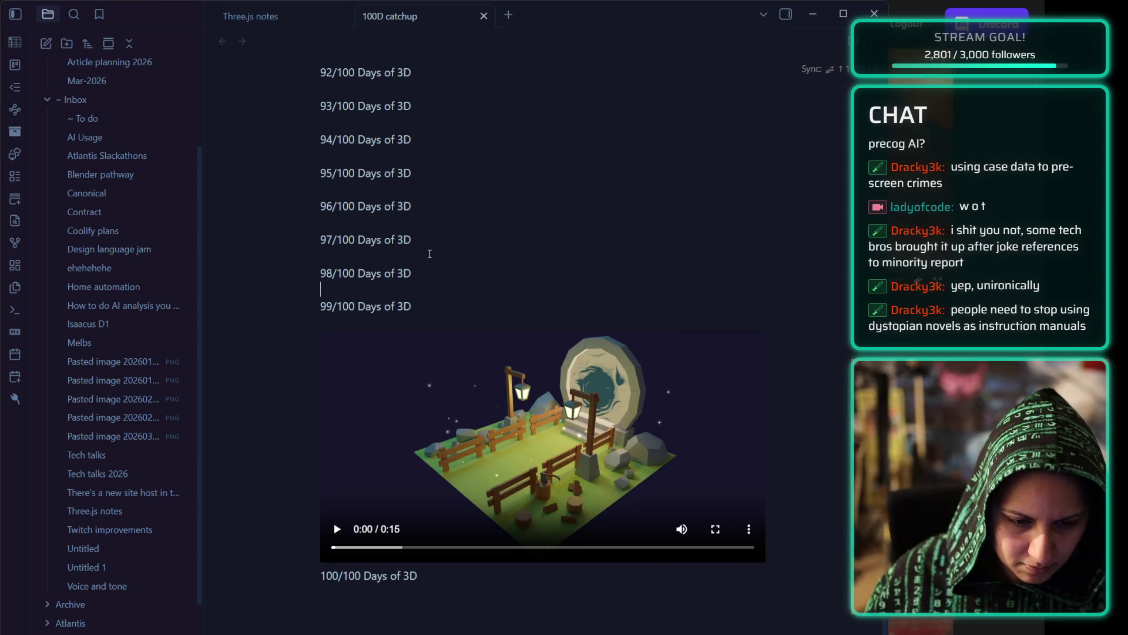
{"action": "left_click", "coordinate": [434, 261]}
{"action": "key", "text": "Return"}
{"action": "key", "text": "ctrl+v"}
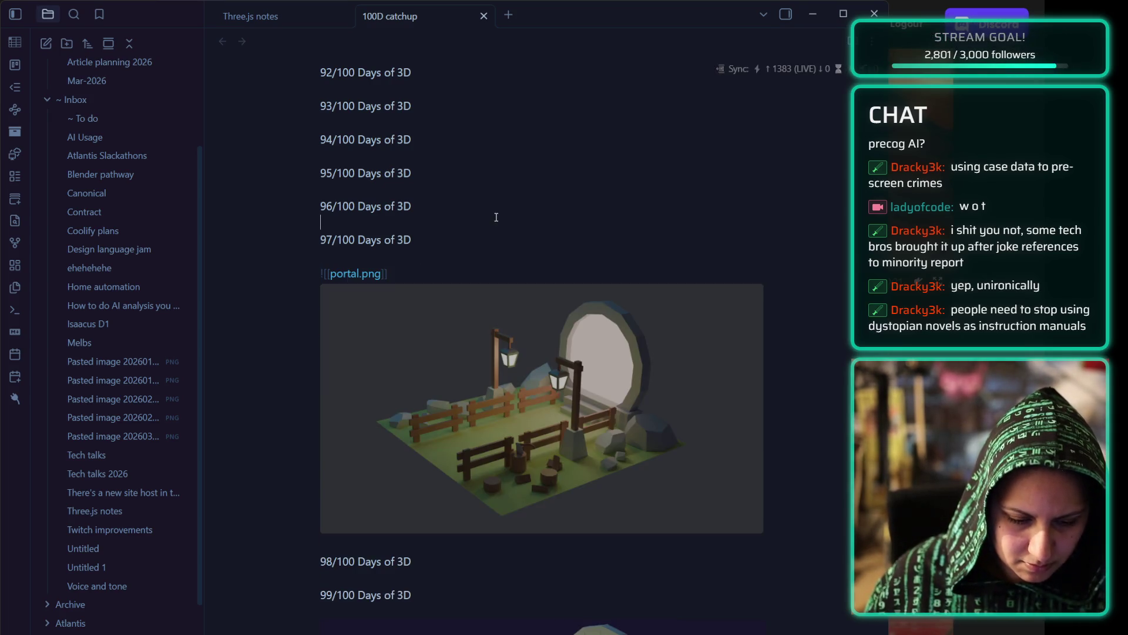
- Paste the baked.jpg image embed on a new line after 98/100
{"action": "left_click", "coordinate": [420, 544]}
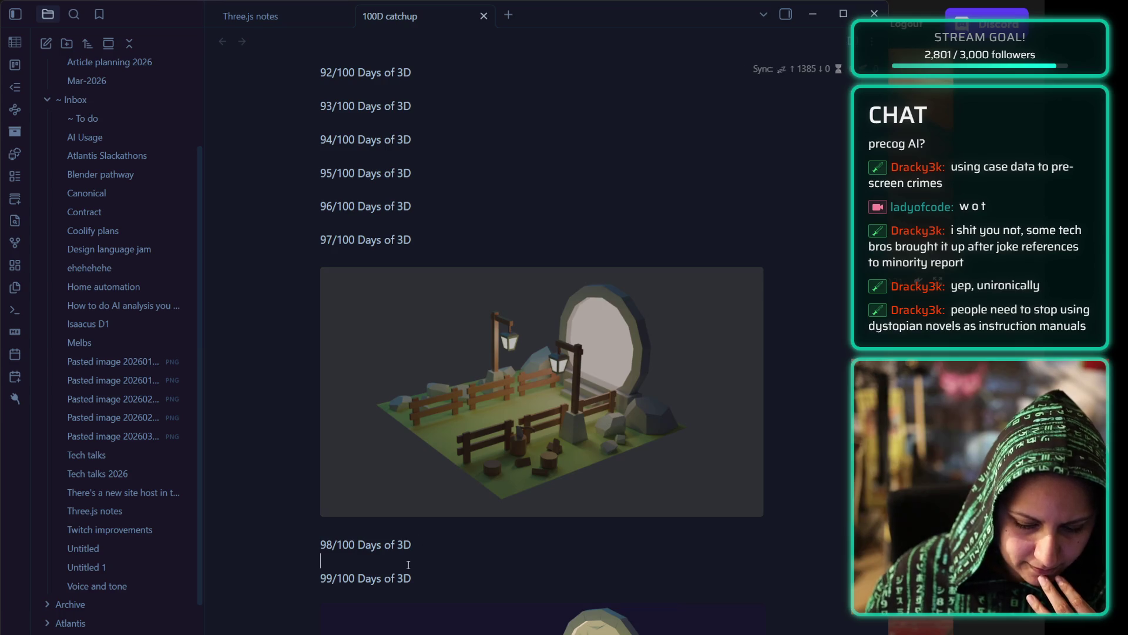
{"action": "key", "text": "Return"}
{"action": "key", "text": "Return"}
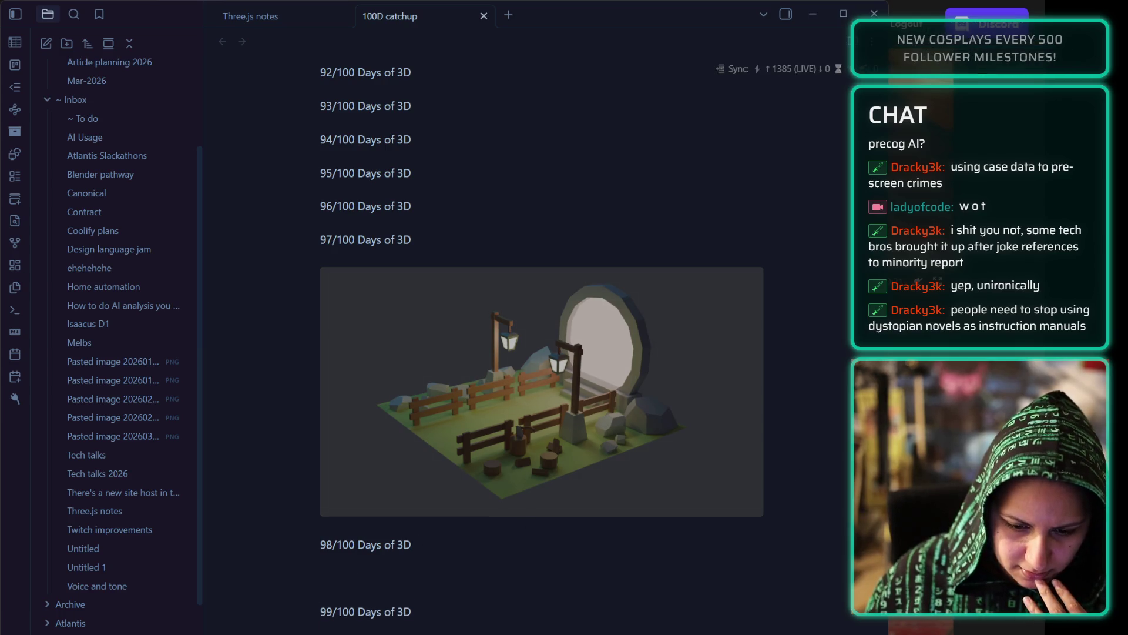
{"action": "key", "text": "ctrl+v"}
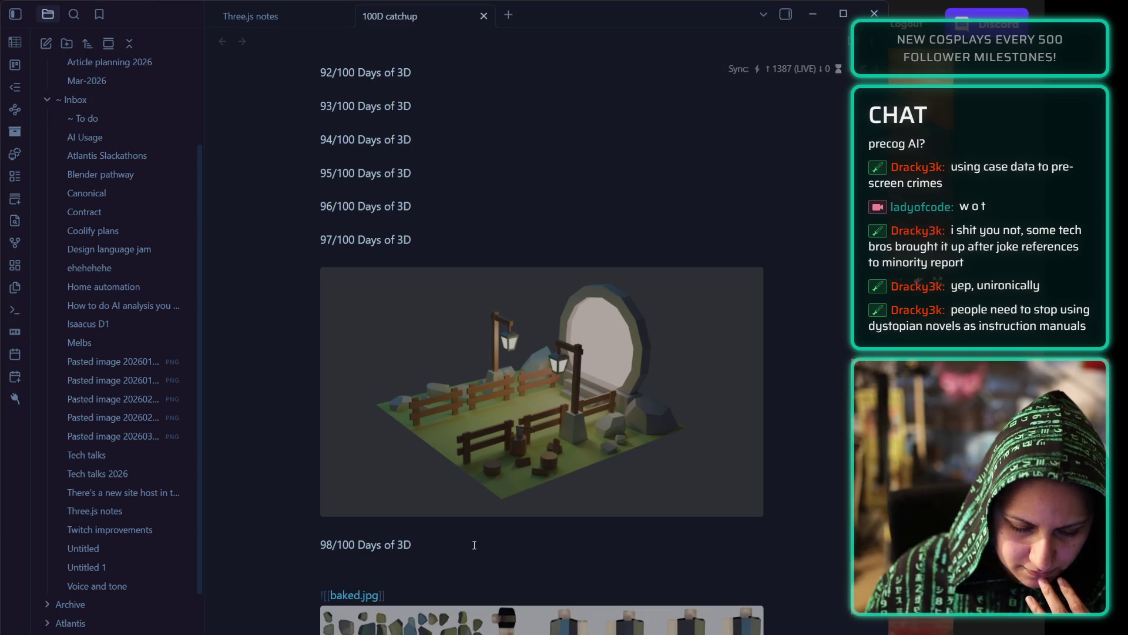
- Move off the baked.jpg embed line so the texture image renders under 98/100
{"action": "scroll", "coordinate": [515, 594], "scroll_direction": "down", "scroll_amount": 8}
{"action": "key", "text": "End"}
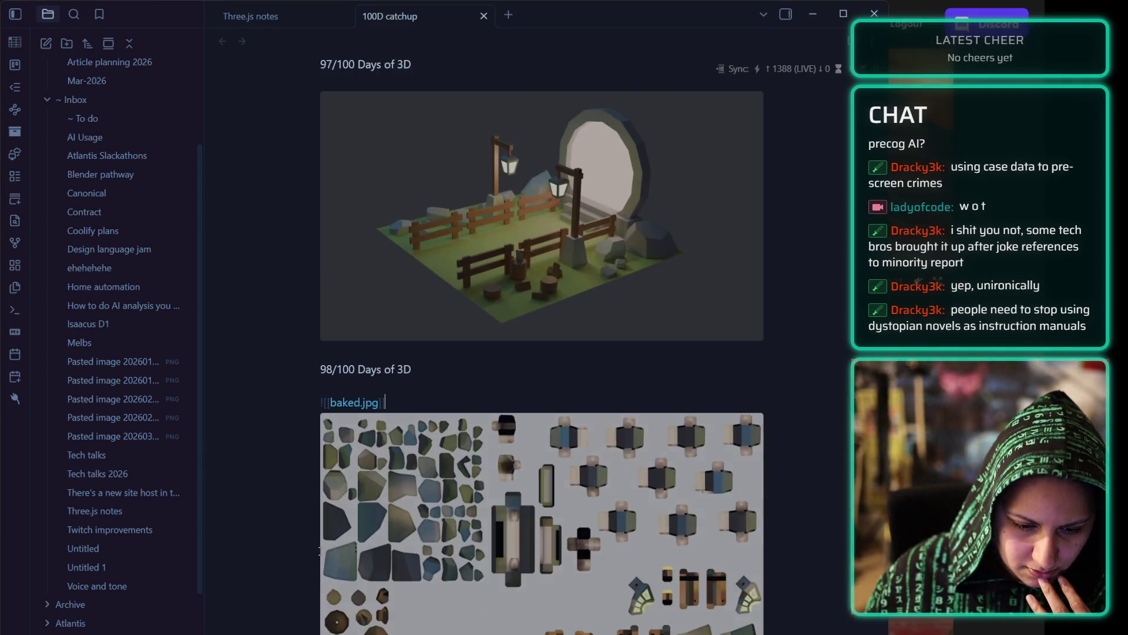
{"action": "key", "text": "Down"}
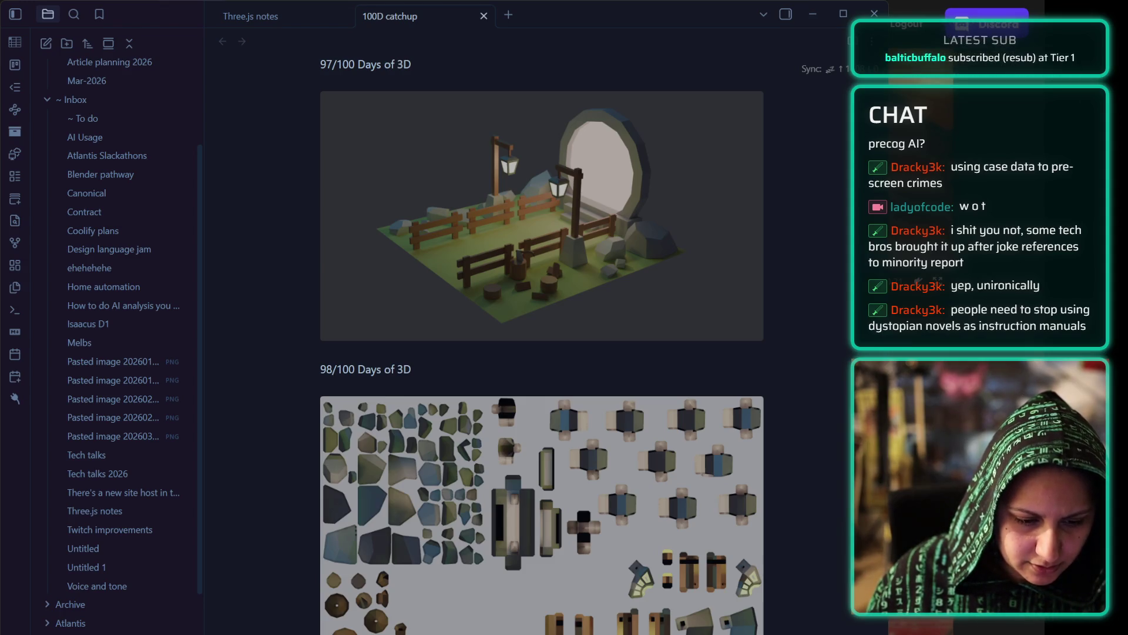
- Add blank lines after the 96/100 Days of 3D caption to space it from 97/100
{"action": "scroll", "coordinate": [449, 347], "scroll_direction": "down", "scroll_amount": 10}
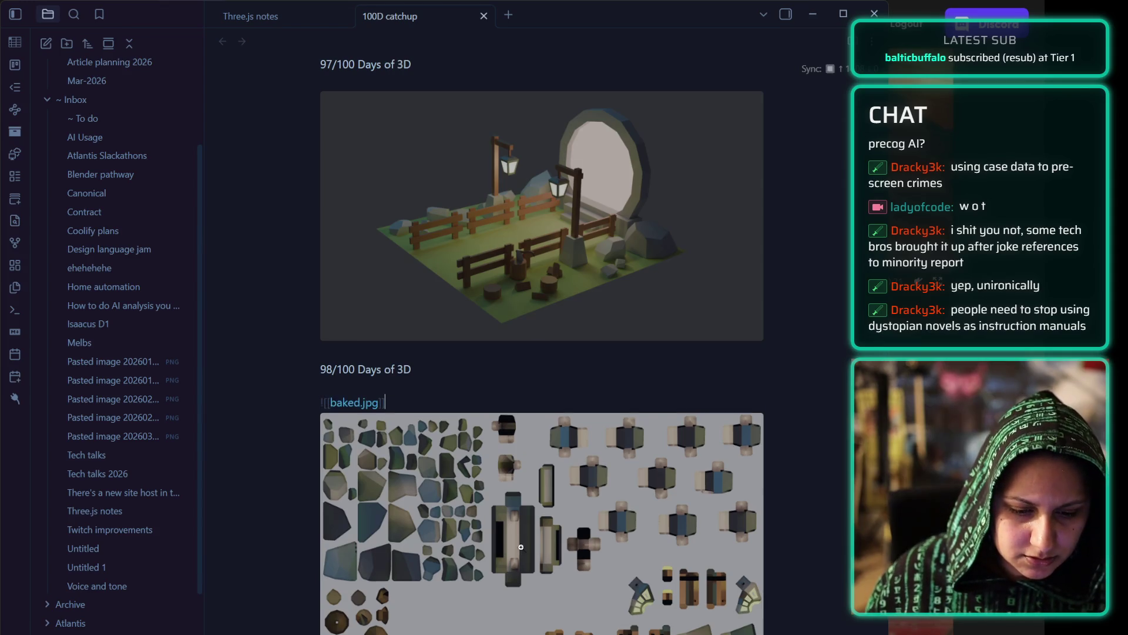
{"action": "scroll", "coordinate": [449, 346], "scroll_direction": "up", "scroll_amount": 10}
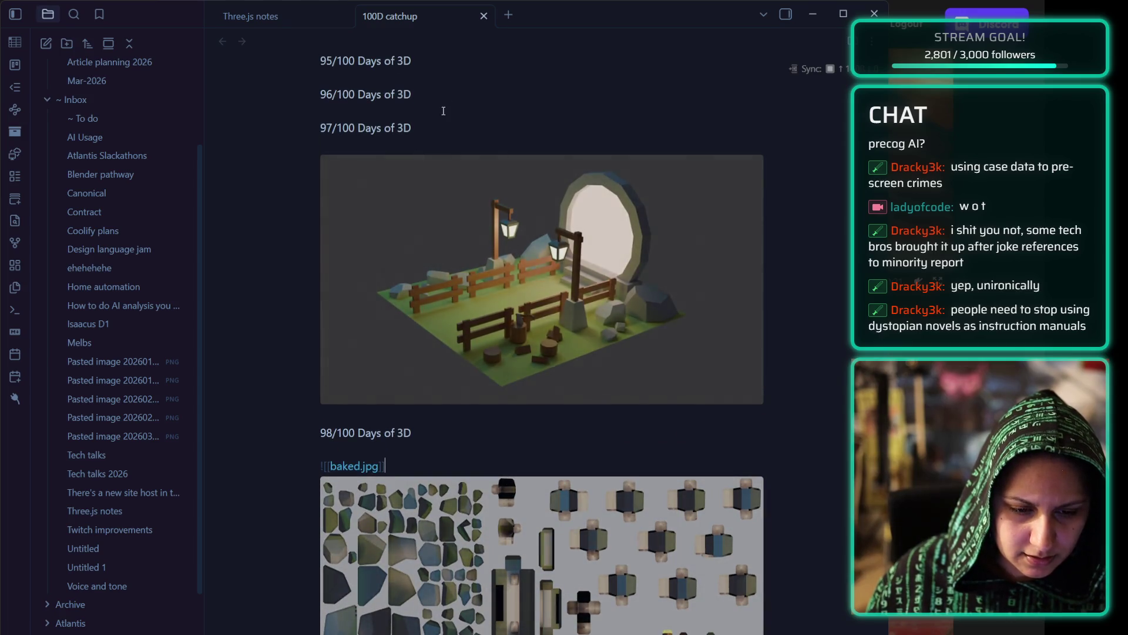
{"action": "left_click", "coordinate": [456, 97]}
{"action": "key", "text": "Return"}
{"action": "key", "text": "Return"}
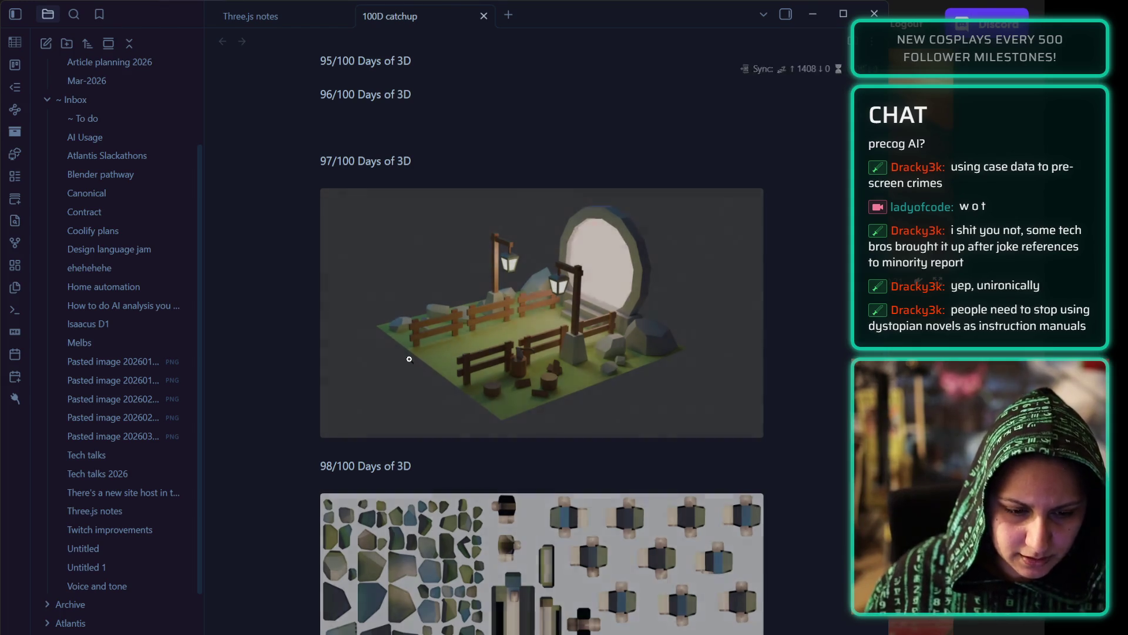
{"action": "scroll", "coordinate": [432, 555], "scroll_direction": "down", "scroll_amount": 10}
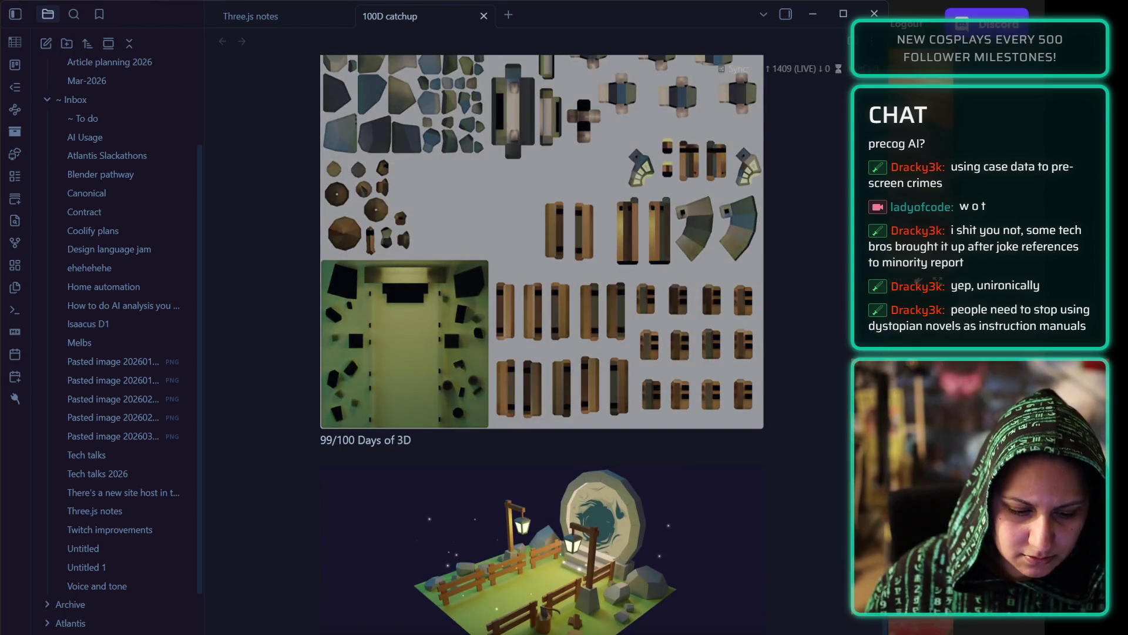
{"action": "scroll", "coordinate": [399, 506], "scroll_direction": "up", "scroll_amount": 6}
{"action": "scroll", "coordinate": [402, 510], "scroll_direction": "up", "scroll_amount": 2}
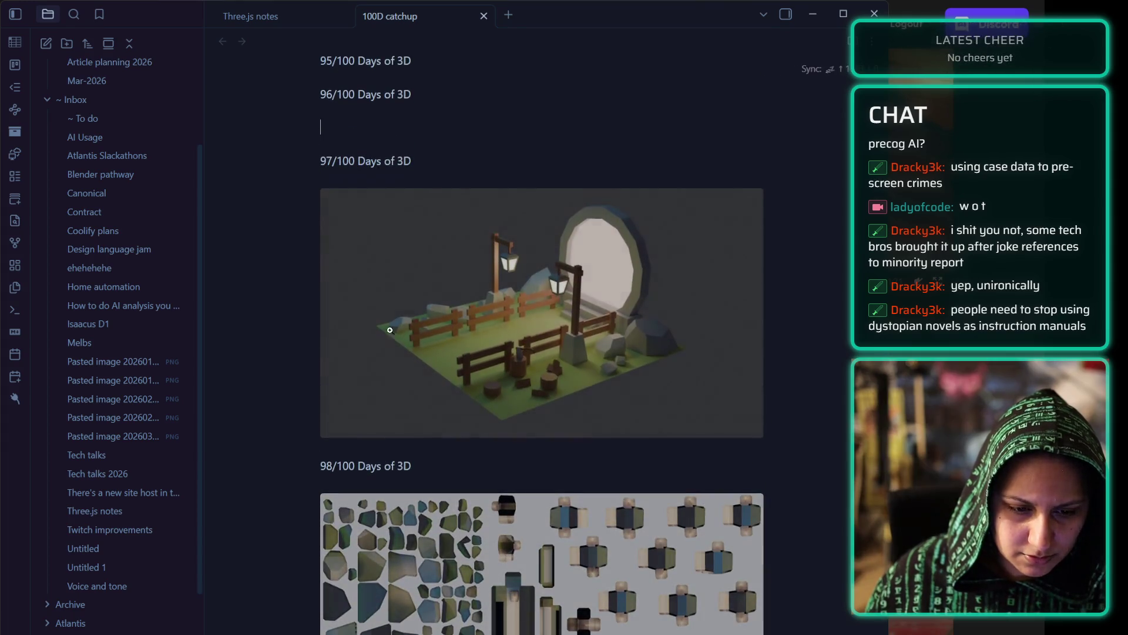
{"action": "type", "text": "Started building t"}
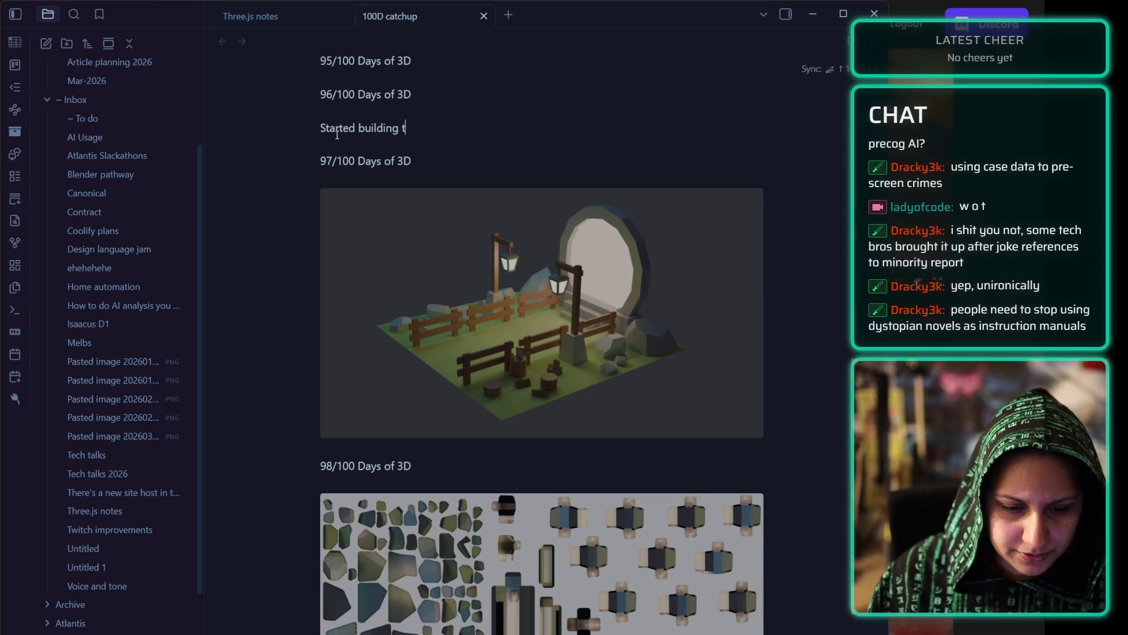
{"action": "type", "text": "he scene out in Blender."}
{"action": "left_click", "coordinate": [416, 95]}
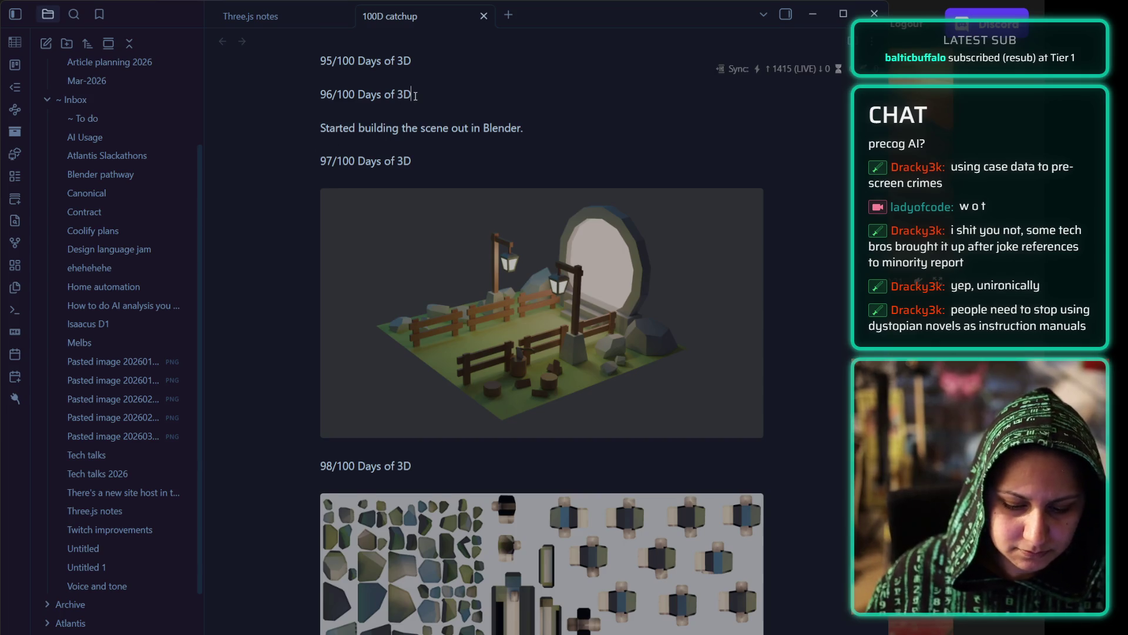
{"action": "key", "text": "Return"}
{"action": "key", "text": "Return"}
{"action": "key", "text": "Return"}
{"action": "type", "text": "---"}
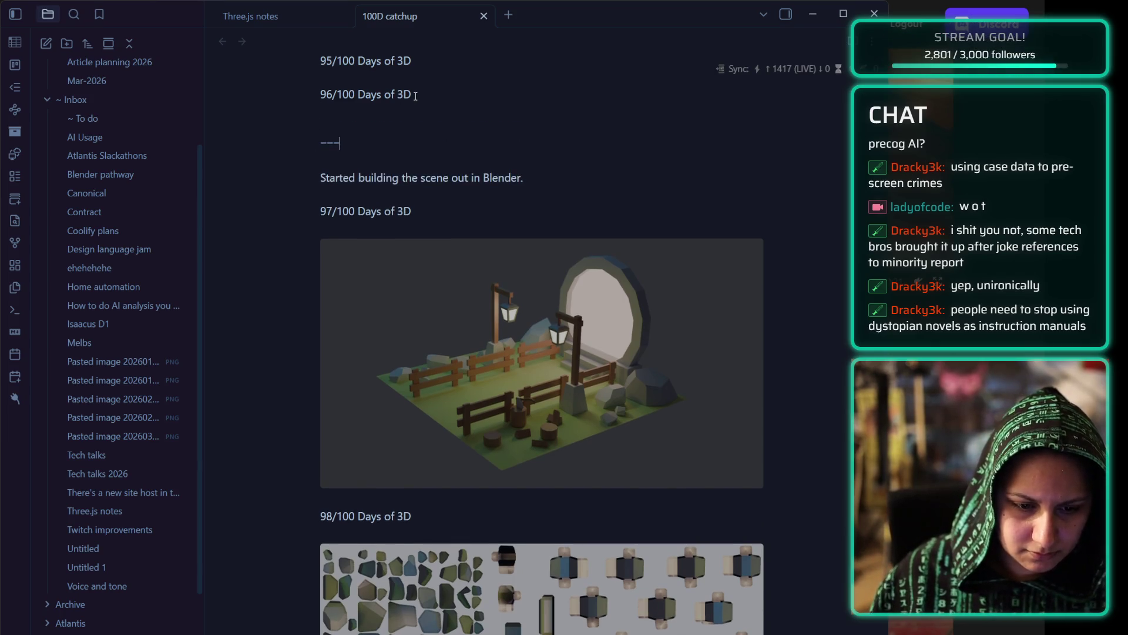
{"action": "scroll", "coordinate": [435, 112], "scroll_direction": "up", "scroll_amount": 3}
{"action": "left_click", "coordinate": [660, 343]}
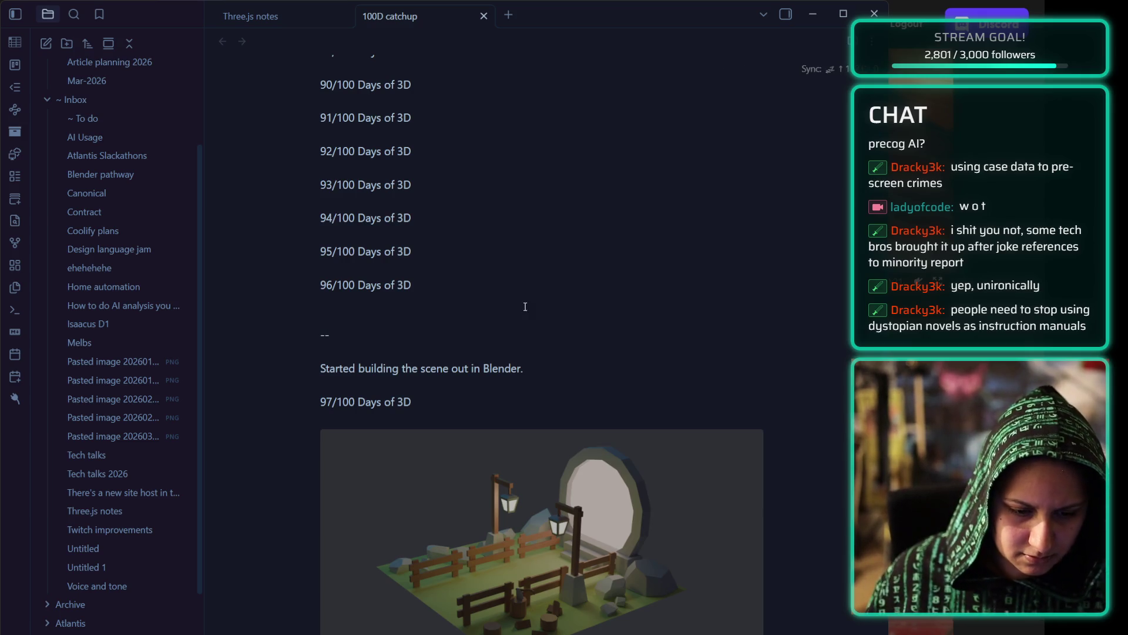
{"action": "left_click", "coordinate": [423, 296]}
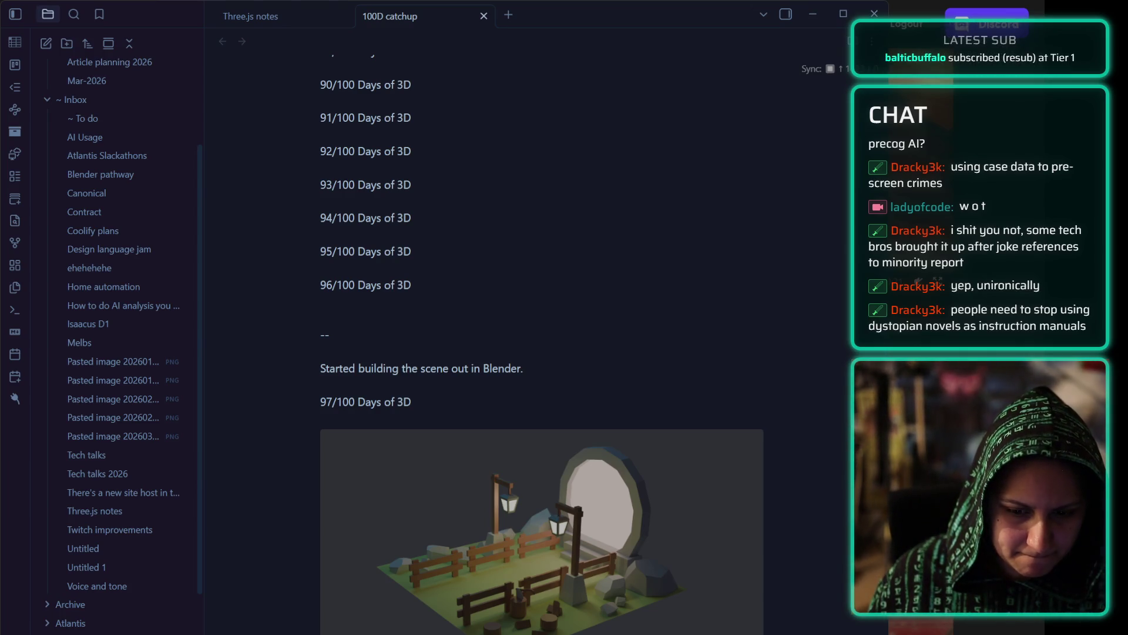
{"action": "key", "text": "ctrl+v"}
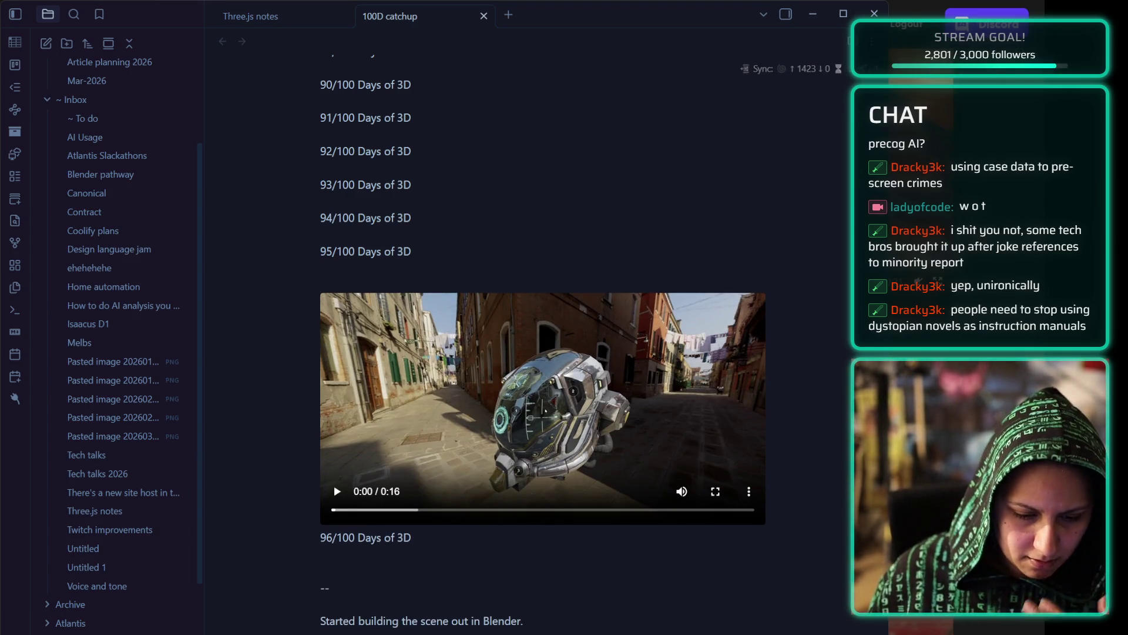
- Check the new video, then paste recording videos on new lines under 94/100 and 93/100
{"action": "left_click", "coordinate": [334, 494]}
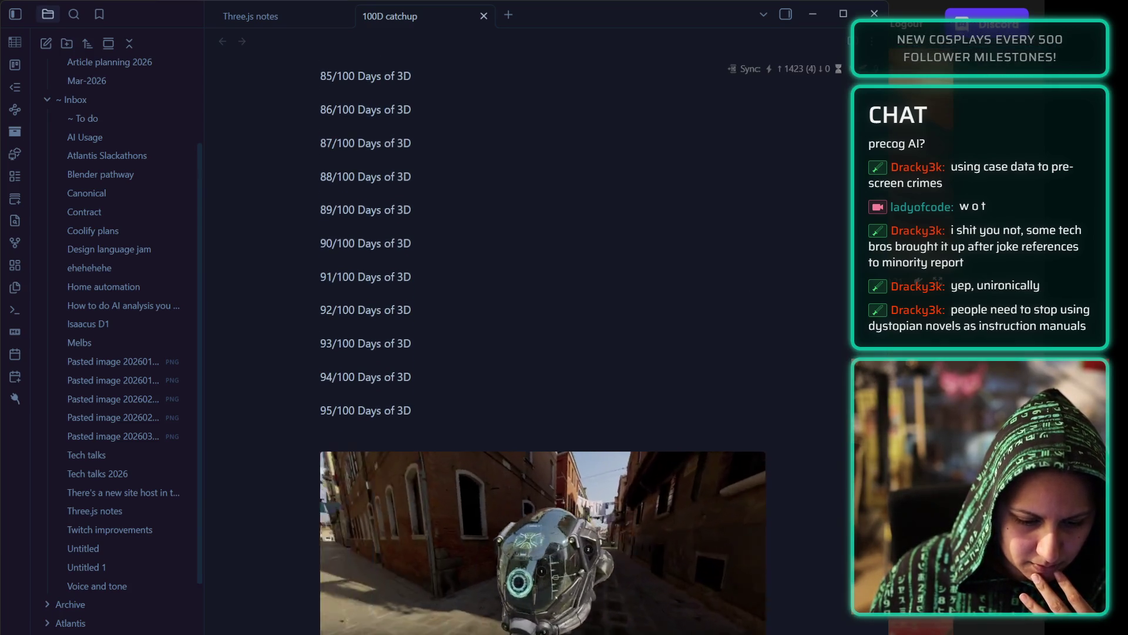
{"action": "left_click", "coordinate": [439, 371]}
{"action": "key", "text": "Return"}
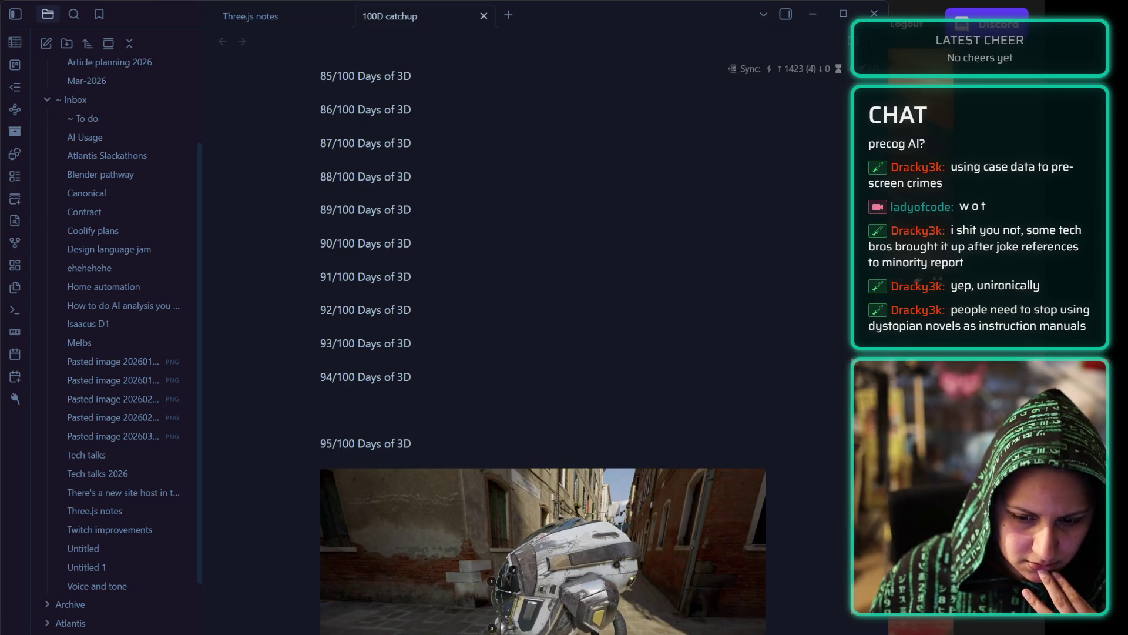
{"action": "left_click", "coordinate": [321, 409]}
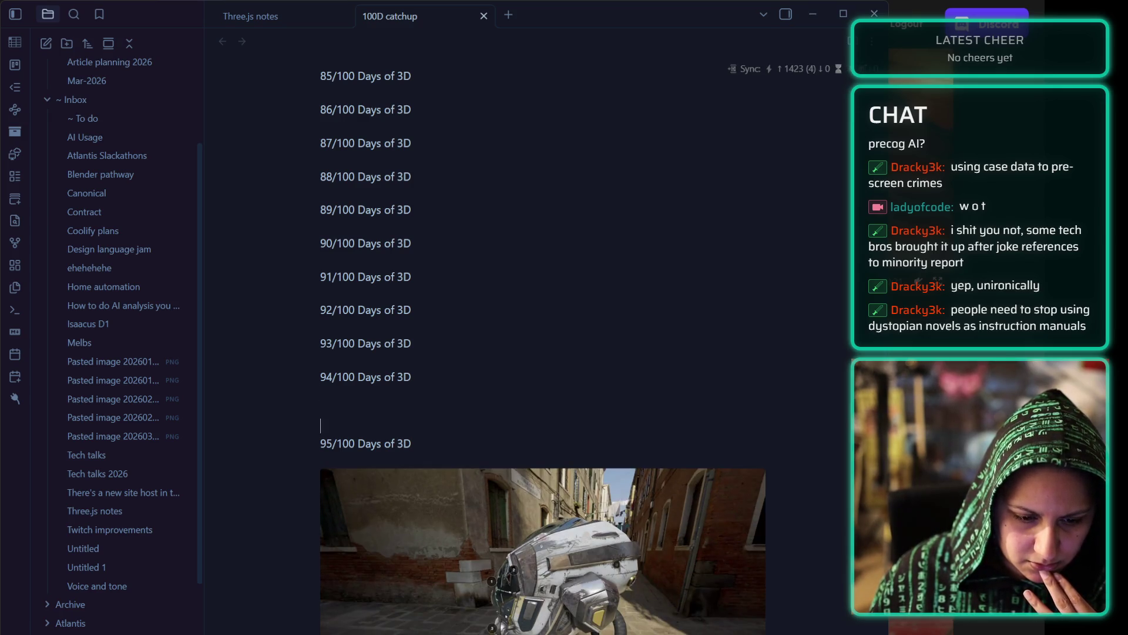
{"action": "key", "text": "ctrl+v"}
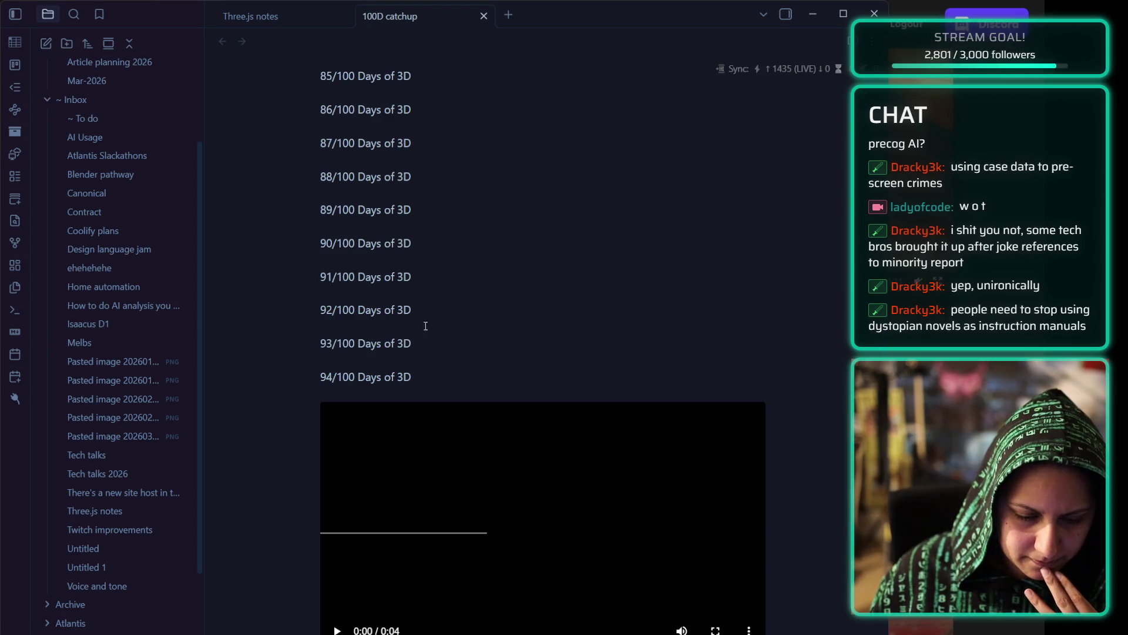
{"action": "scroll", "coordinate": [440, 291], "scroll_direction": "down", "scroll_amount": 2}
{"action": "left_click", "coordinate": [436, 283]}
{"action": "key", "text": "Return"}
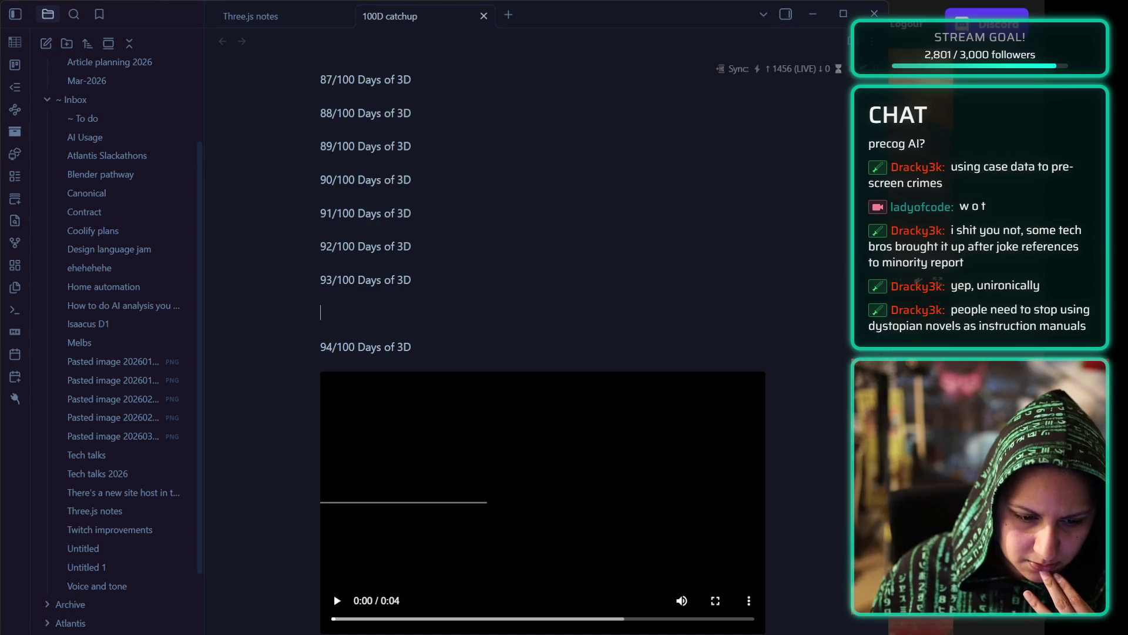
{"action": "key", "text": "ctrl+v"}
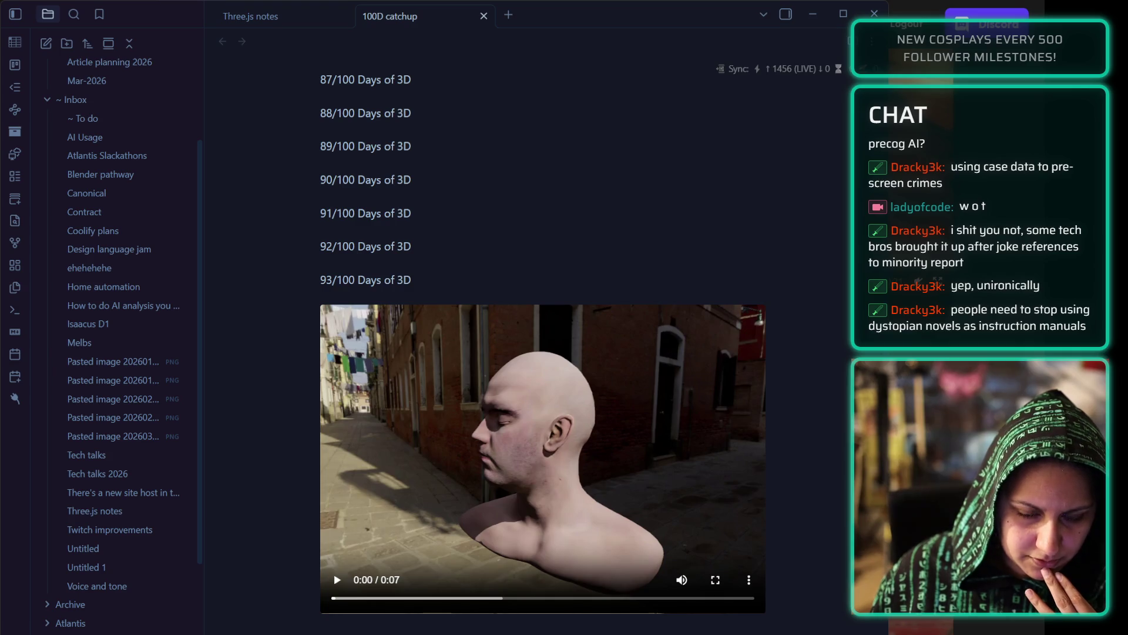
- Paste recording videos under 92/100 and 91/100, including 'Recording 2026-04-14 115505.mp4'
{"action": "left_click", "coordinate": [425, 216]}
{"action": "left_click", "coordinate": [429, 250]}
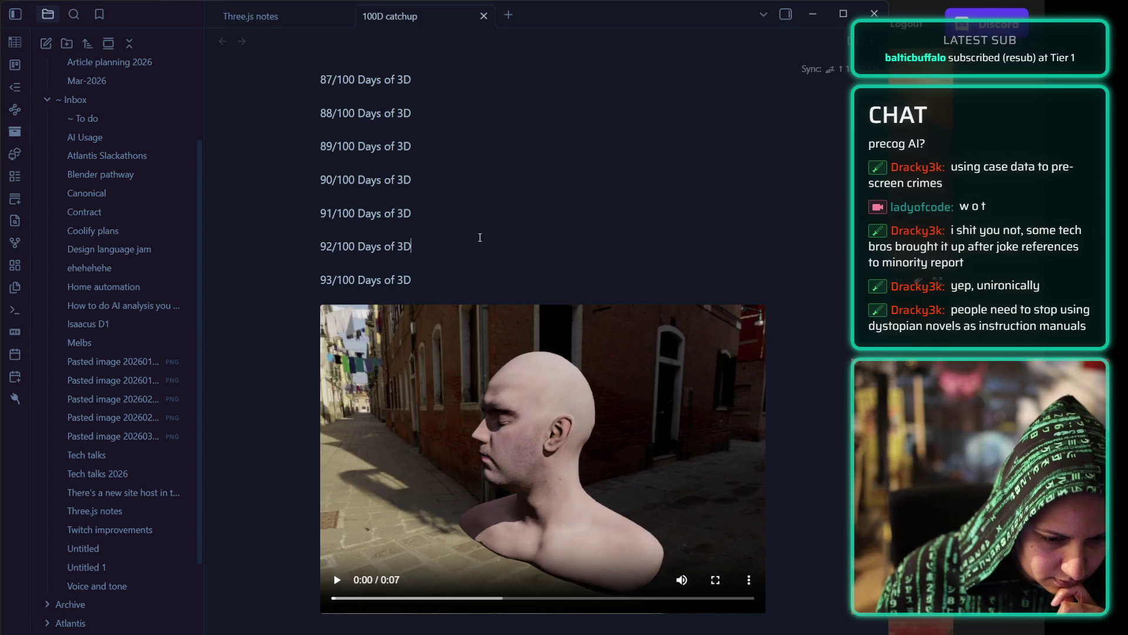
{"action": "key", "text": "Return"}
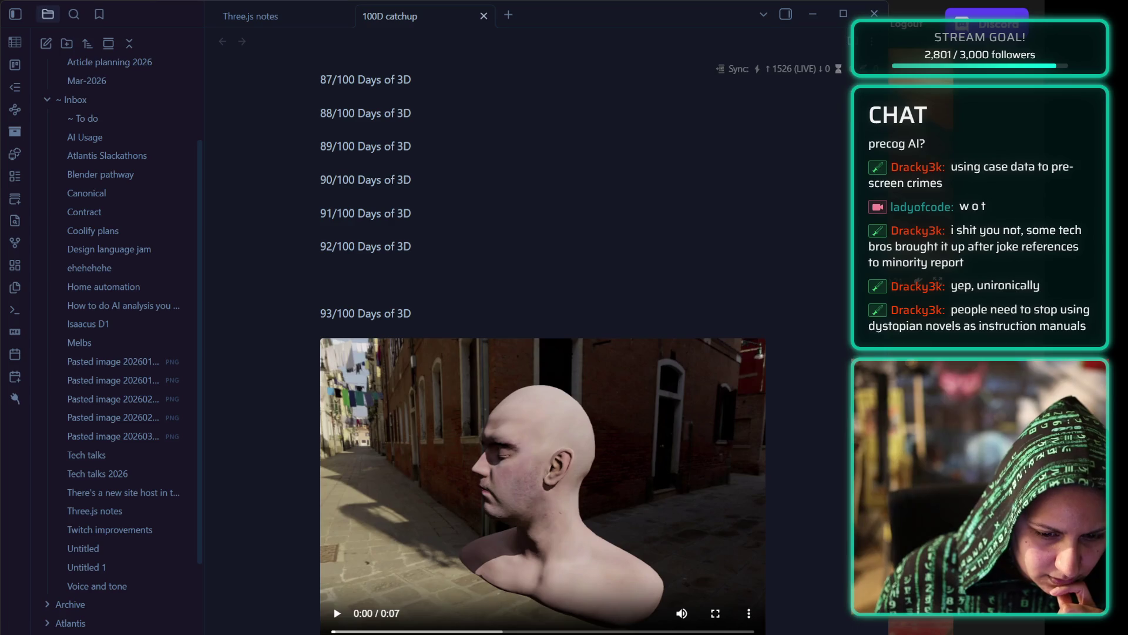
{"action": "key", "text": "ctrl+v"}
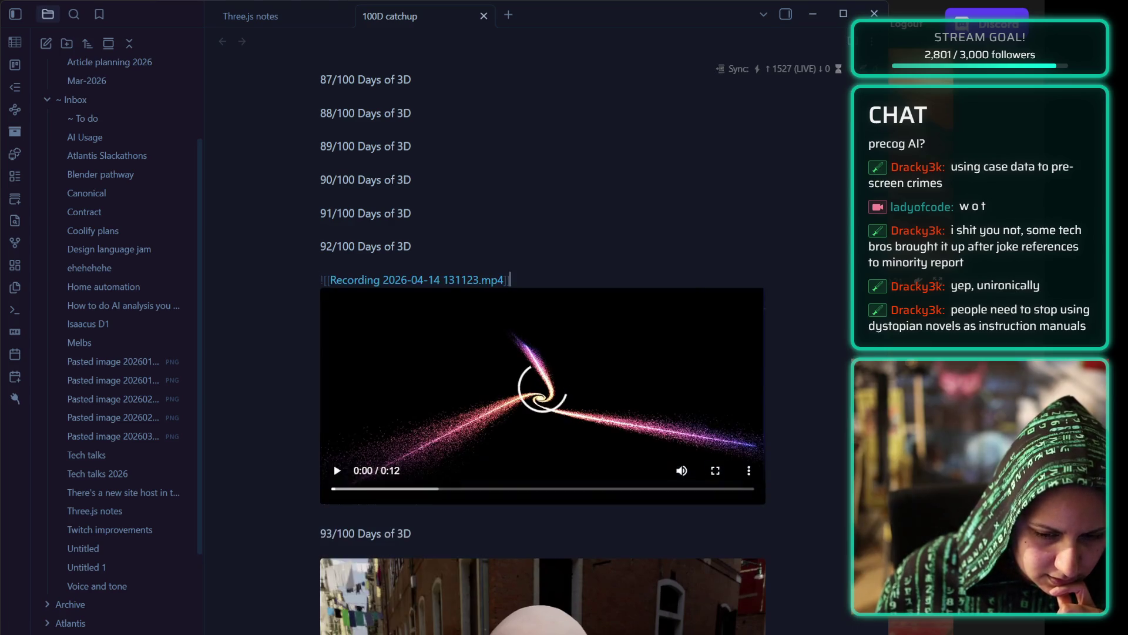
{"action": "key", "text": "Up"}
{"action": "key", "text": "Up"}
{"action": "key", "text": "Up"}
{"action": "left_click", "coordinate": [442, 210]}
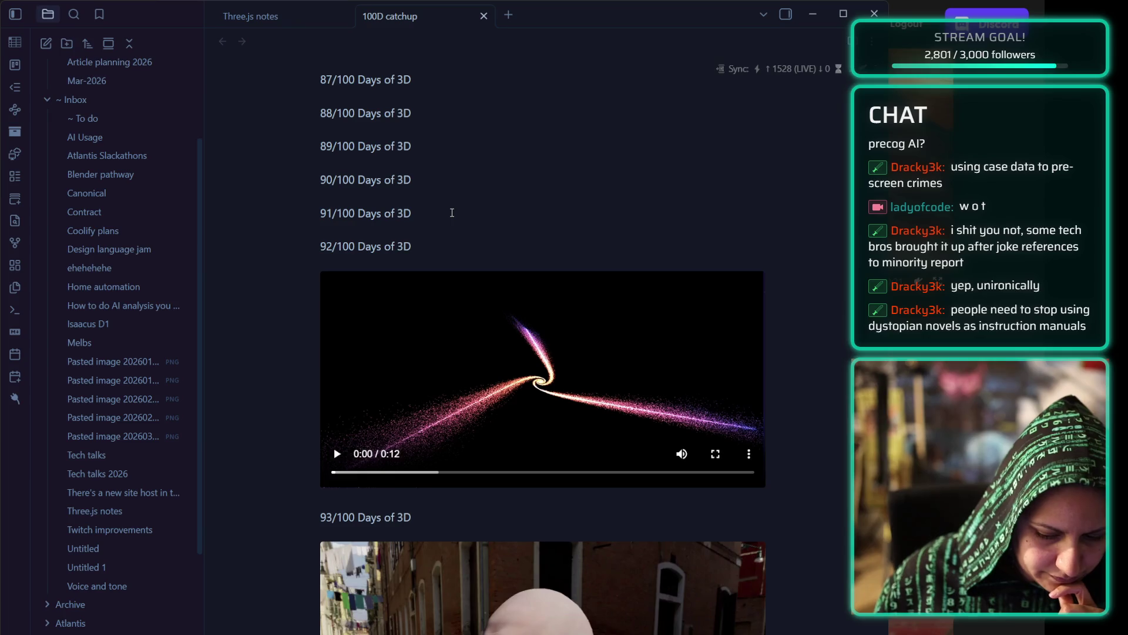
{"action": "key", "text": "Return"}
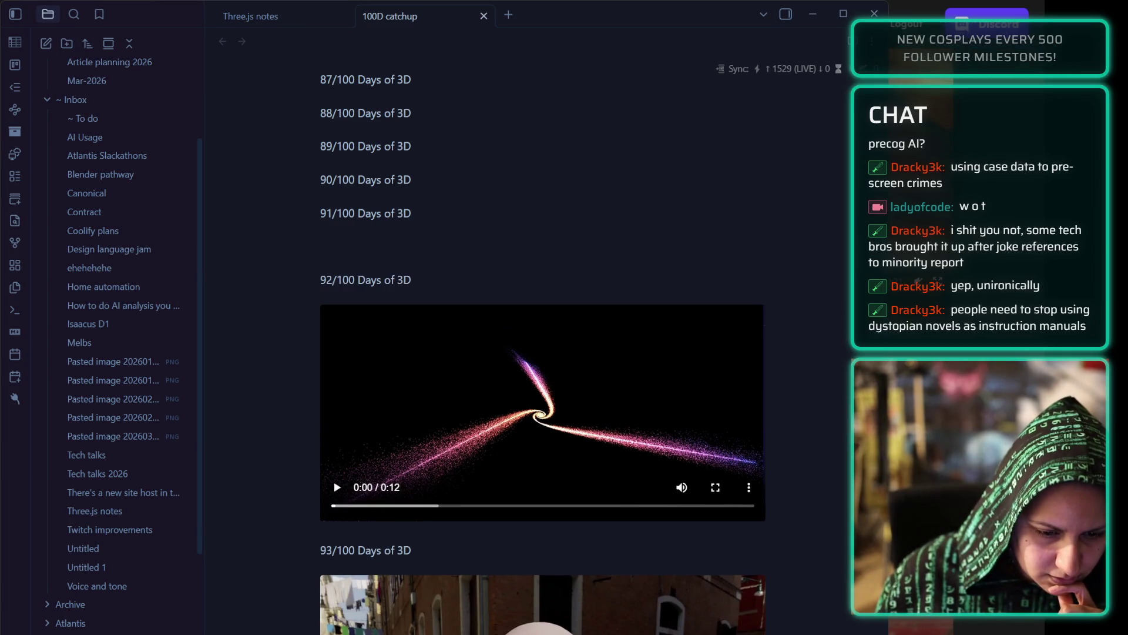
{"action": "key", "text": "ctrl+v"}
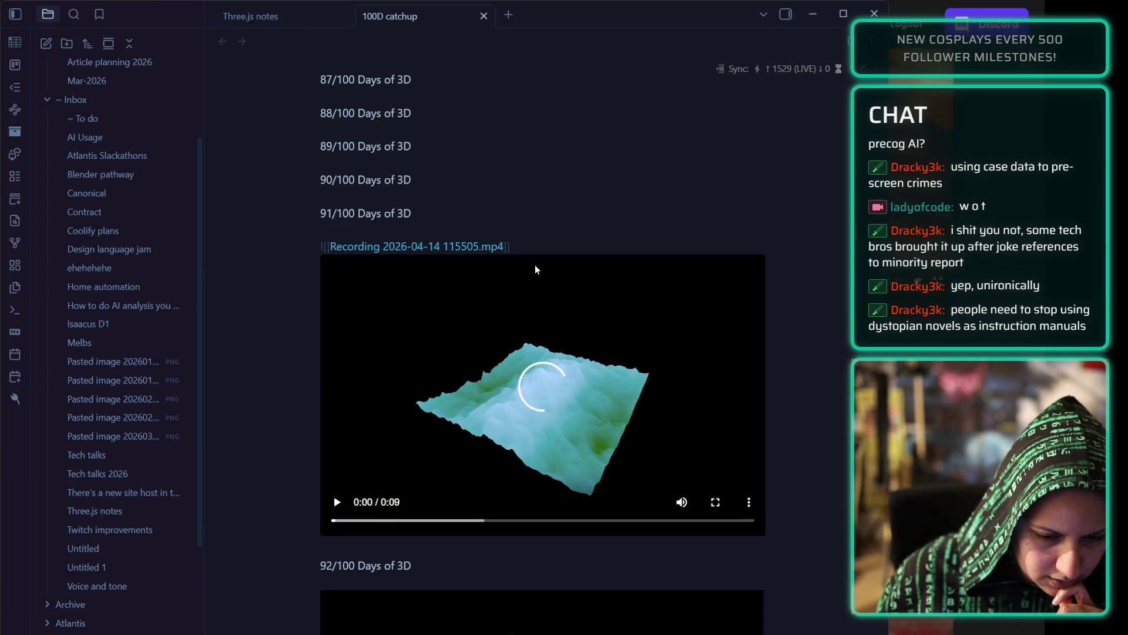
{"action": "key", "text": "Down"}
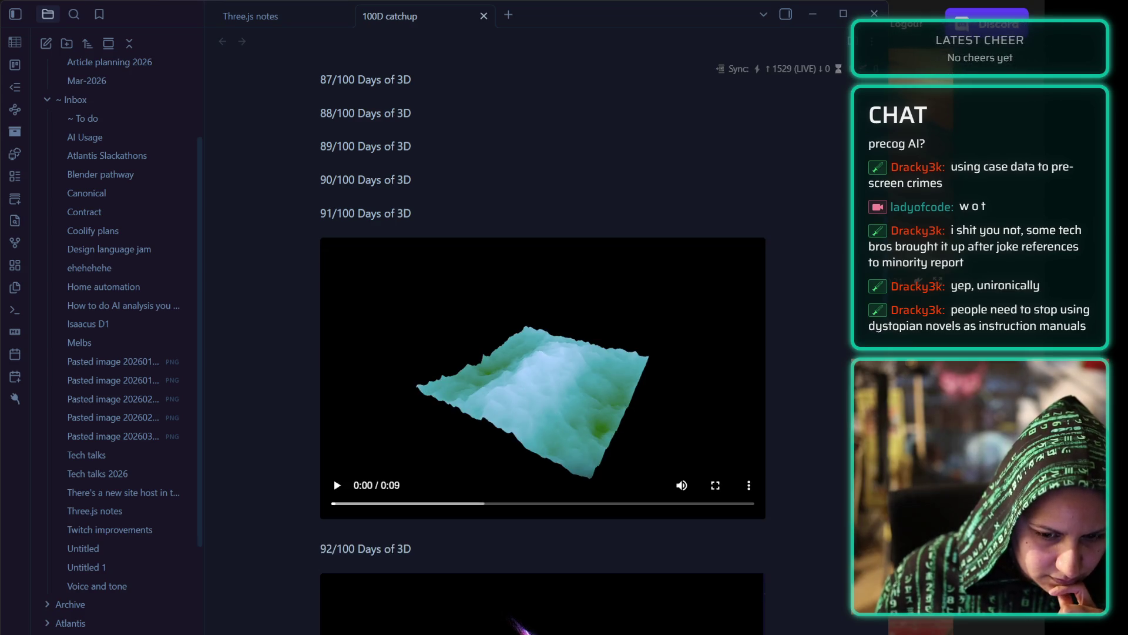
{"action": "scroll", "coordinate": [462, 180], "scroll_direction": "up", "scroll_amount": 10}
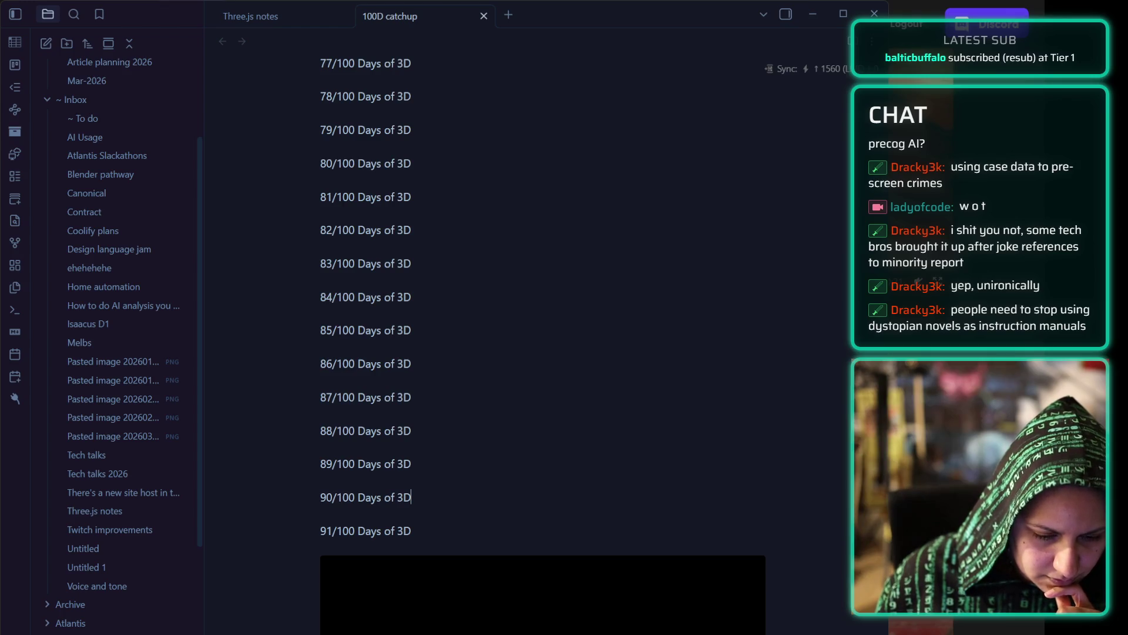
- Paste the 'Recording 2026-04-13 122526.mp4' flag video onto its own line below 90/100
{"action": "key", "text": "ctrl+v"}
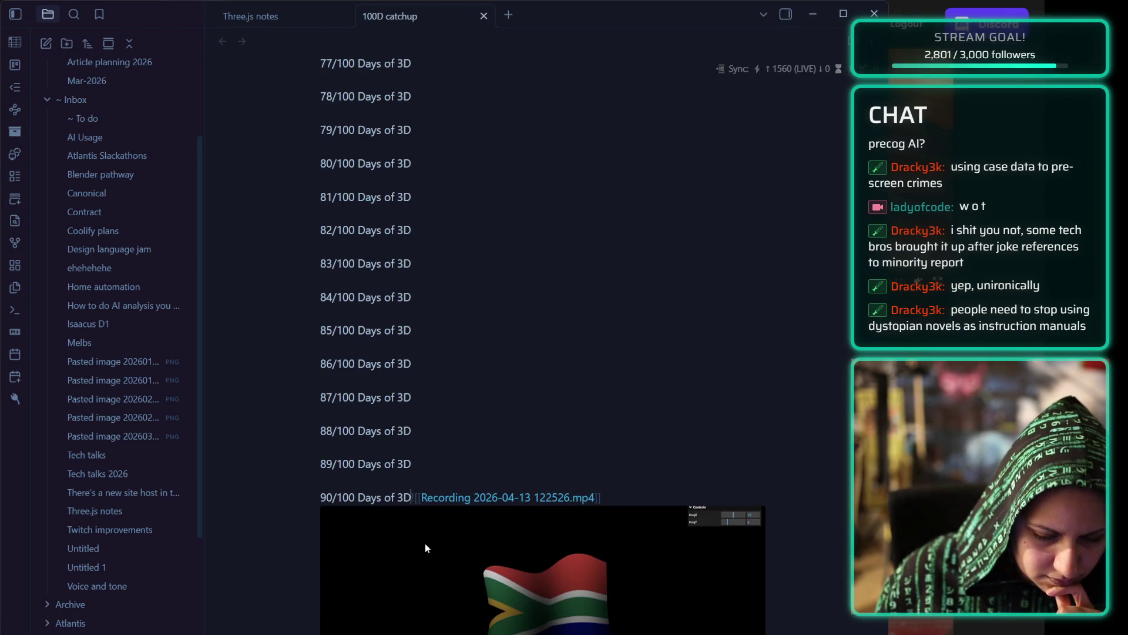
{"action": "key", "text": "Return"}
{"action": "key", "text": "Return"}
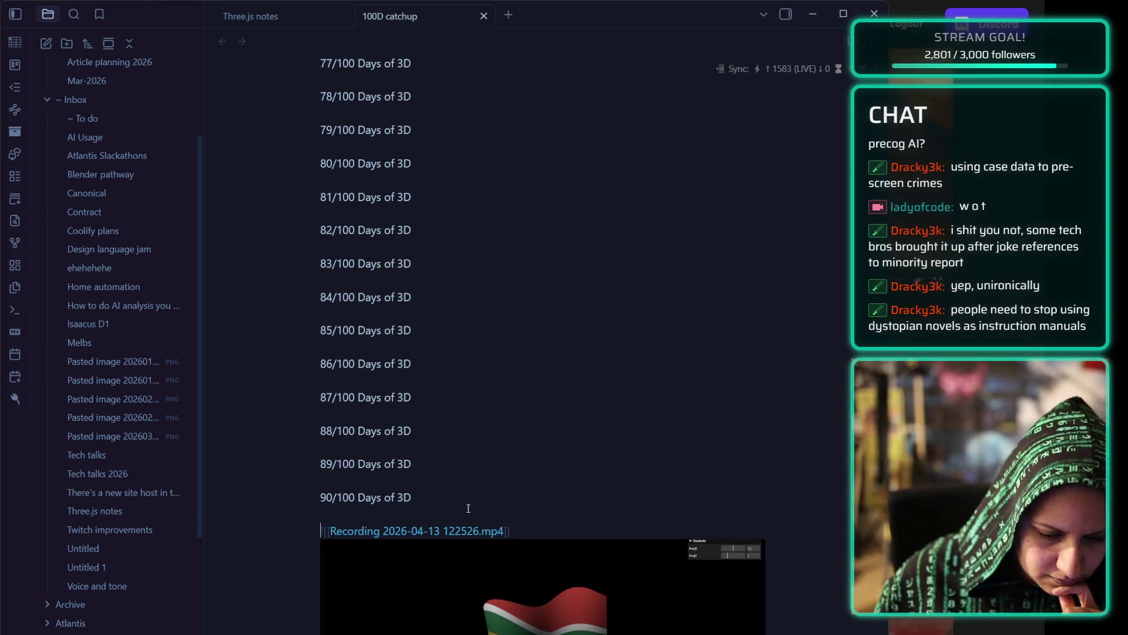
{"action": "scroll", "coordinate": [479, 406], "scroll_direction": "down", "scroll_amount": 2}
{"action": "scroll", "coordinate": [428, 408], "scroll_direction": "up", "scroll_amount": 2}
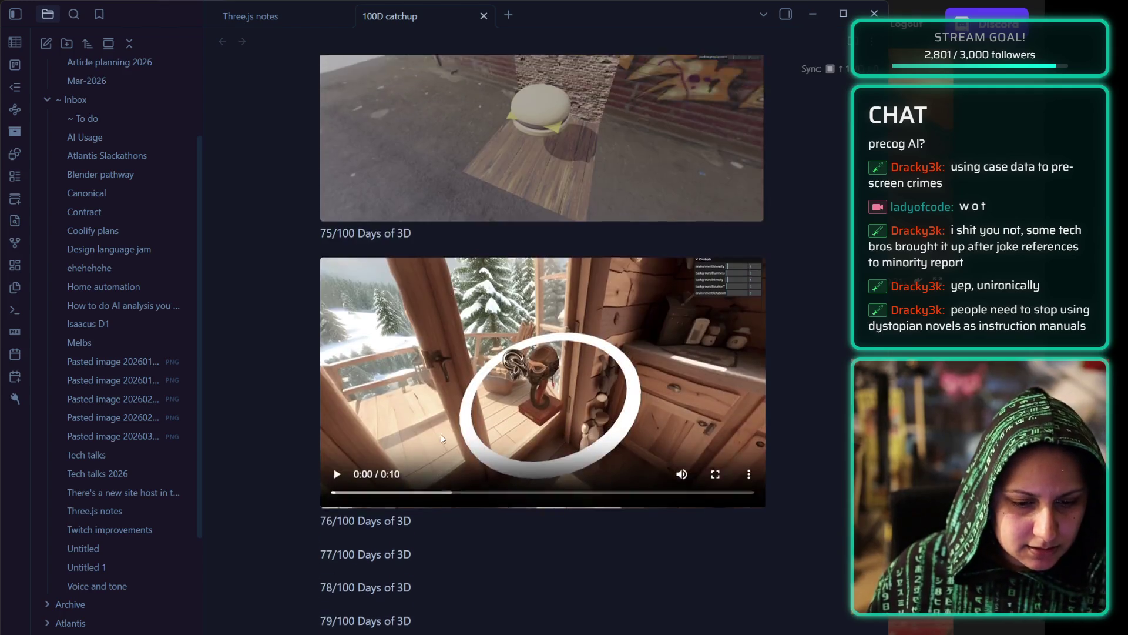
- Pause the cabin video and move the 76/100 caption from below it to above it
{"action": "scroll", "coordinate": [449, 437], "scroll_direction": "down", "scroll_amount": 2}
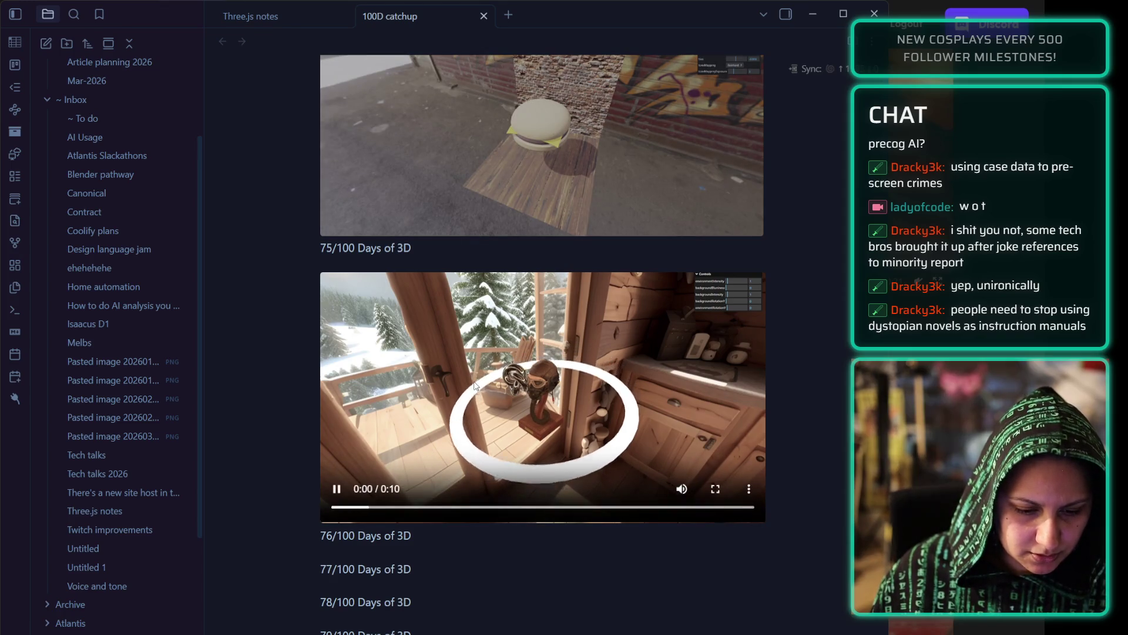
{"action": "left_click", "coordinate": [428, 441]}
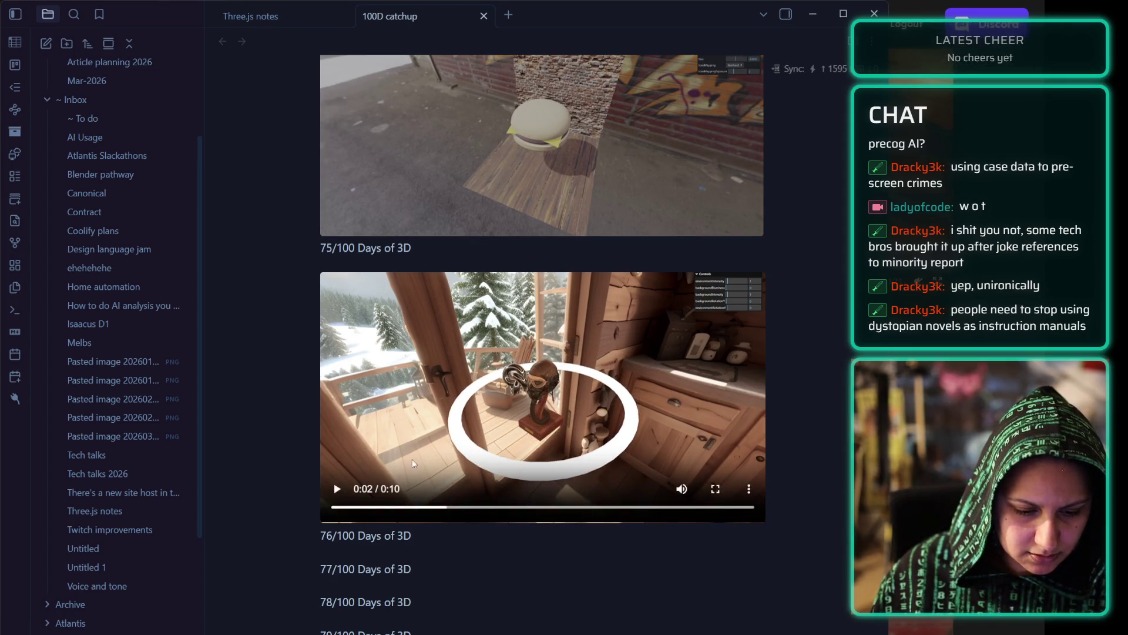
{"action": "triple_click", "coordinate": [376, 527]}
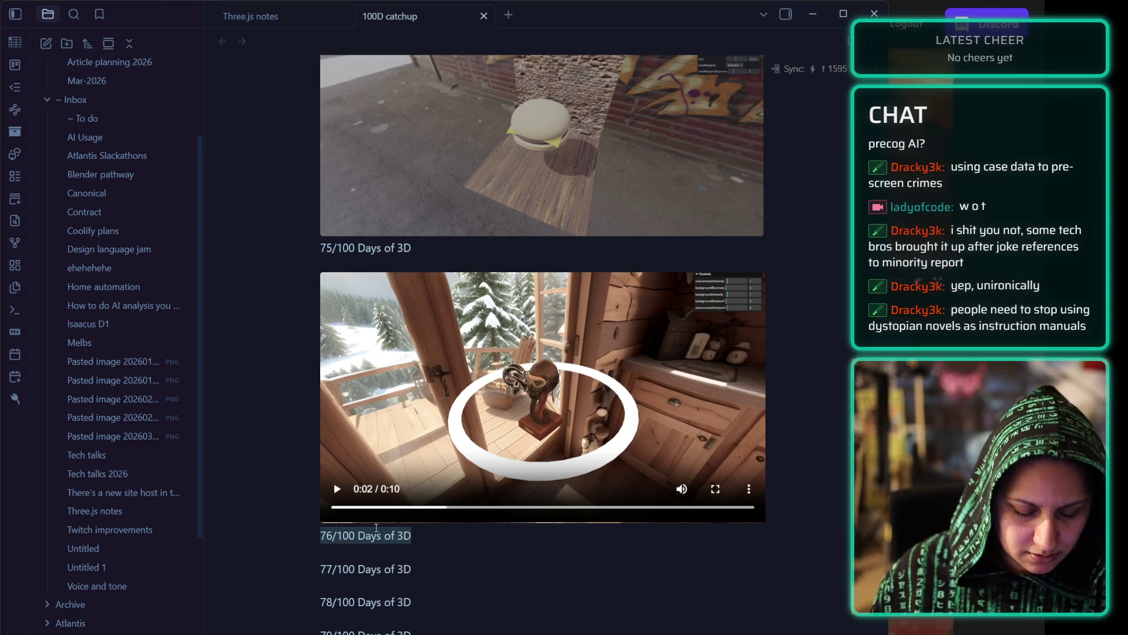
{"action": "triple_click", "coordinate": [376, 527]}
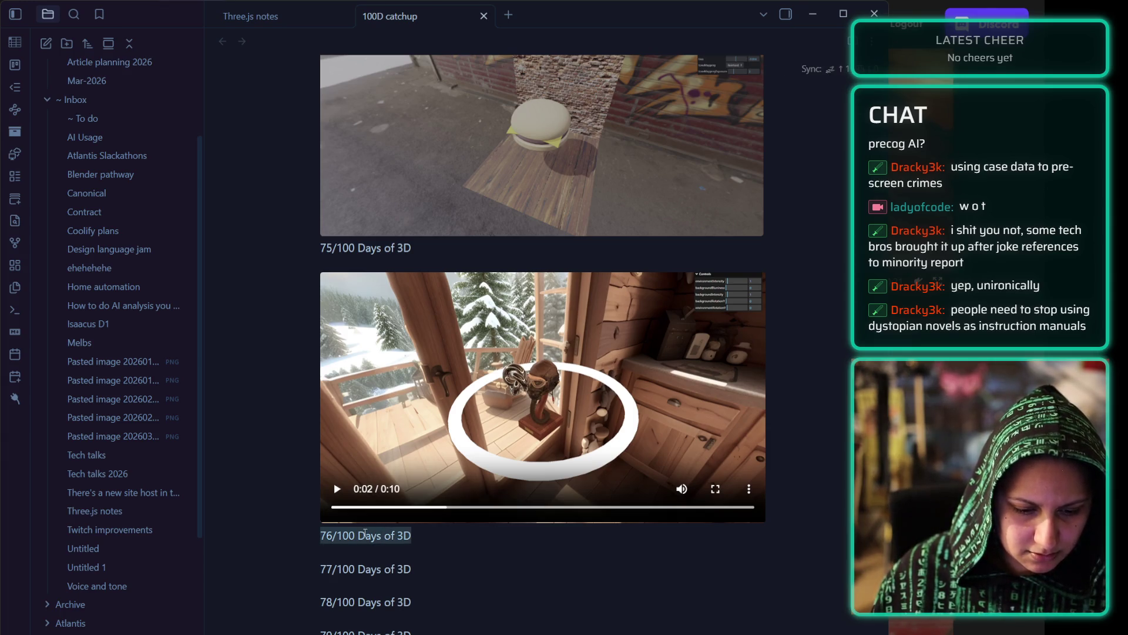
{"action": "key", "text": "BackSpace"}
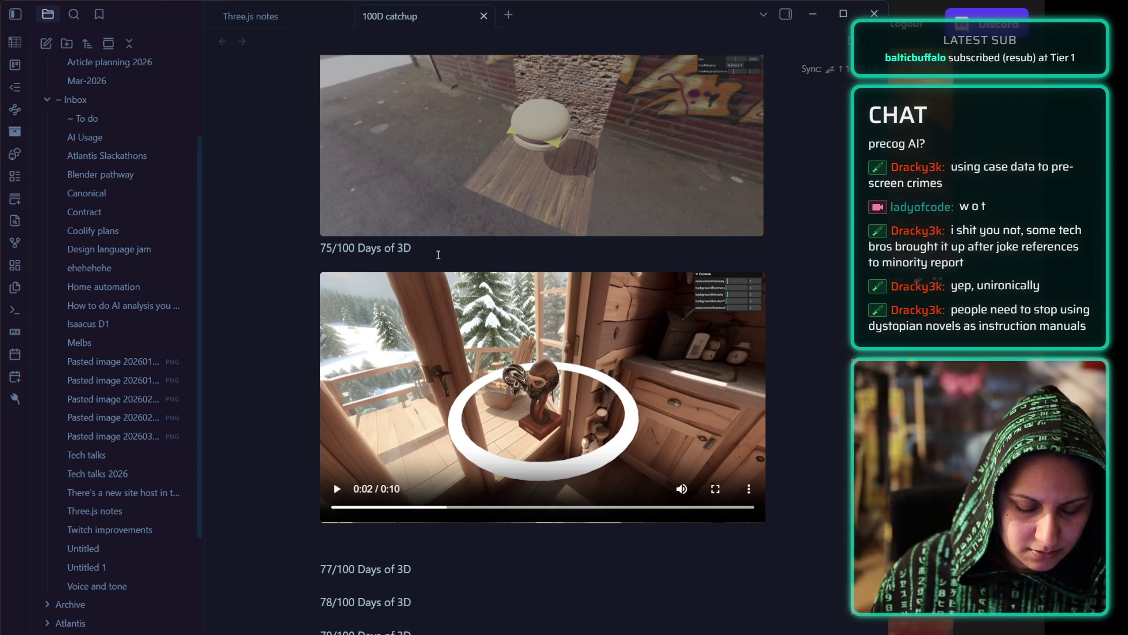
{"action": "key", "text": "ctrl+z"}
- Delete the old 75/100 caption line under the burger image
{"action": "triple_click", "coordinate": [379, 248]}
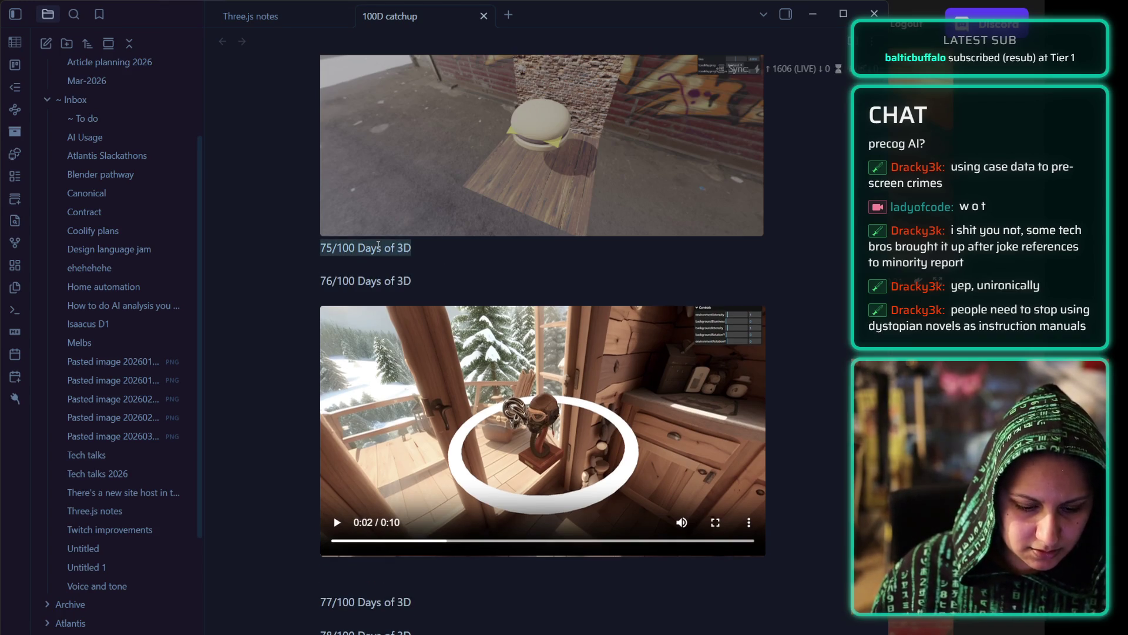
{"action": "key", "text": "BackSpace"}
{"action": "scroll", "coordinate": [529, 293], "scroll_direction": "up", "scroll_amount": 2}
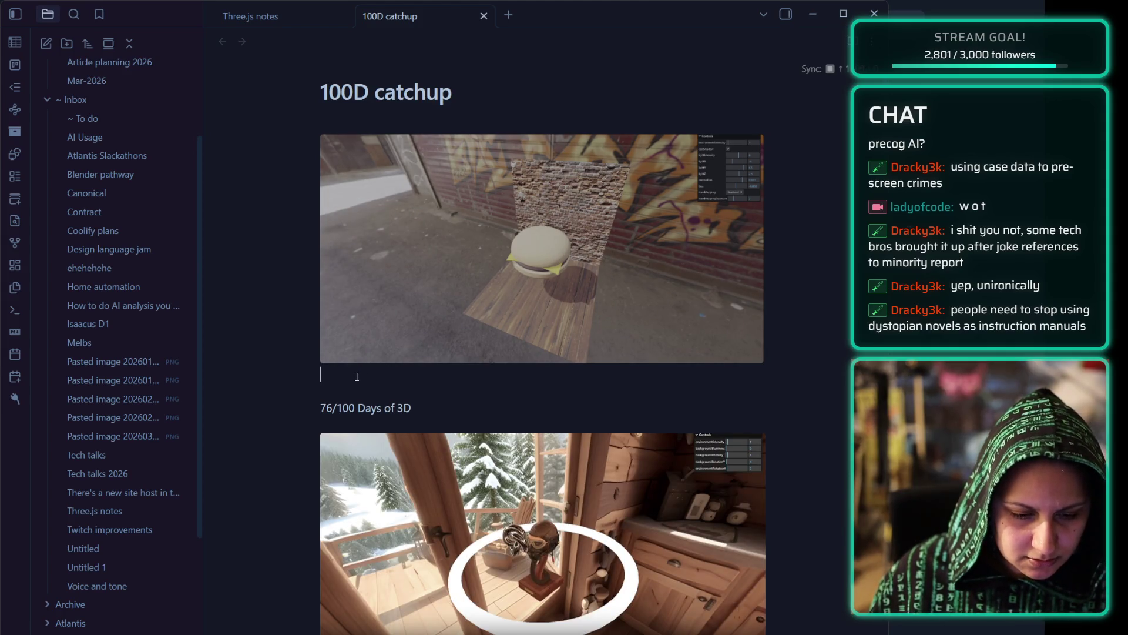
- Add 'Finished the Raycasting section!' and a '75/100 Days of 3D' caption above the burger image
{"action": "type", "text": "75/100 Days of 3D"}
{"action": "left_click", "coordinate": [365, 119]}
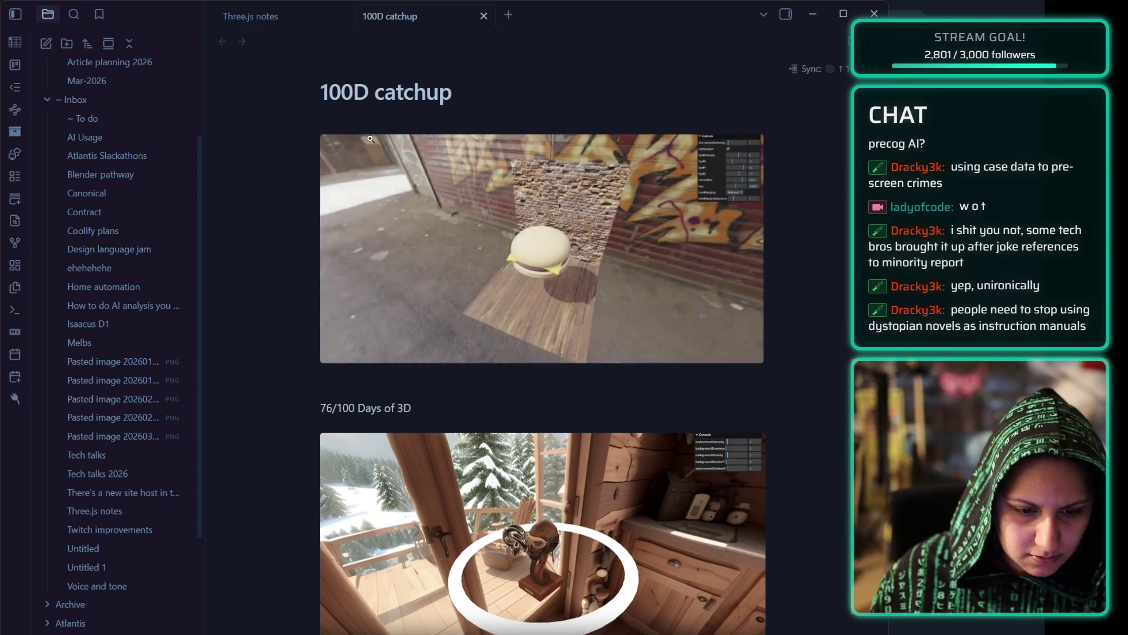
{"action": "key", "text": "Return"}
{"action": "type", "text": "Fini"}
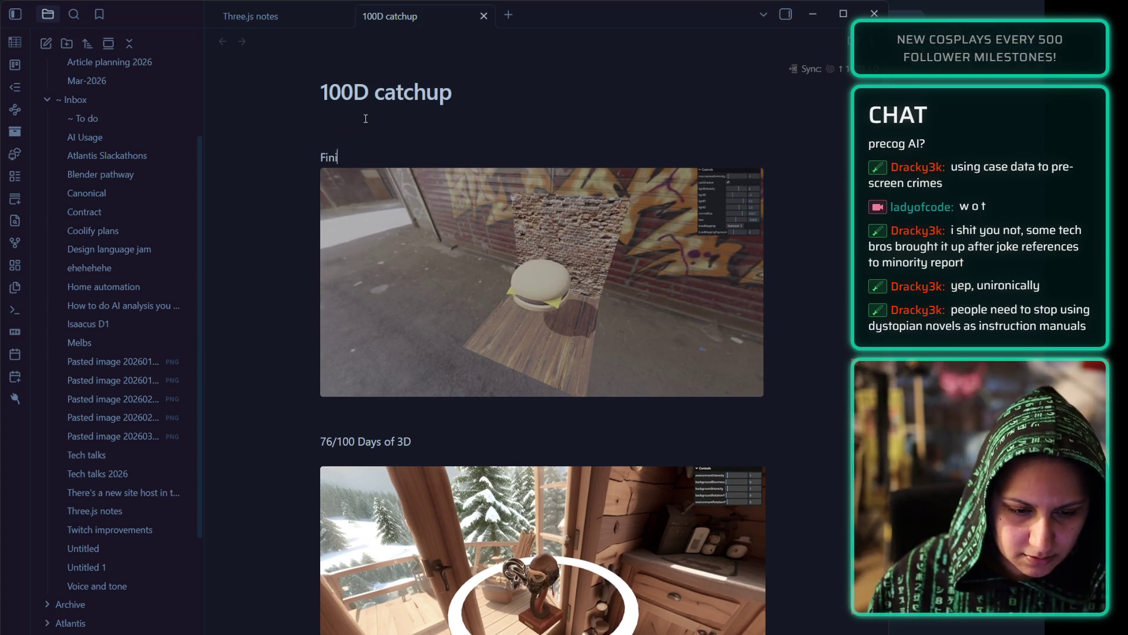
{"action": "type", "text": "shed the Raycasting section!"}
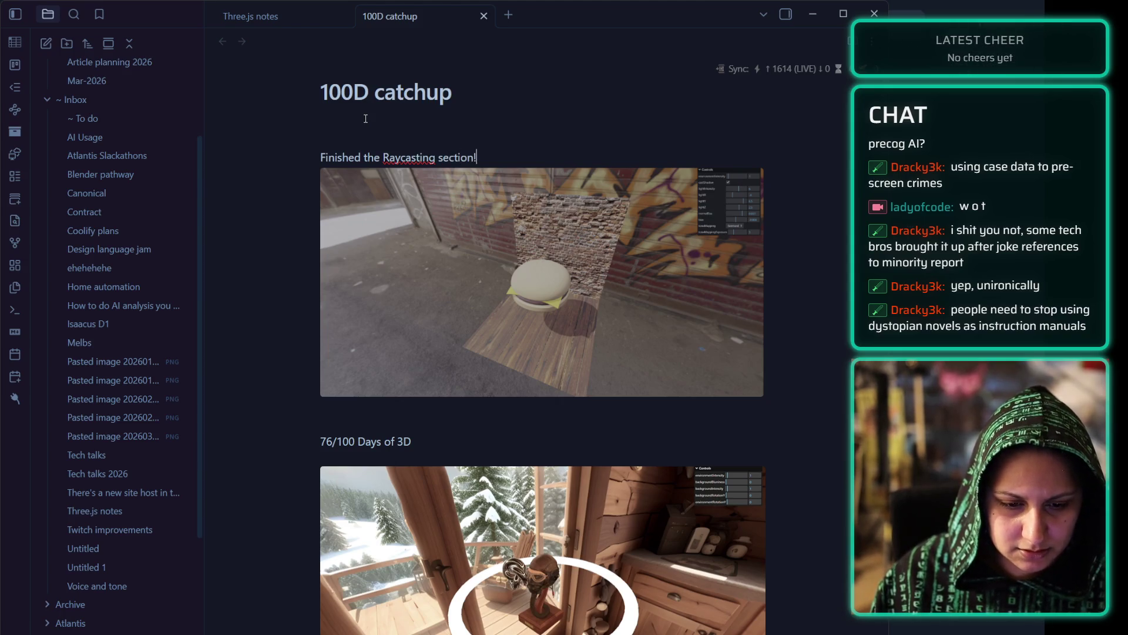
{"action": "key", "text": "Return"}
{"action": "type", "text": "75/100 Days of 3D"}
{"action": "key", "text": "Return"}
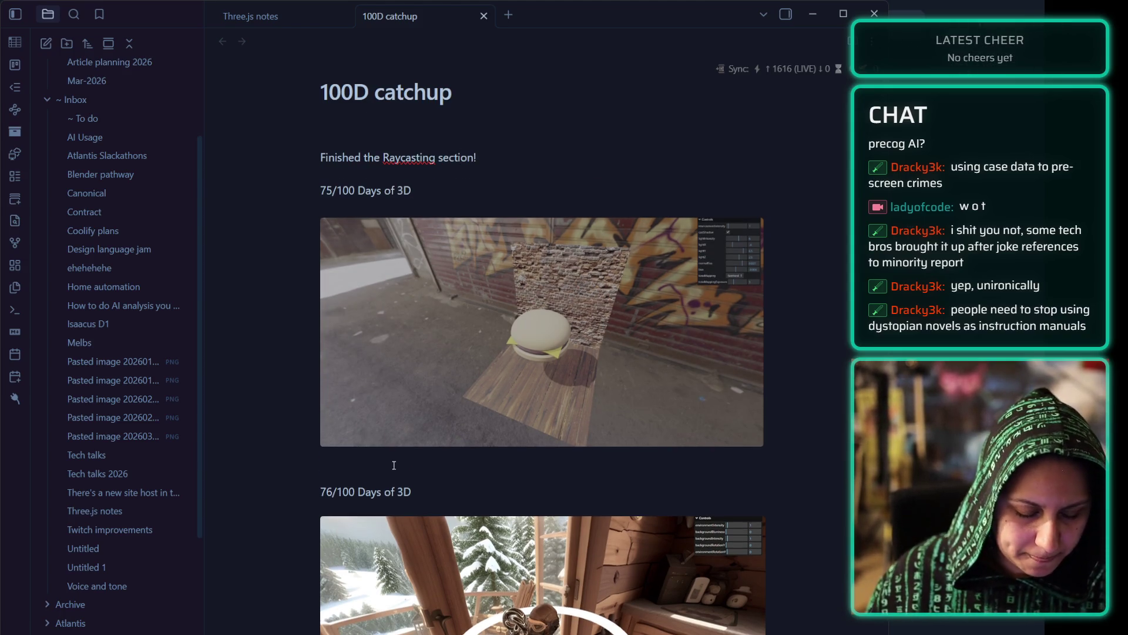
- Remove the empty line above the 76/100 caption
{"action": "left_click", "coordinate": [348, 465]}
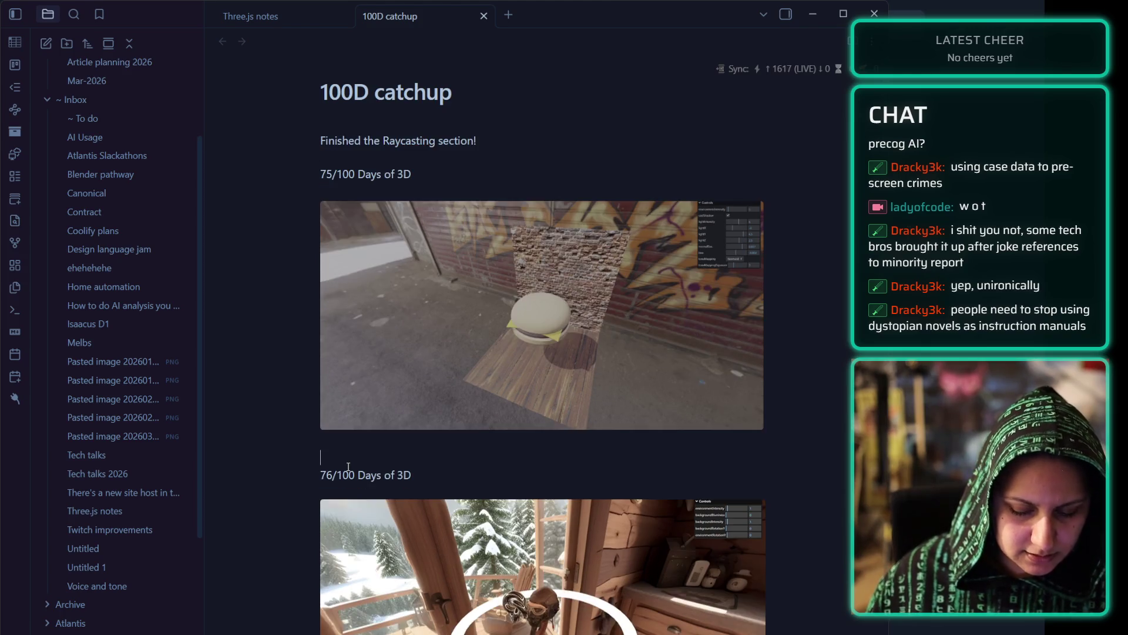
{"action": "key", "text": "BackSpace"}
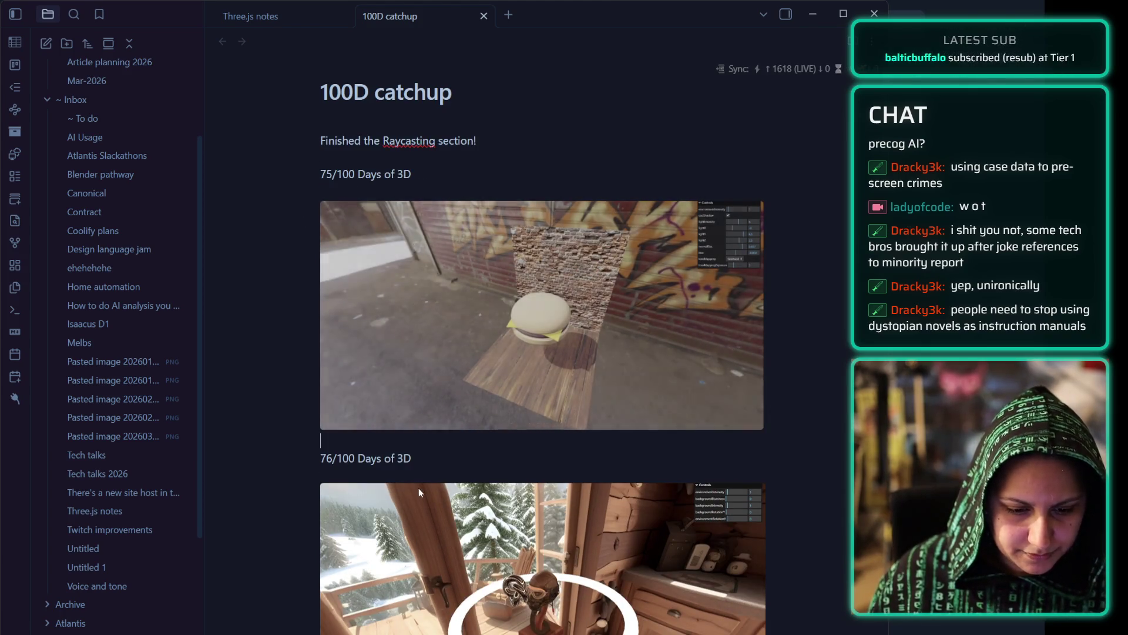
{"action": "scroll", "coordinate": [418, 483], "scroll_direction": "down", "scroll_amount": 4}
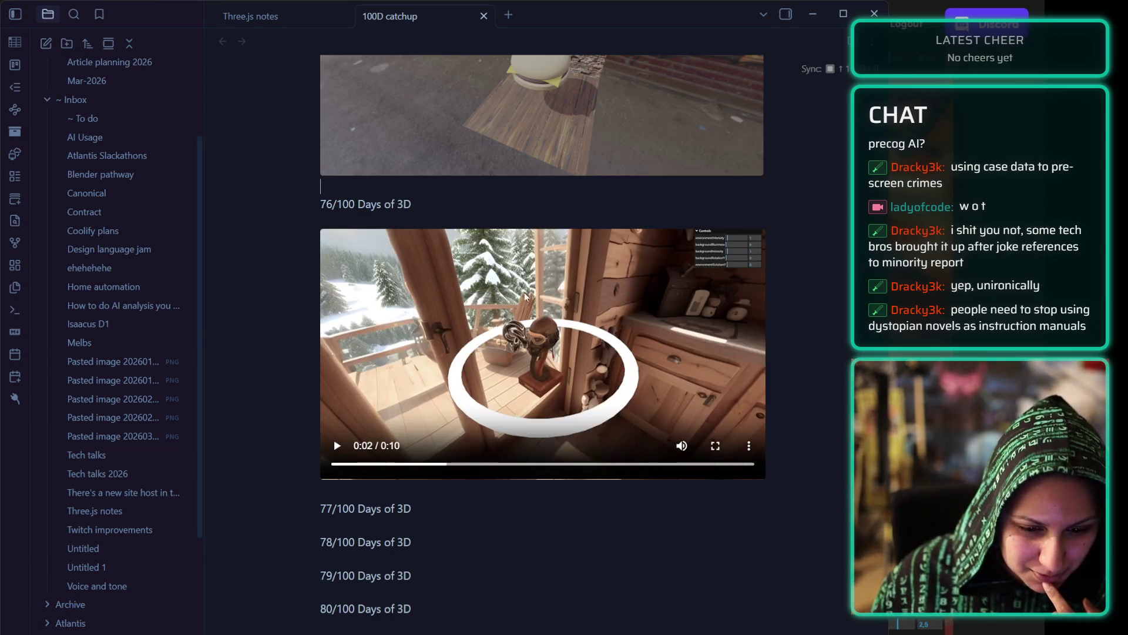
- Add blank lines after the 75/100 caption
{"action": "scroll", "coordinate": [570, 249], "scroll_direction": "up", "scroll_amount": 3}
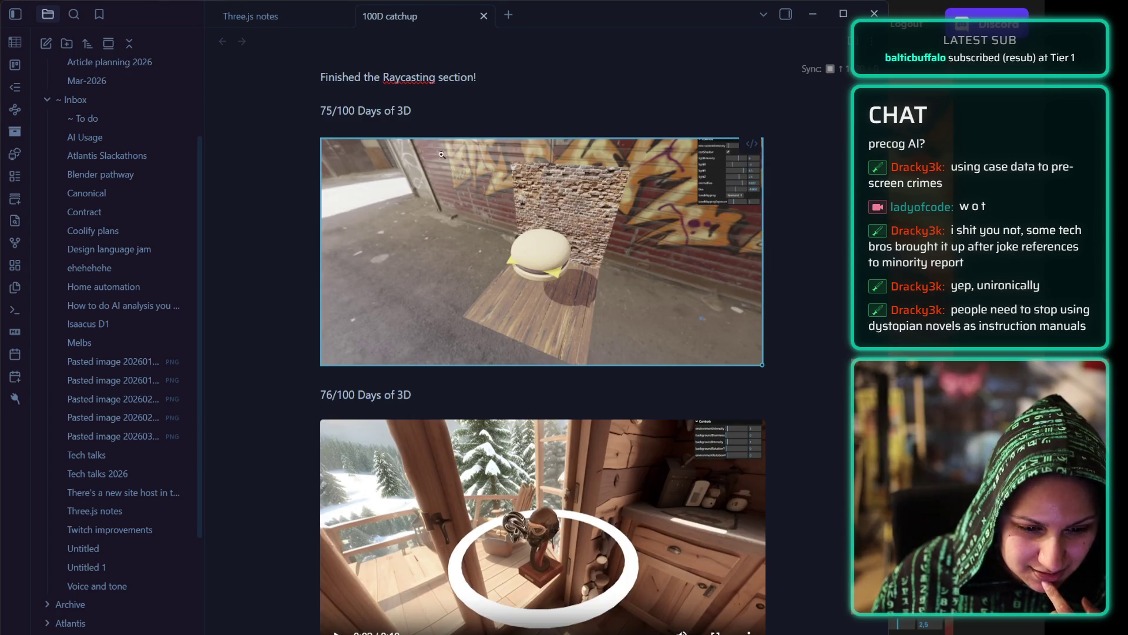
{"action": "left_click", "coordinate": [447, 114]}
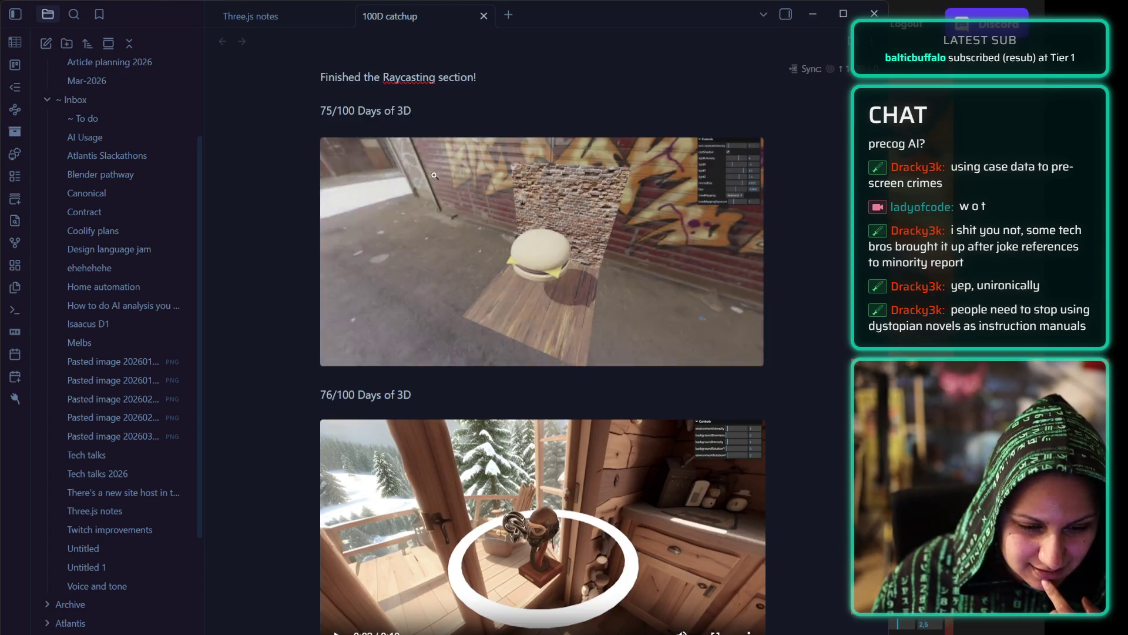
{"action": "scroll", "coordinate": [451, 158], "scroll_direction": "up", "scroll_amount": 1}
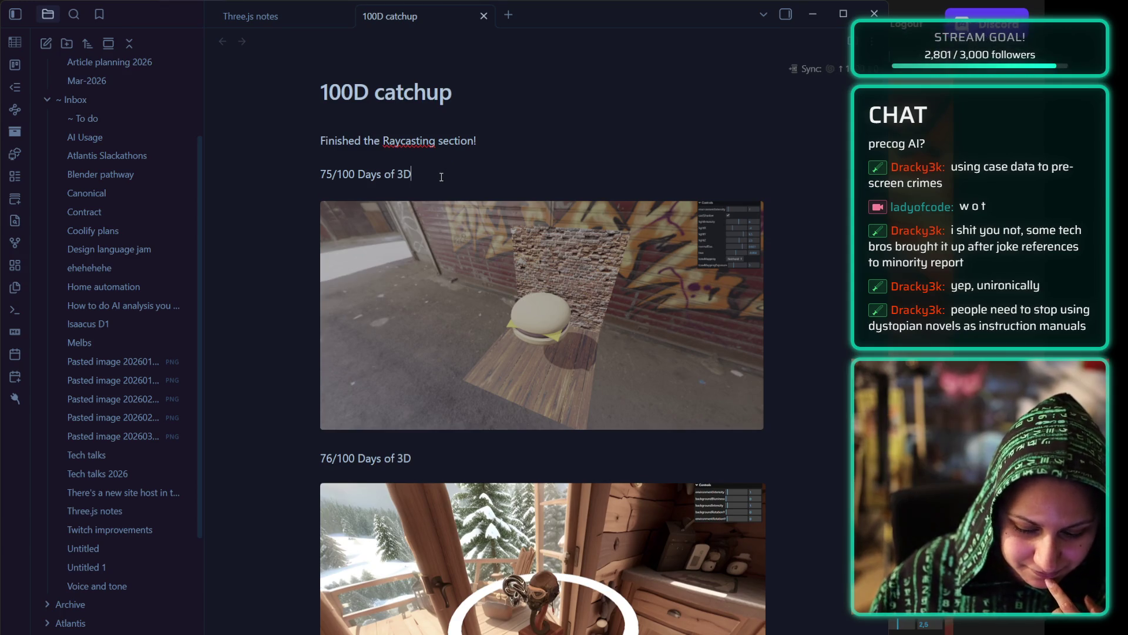
{"action": "key", "text": "Return"}
{"action": "key", "text": "Return"}
{"action": "key", "text": "Return"}
{"action": "double_click", "coordinate": [364, 508]}
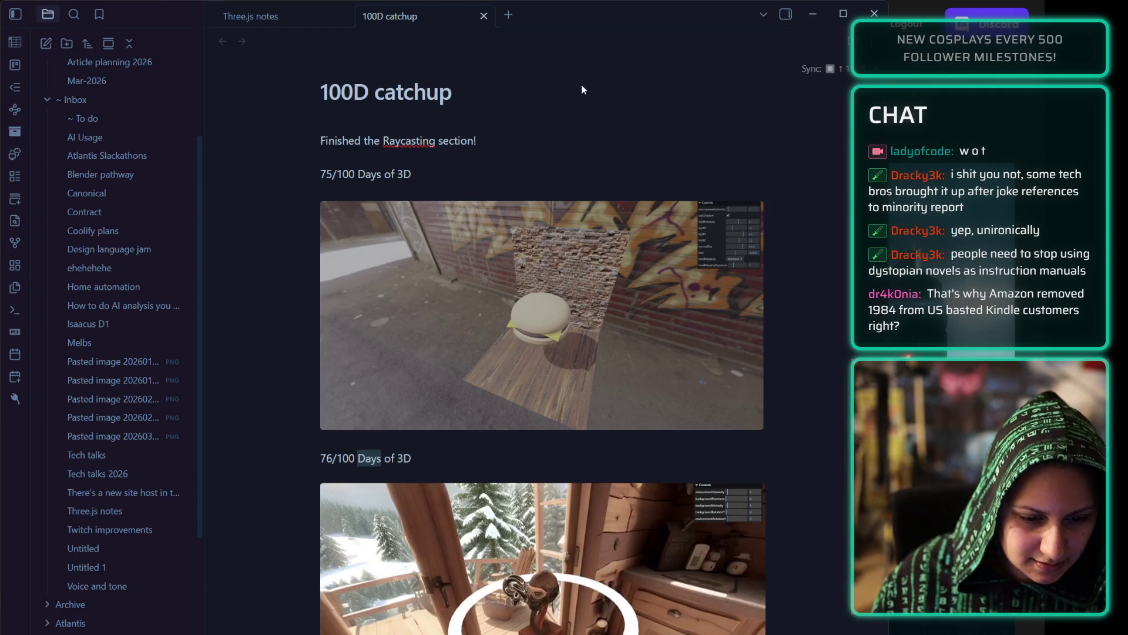
{"action": "left_click", "coordinate": [358, 444]}
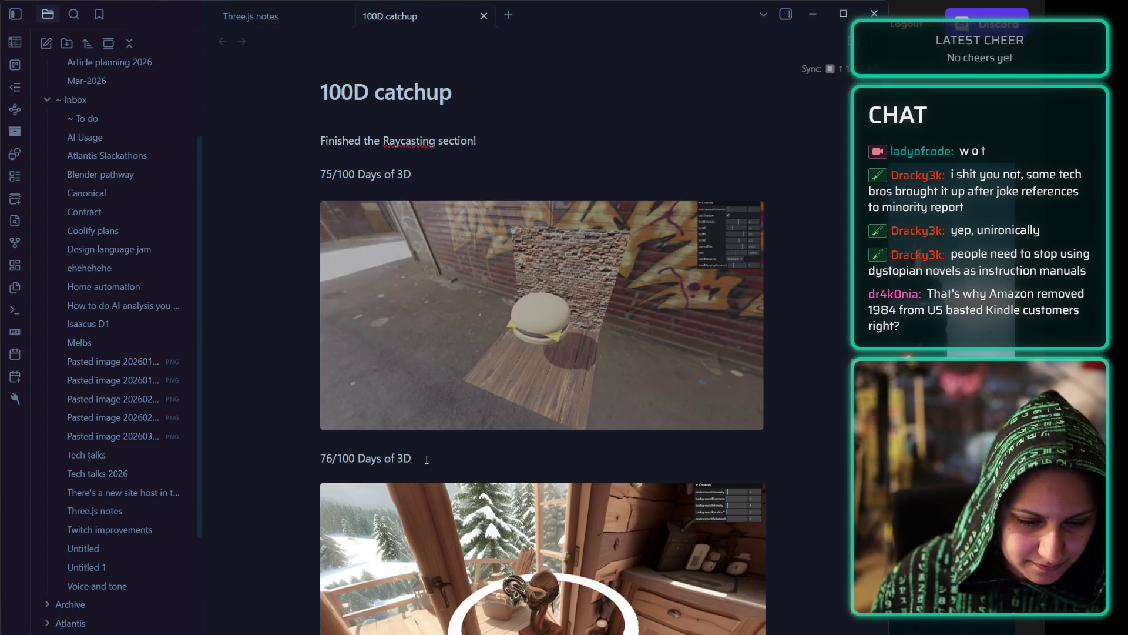
- Paste the 'Pasted image 20260421191354.png' knot render on a new line under the intro
{"action": "left_click", "coordinate": [511, 153]}
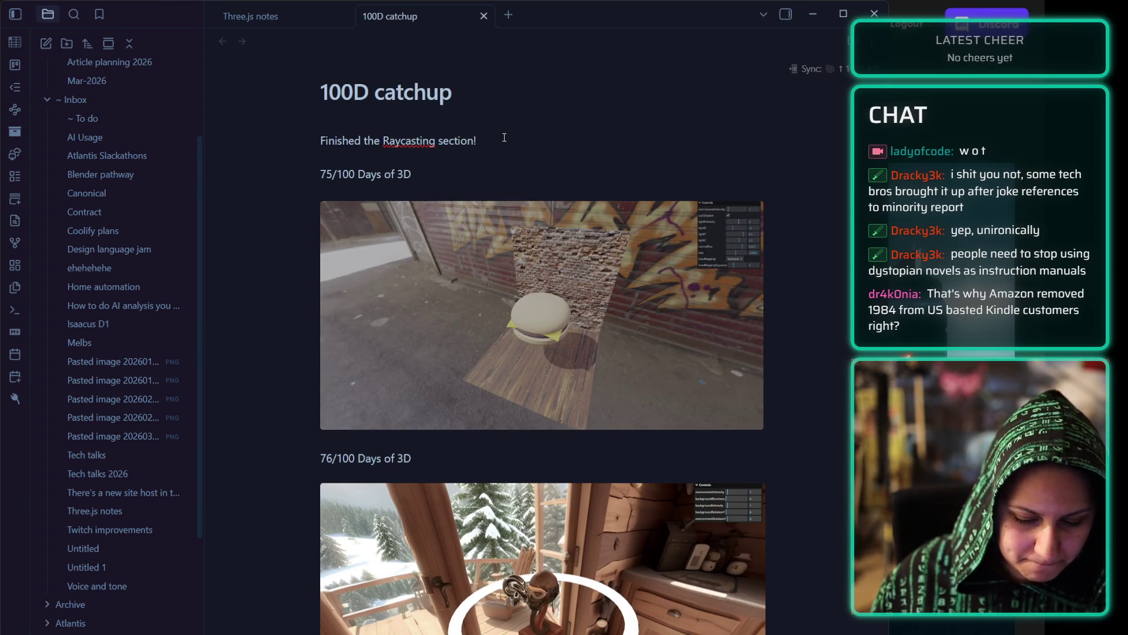
{"action": "key", "text": "Return"}
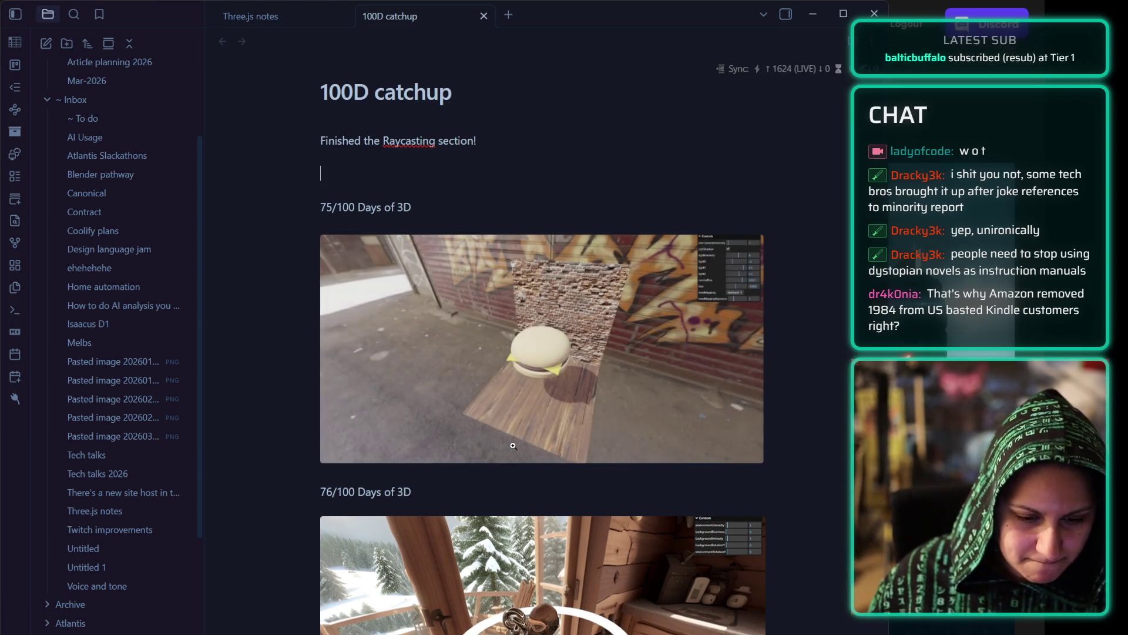
{"action": "scroll", "coordinate": [517, 494], "scroll_direction": "down", "scroll_amount": 2}
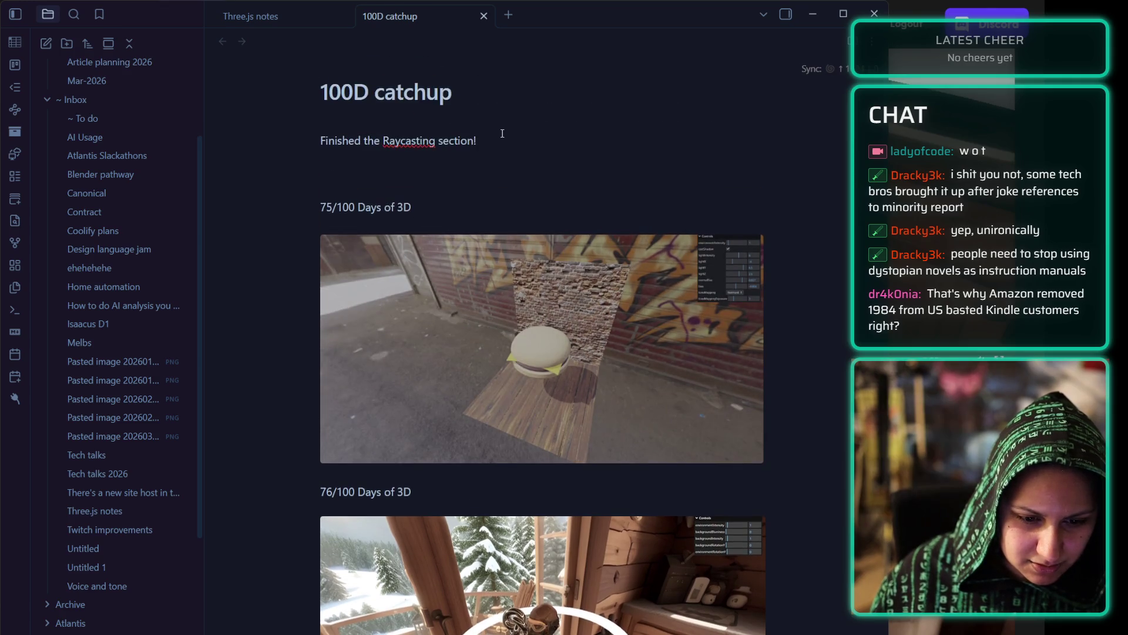
{"action": "key", "text": "ctrl+v"}
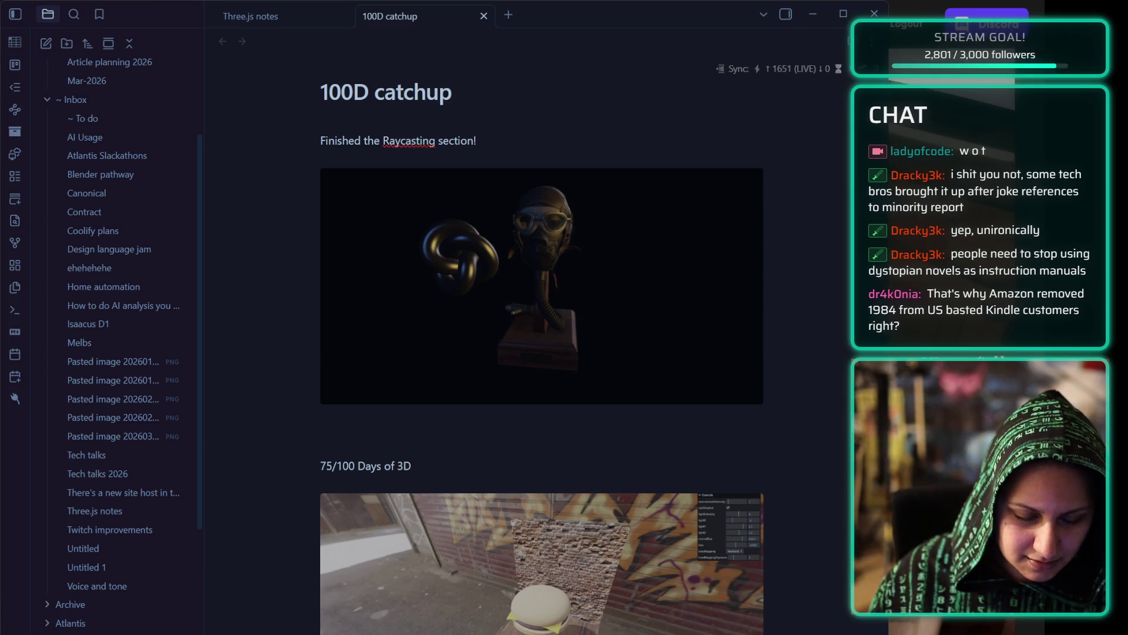
- Reveal and select the cabin video's embed source line beneath the 76/100 entry
{"action": "left_click", "coordinate": [482, 421]}
{"action": "left_click", "coordinate": [450, 437]}
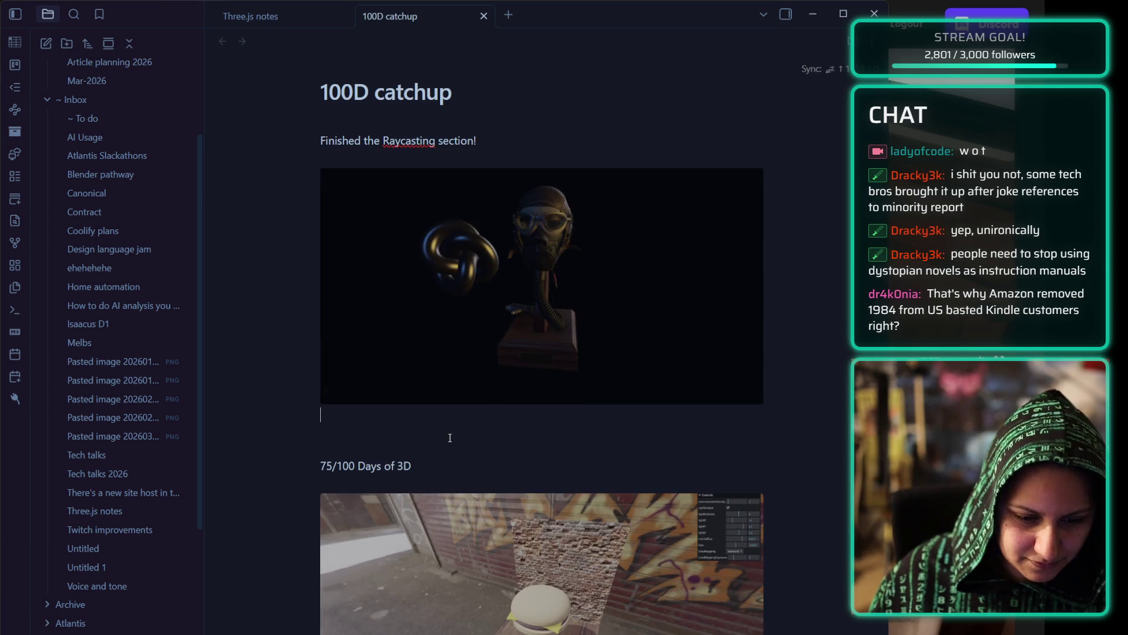
{"action": "scroll", "coordinate": [436, 442], "scroll_direction": "down", "scroll_amount": 5}
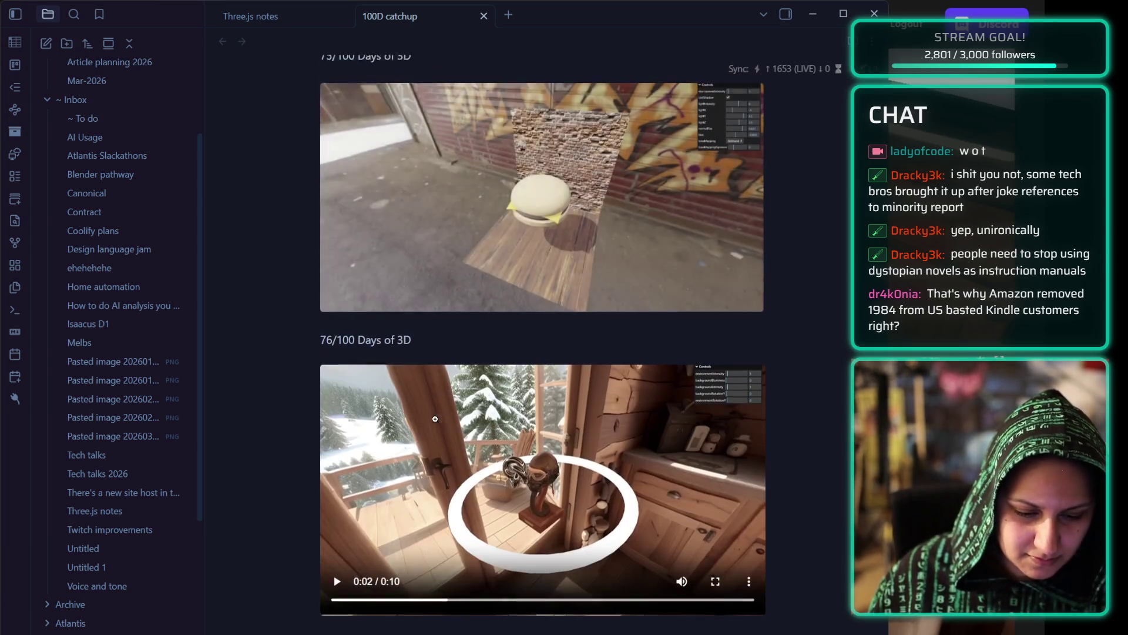
{"action": "scroll", "coordinate": [463, 340], "scroll_direction": "down", "scroll_amount": 1}
{"action": "left_click", "coordinate": [476, 332]}
{"action": "left_click", "coordinate": [413, 314]}
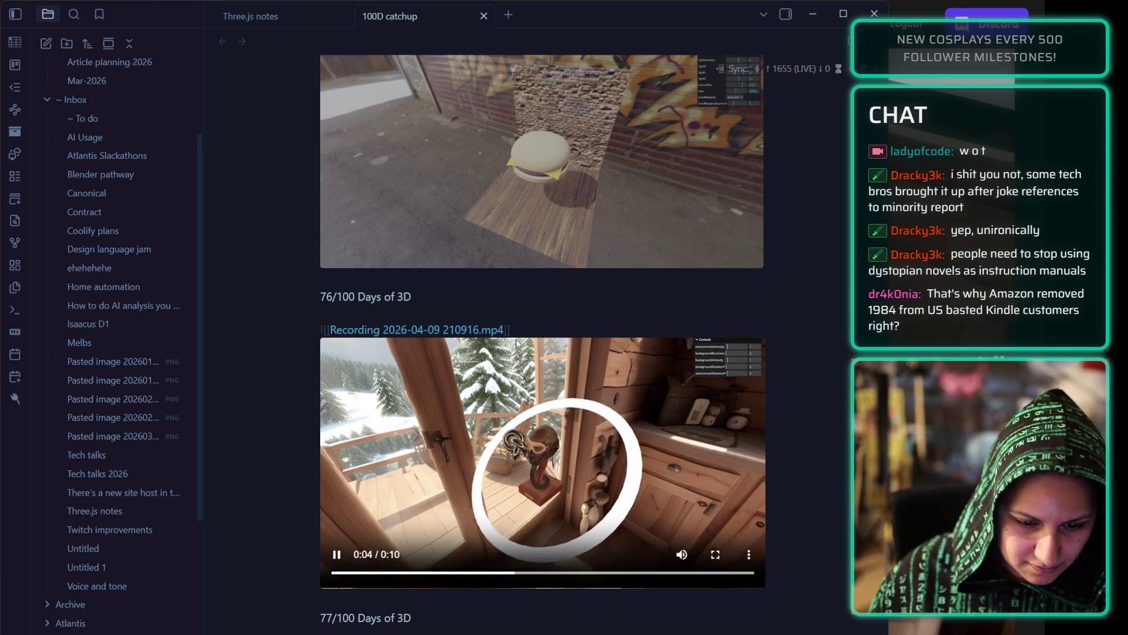
{"action": "scroll", "coordinate": [379, 346], "scroll_direction": "up", "scroll_amount": 15}
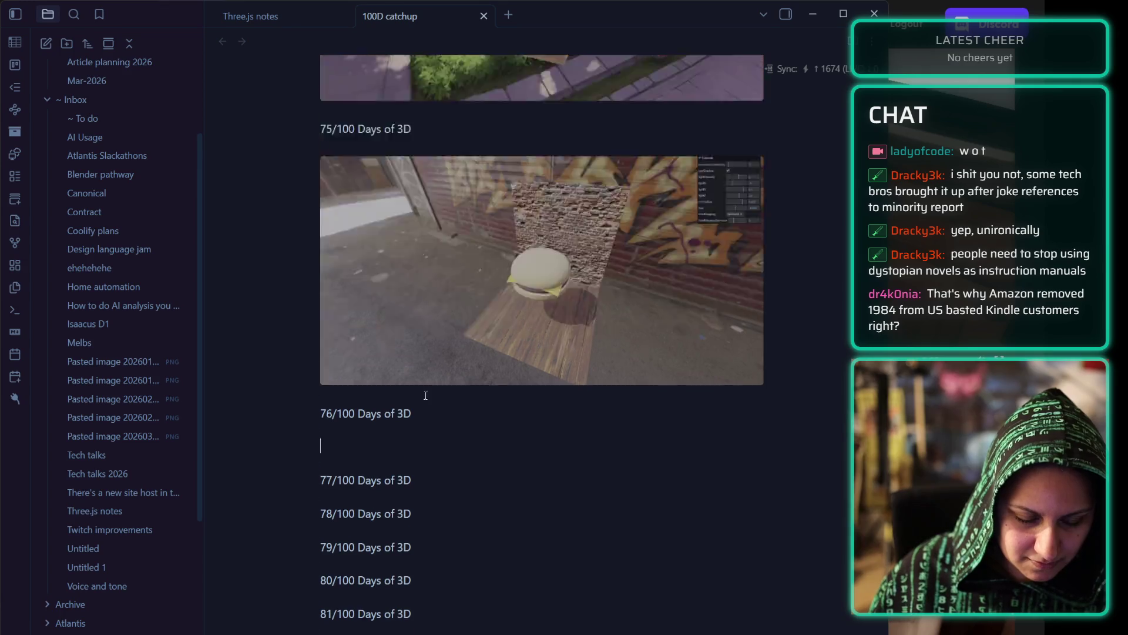
{"action": "scroll", "coordinate": [436, 551], "scroll_direction": "down", "scroll_amount": 5}
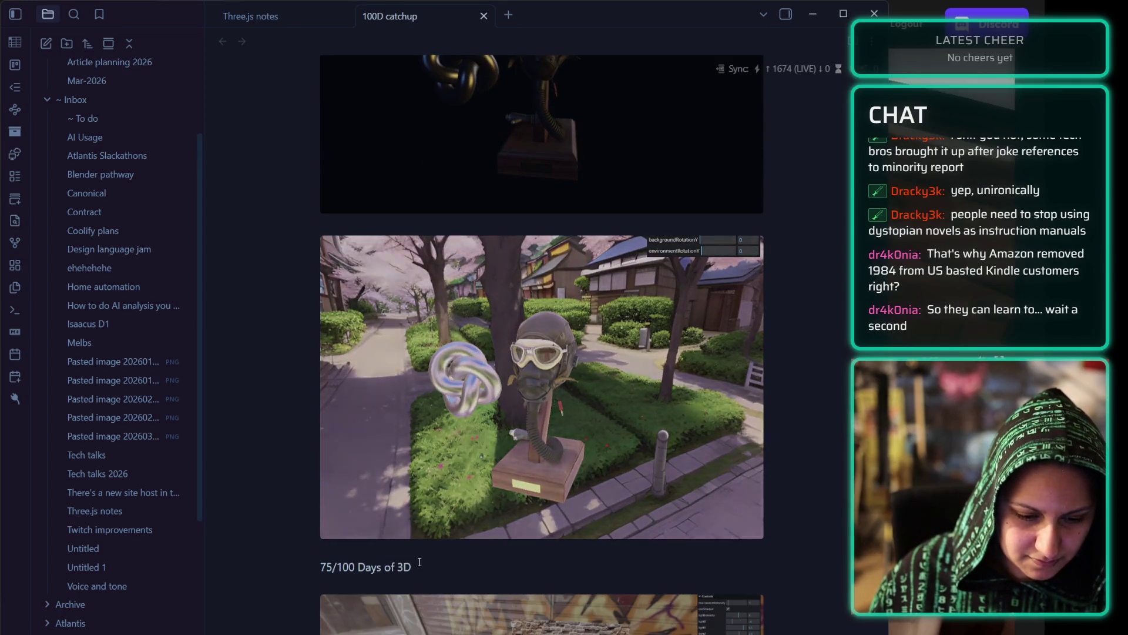
- Paste the cabin video into the note so it renders
{"action": "key", "text": "Return"}
{"action": "key", "text": "ctrl+v"}
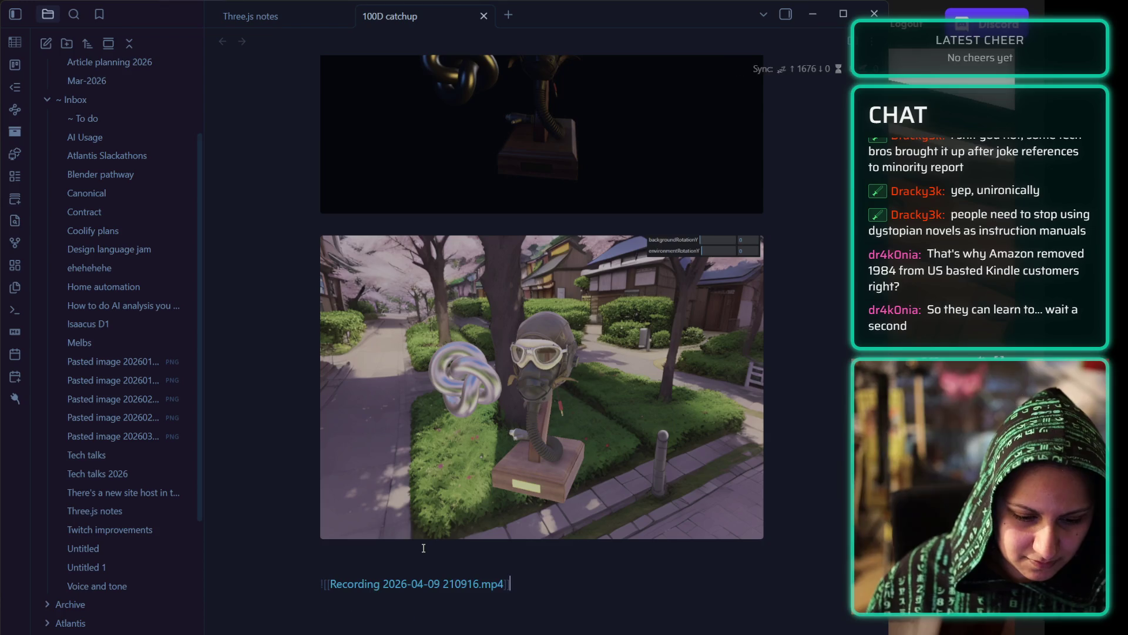
{"action": "scroll", "coordinate": [349, 630], "scroll_direction": "down", "scroll_amount": 4}
{"action": "left_click", "coordinate": [352, 600]}
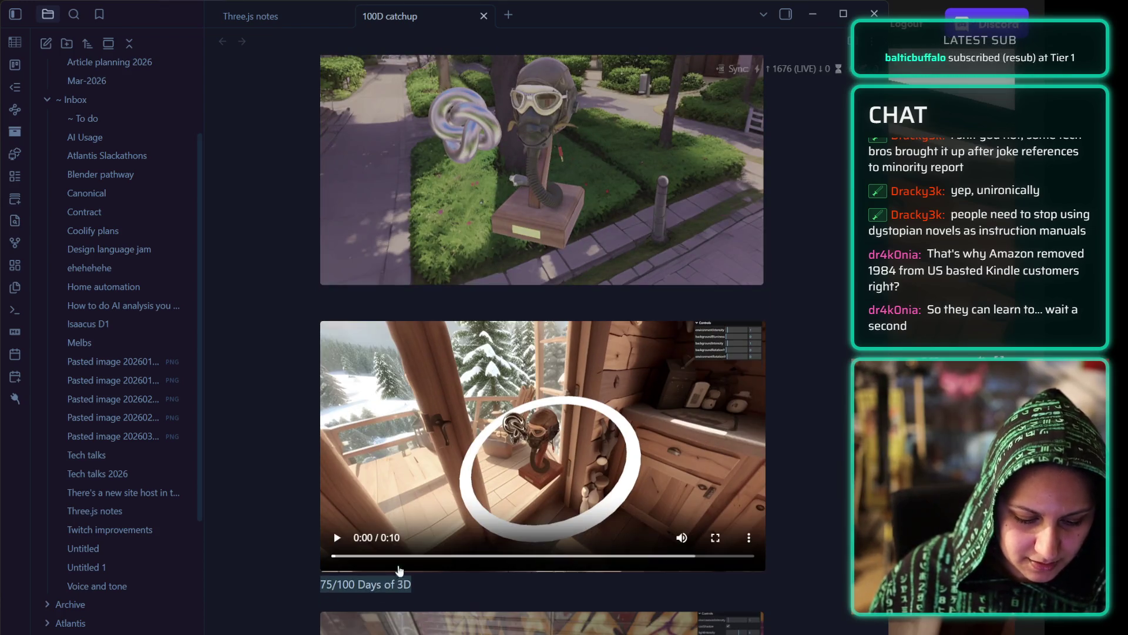
{"action": "scroll", "coordinate": [413, 216], "scroll_direction": "up", "scroll_amount": 8}
{"action": "scroll", "coordinate": [412, 216], "scroll_direction": "up", "scroll_amount": 2}
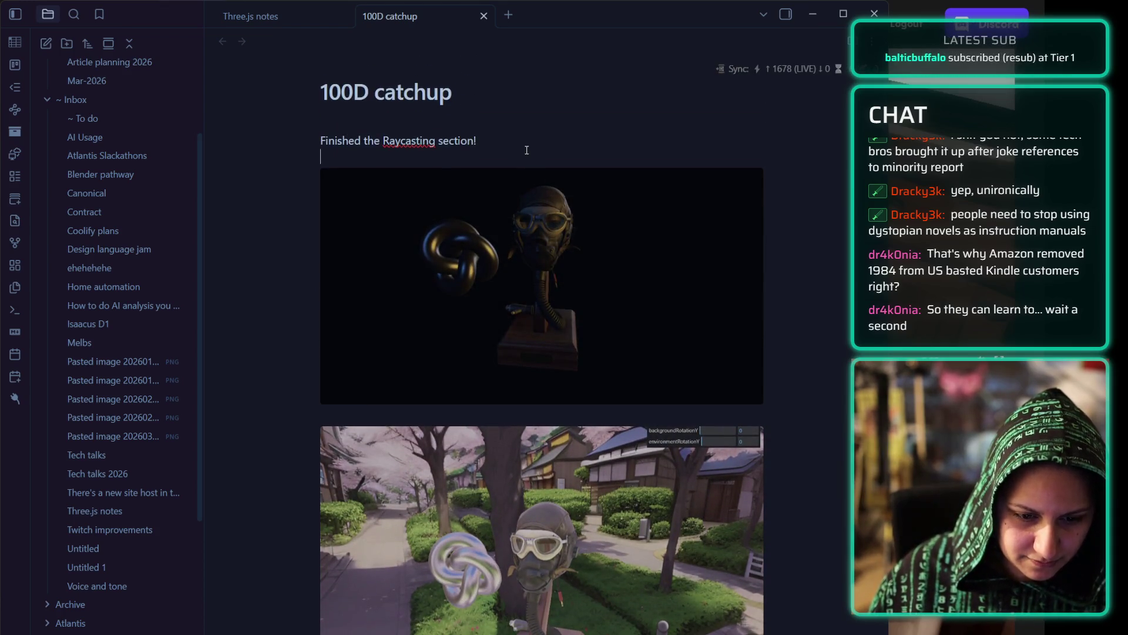
- Add a '75/100 Days of 3D' caption line under the intro sentence
{"action": "key", "text": "Return"}
{"action": "key", "text": "Return"}
{"action": "type", "text": "75/100 Days of 3D"}
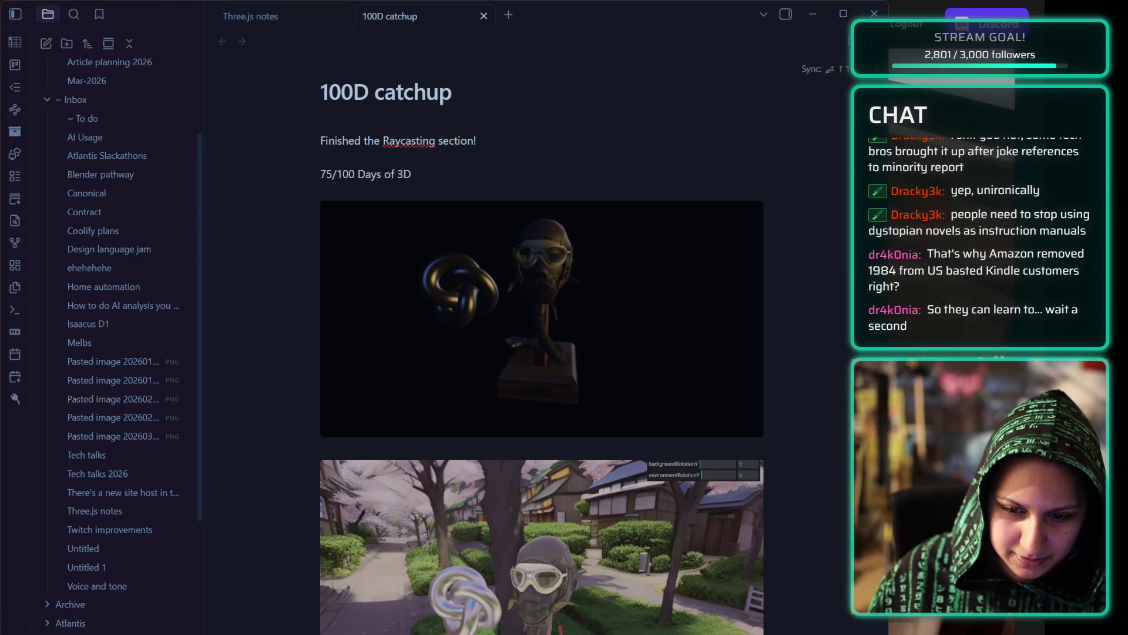
{"action": "scroll", "coordinate": [440, 429], "scroll_direction": "down", "scroll_amount": 6}
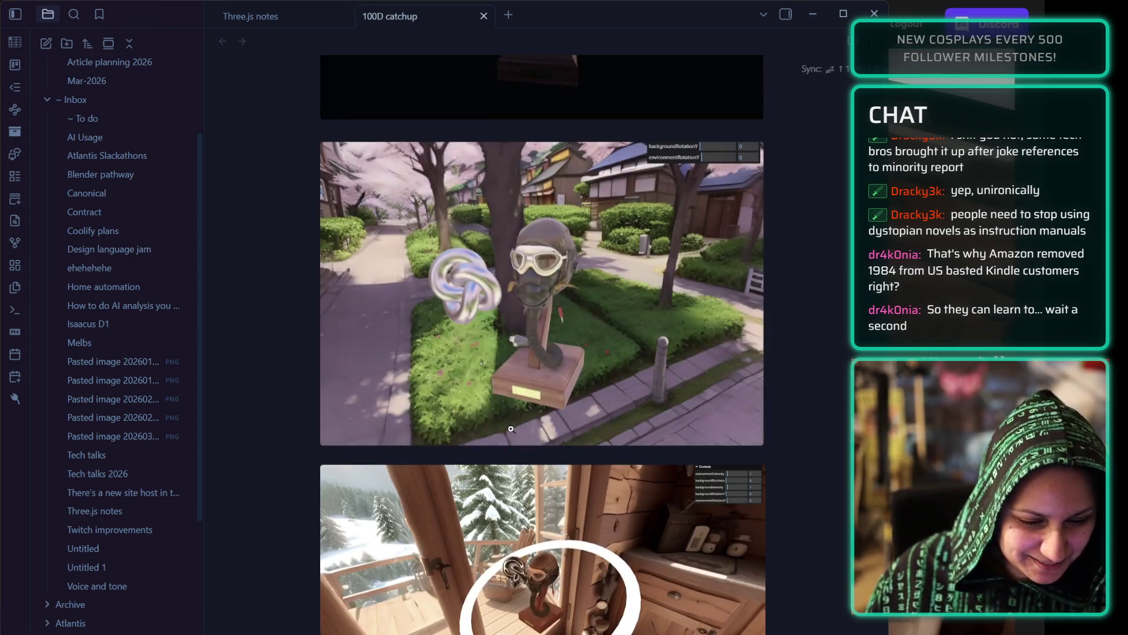
{"action": "scroll", "coordinate": [441, 429], "scroll_direction": "up", "scroll_amount": 5}
- Paste the 76/100 caption between the first two images
{"action": "left_click", "coordinate": [794, 352]}
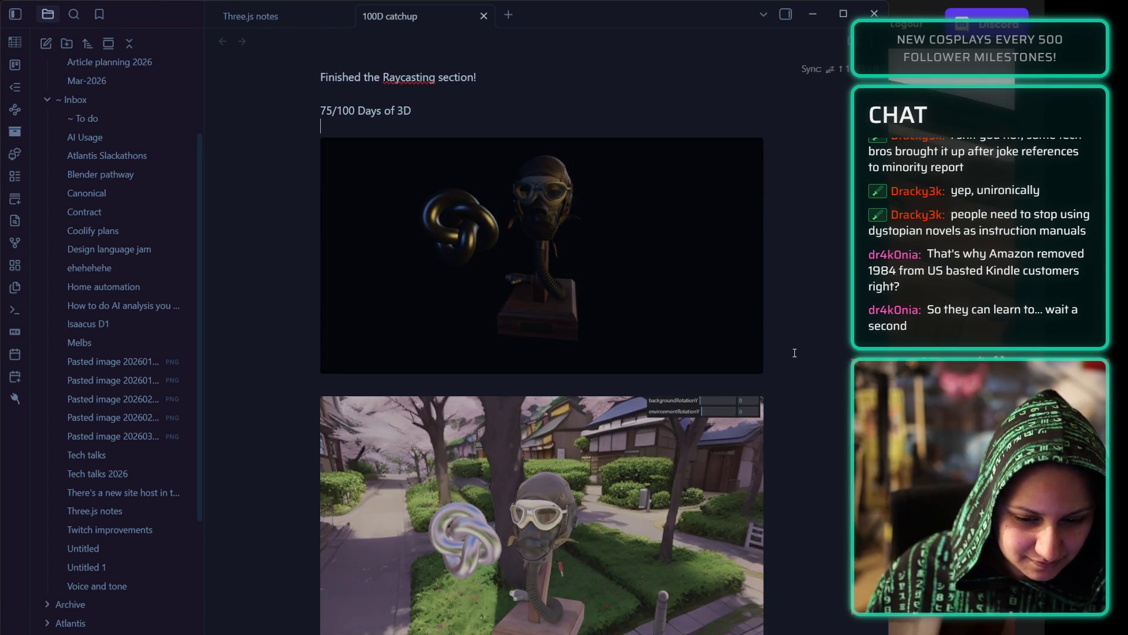
{"action": "scroll", "coordinate": [176, 465], "scroll_direction": "down", "scroll_amount": 5}
{"action": "scroll", "coordinate": [235, 470], "scroll_direction": "down", "scroll_amount": 15}
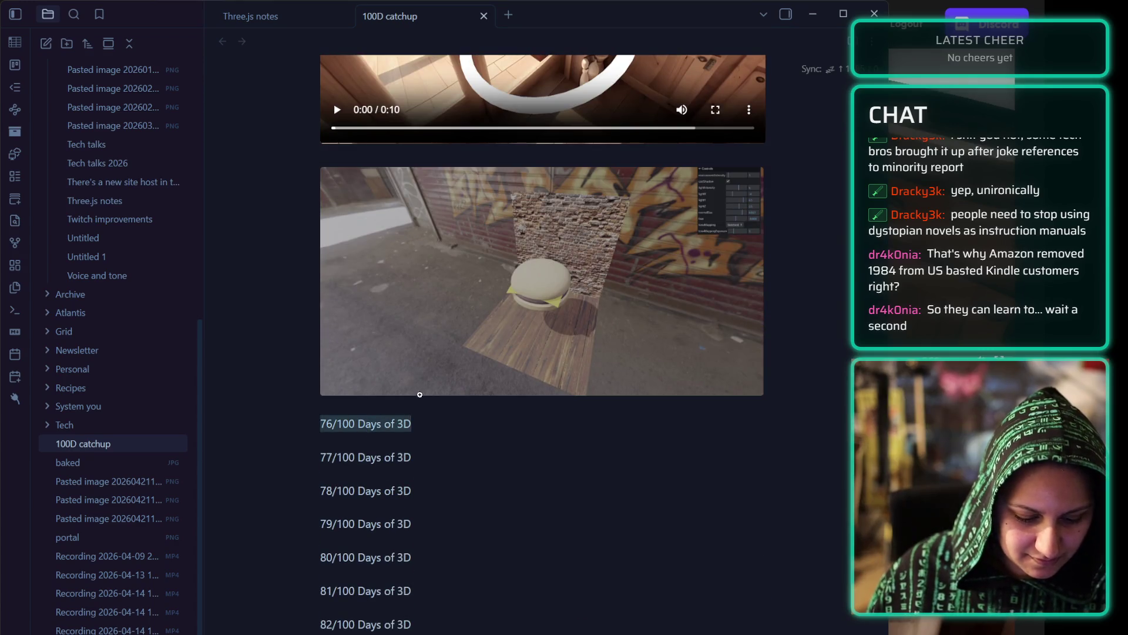
{"action": "scroll", "coordinate": [359, 412], "scroll_direction": "up", "scroll_amount": 12}
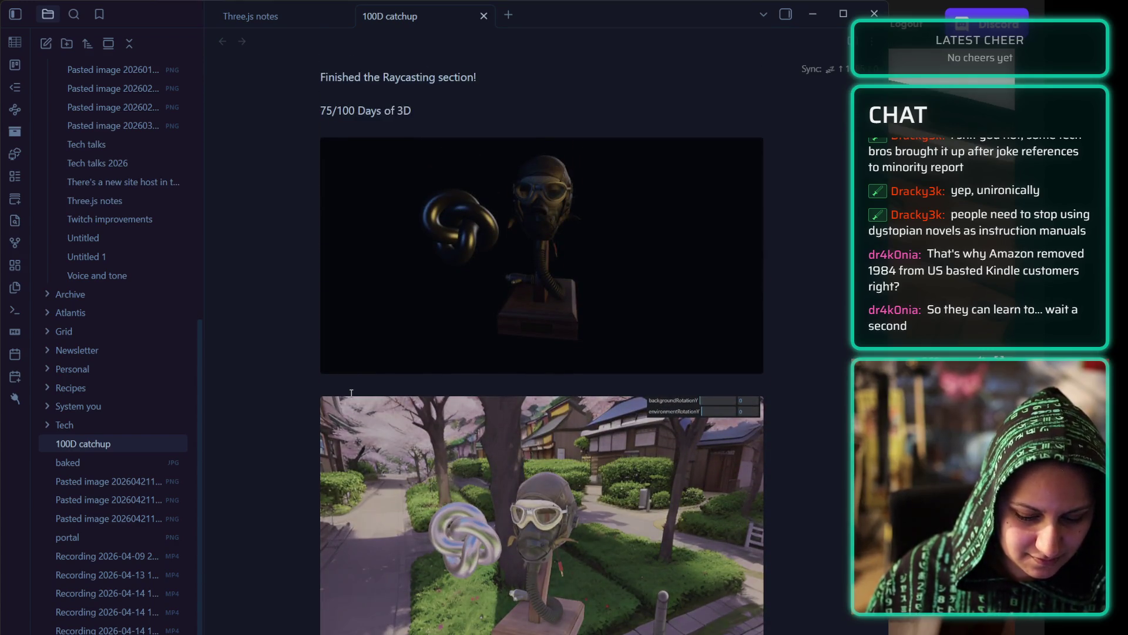
{"action": "key", "text": "Return"}
{"action": "key", "text": "Return"}
{"action": "type", "text": "76/100 Days of 3D"}
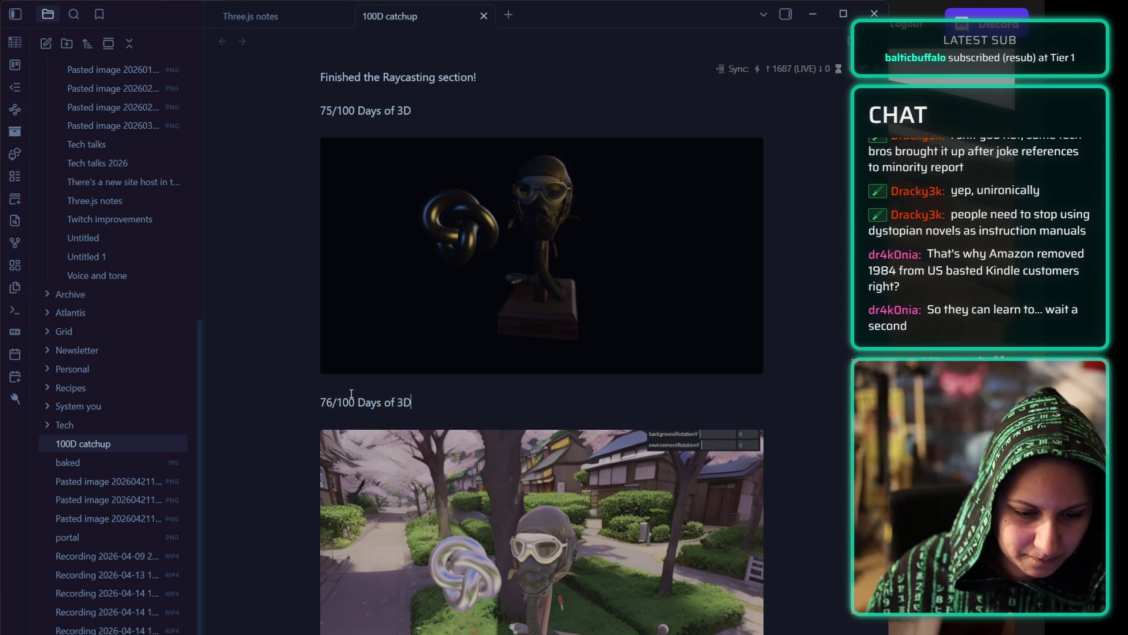
{"action": "scroll", "coordinate": [457, 420], "scroll_direction": "down", "scroll_amount": 13}
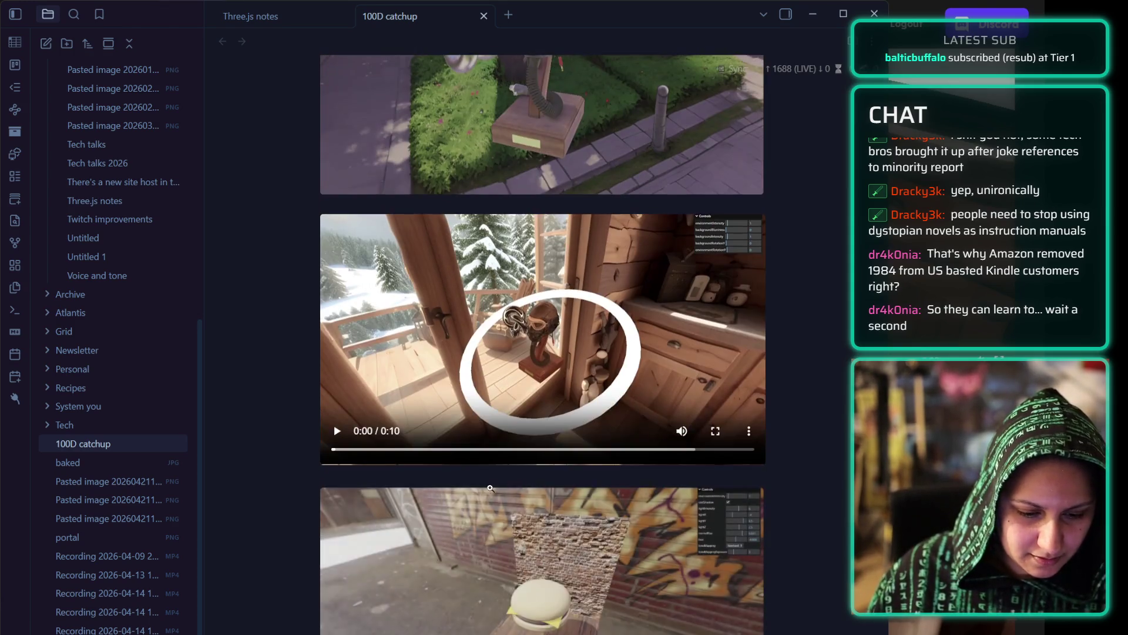
{"action": "scroll", "coordinate": [451, 486], "scroll_direction": "down", "scroll_amount": 2}
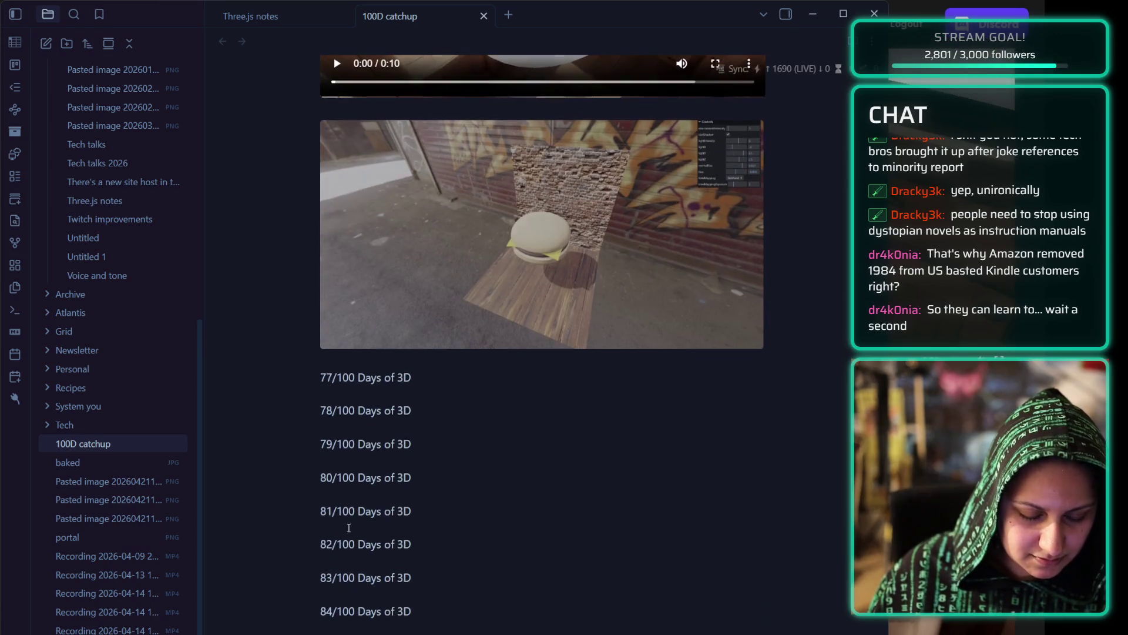
- Move the 77/100 caption between the garden image and the cabin video
{"action": "triple_click", "coordinate": [369, 377]}
{"action": "key", "text": "ctrl+x"}
{"action": "scroll", "coordinate": [450, 491], "scroll_direction": "up", "scroll_amount": 15}
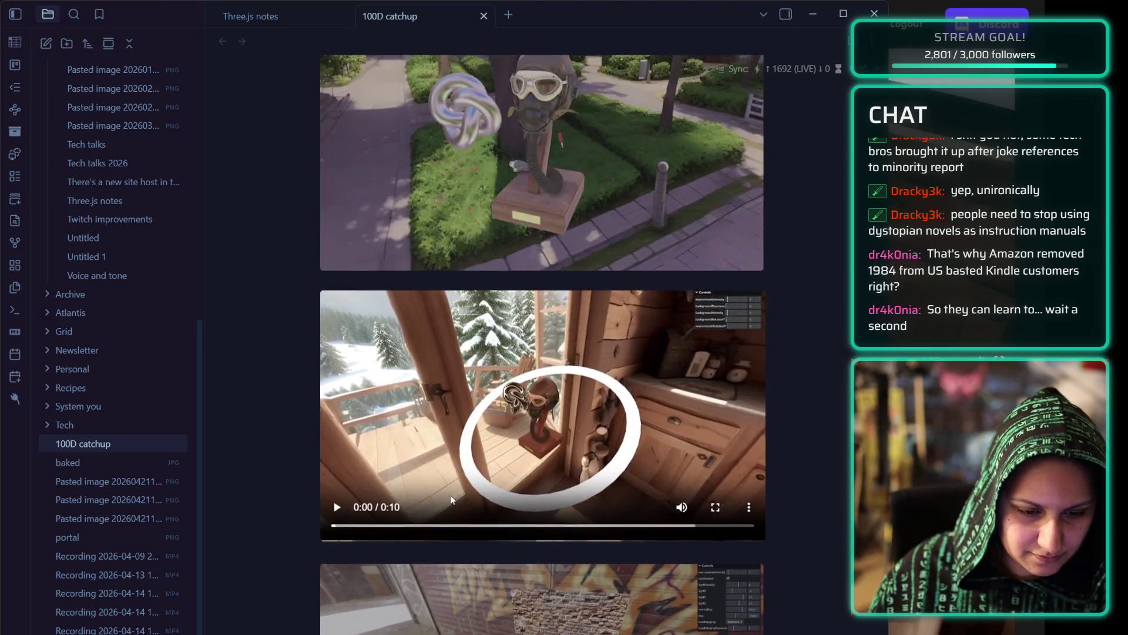
{"action": "left_click", "coordinate": [398, 539]}
{"action": "key", "text": "ctrl+v"}
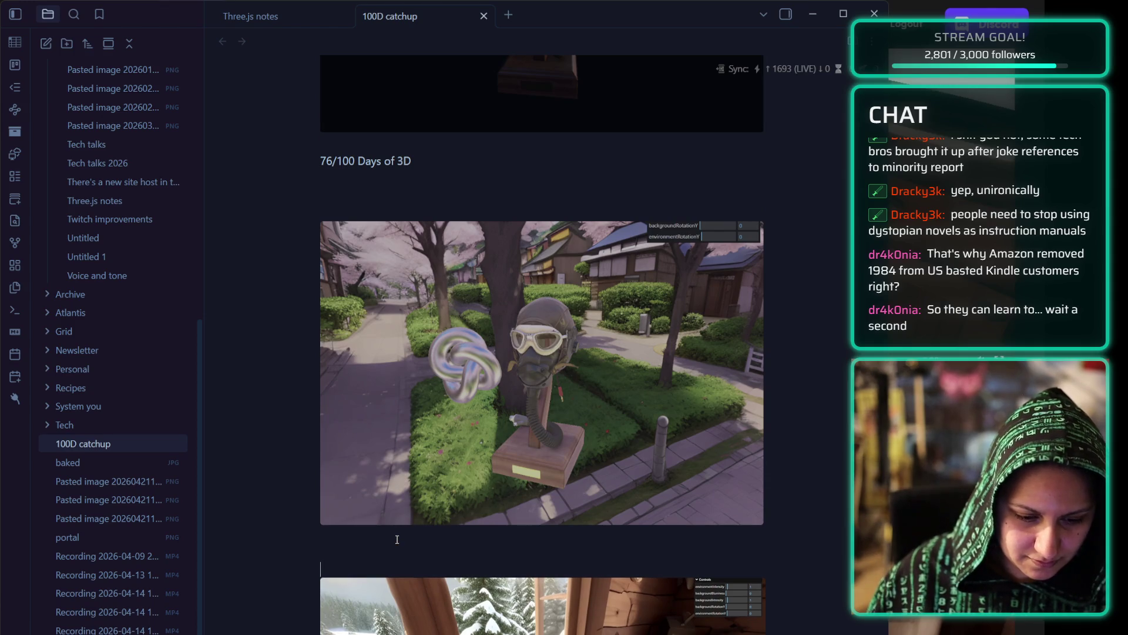
{"action": "scroll", "coordinate": [345, 562], "scroll_direction": "down", "scroll_amount": 5}
{"action": "scroll", "coordinate": [344, 563], "scroll_direction": "down", "scroll_amount": 6}
- Move the 78/100 caption above the burger image and remove the extra blank line before 79/100
{"action": "triple_click", "coordinate": [369, 449]}
{"action": "key", "text": "ctrl+x"}
{"action": "scroll", "coordinate": [369, 449], "scroll_direction": "up", "scroll_amount": 5}
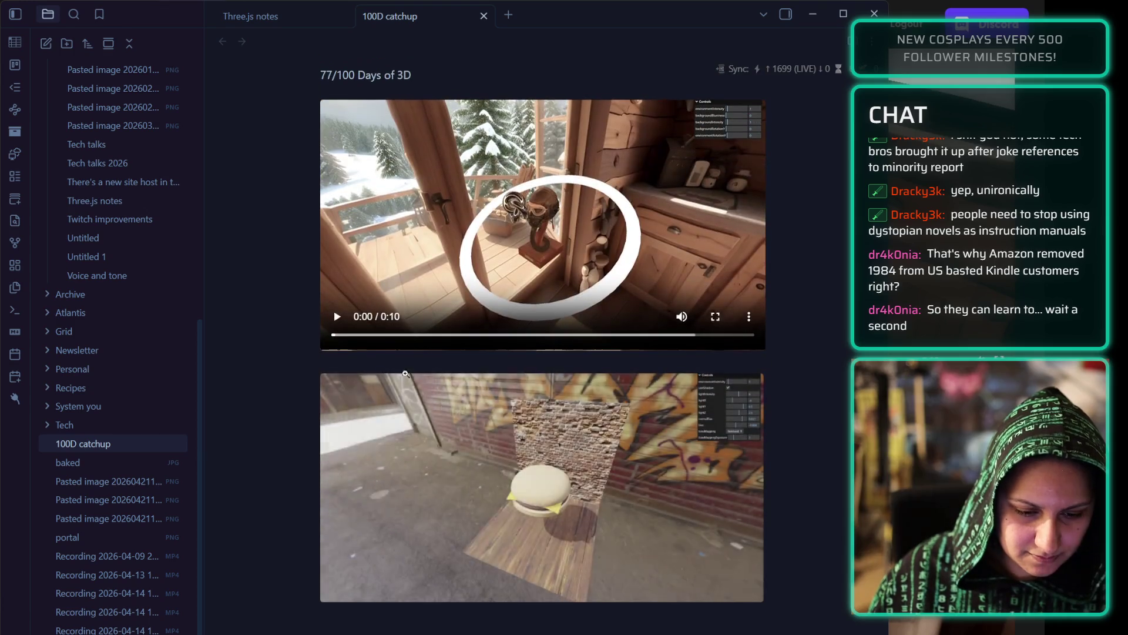
{"action": "left_click", "coordinate": [390, 364]}
{"action": "key", "text": "Return"}
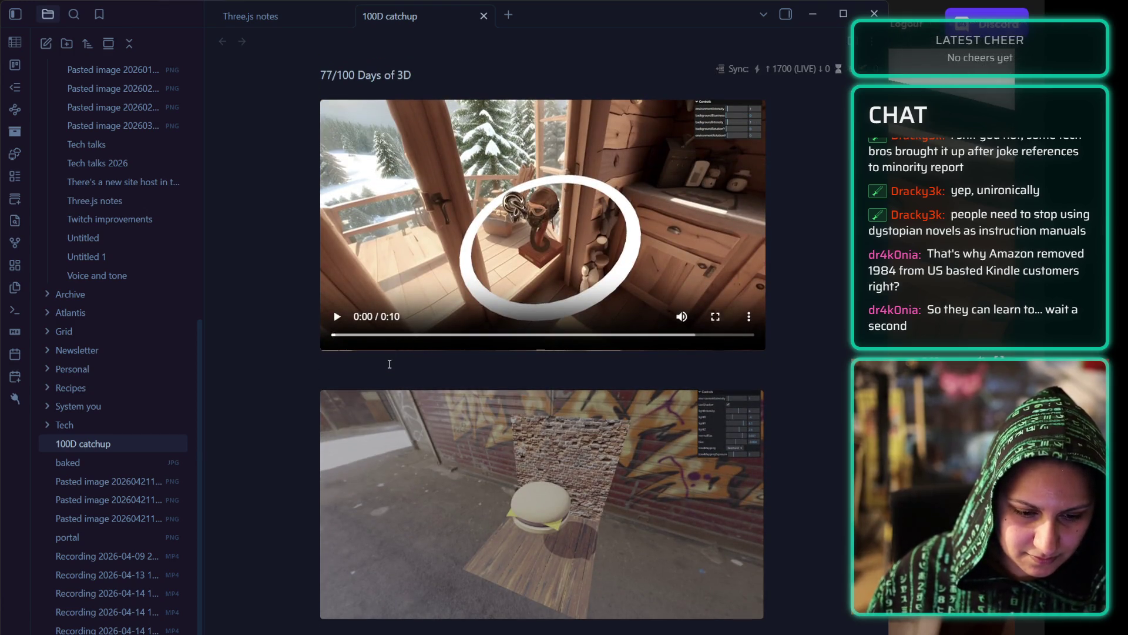
{"action": "key", "text": "ctrl+v"}
{"action": "scroll", "coordinate": [576, 481], "scroll_direction": "down", "scroll_amount": 5}
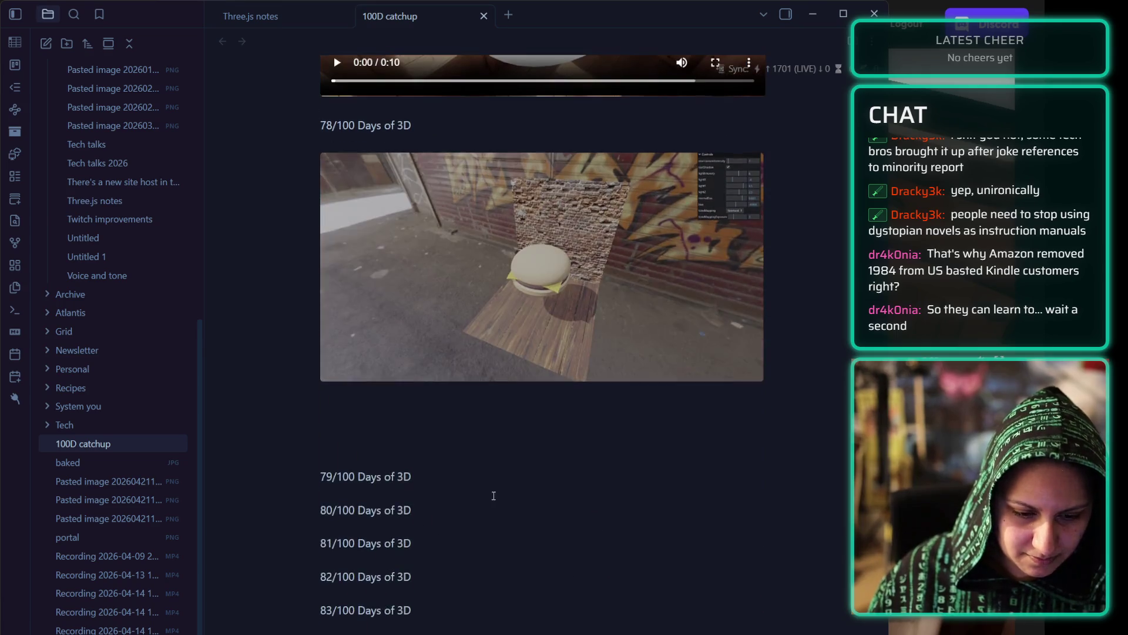
{"action": "key", "text": "BackSpace"}
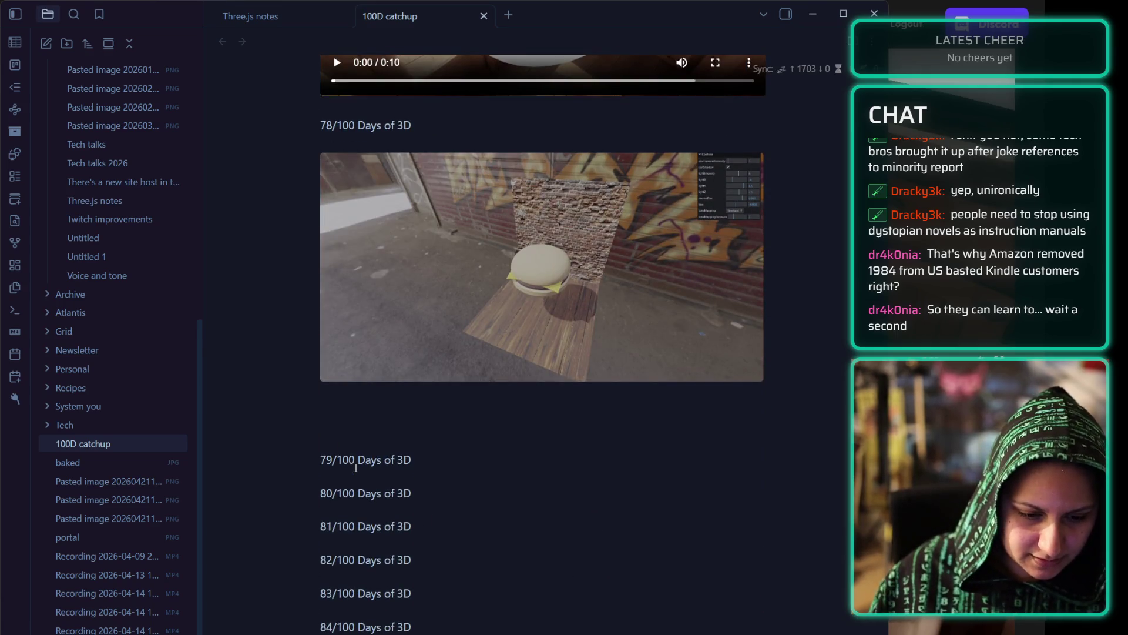
{"action": "scroll", "coordinate": [356, 467], "scroll_direction": "down", "scroll_amount": 1}
{"action": "scroll", "coordinate": [355, 467], "scroll_direction": "up", "scroll_amount": 2}
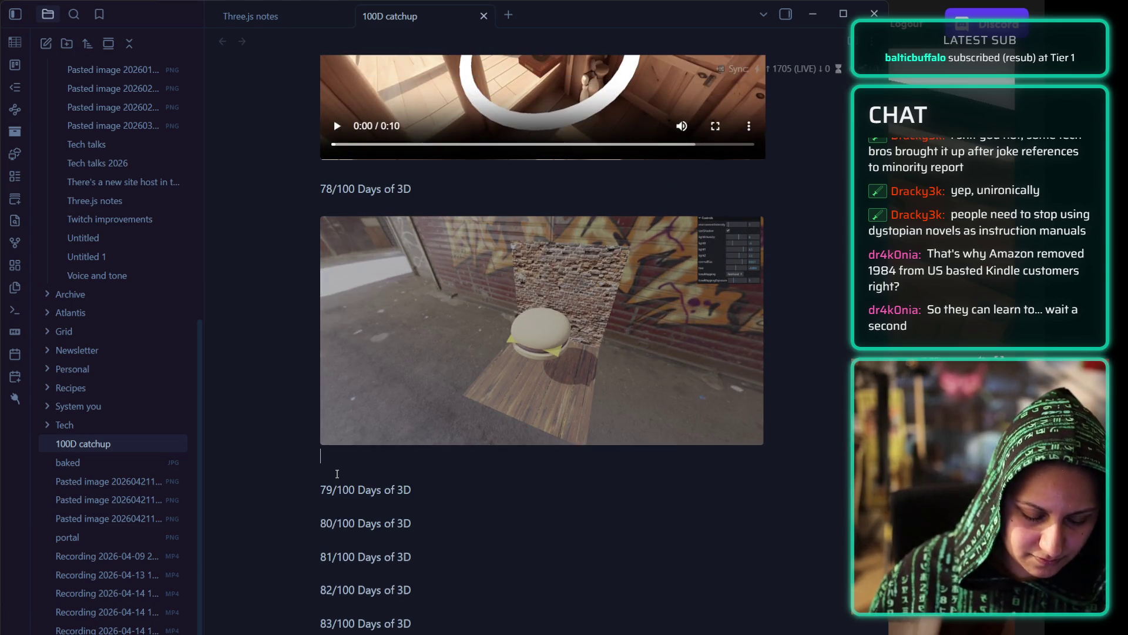
{"action": "left_click", "coordinate": [371, 491]}
- Move the 79/100 heading directly above the burger scene image
{"action": "triple_click", "coordinate": [372, 494]}
{"action": "key", "text": "BackSpace"}
{"action": "key", "text": "Return"}
{"action": "key", "text": "ctrl+v"}
- Add the caption 'Started the realistic render chapter' and delete the empty line under the burger image
{"action": "key", "text": "Return"}
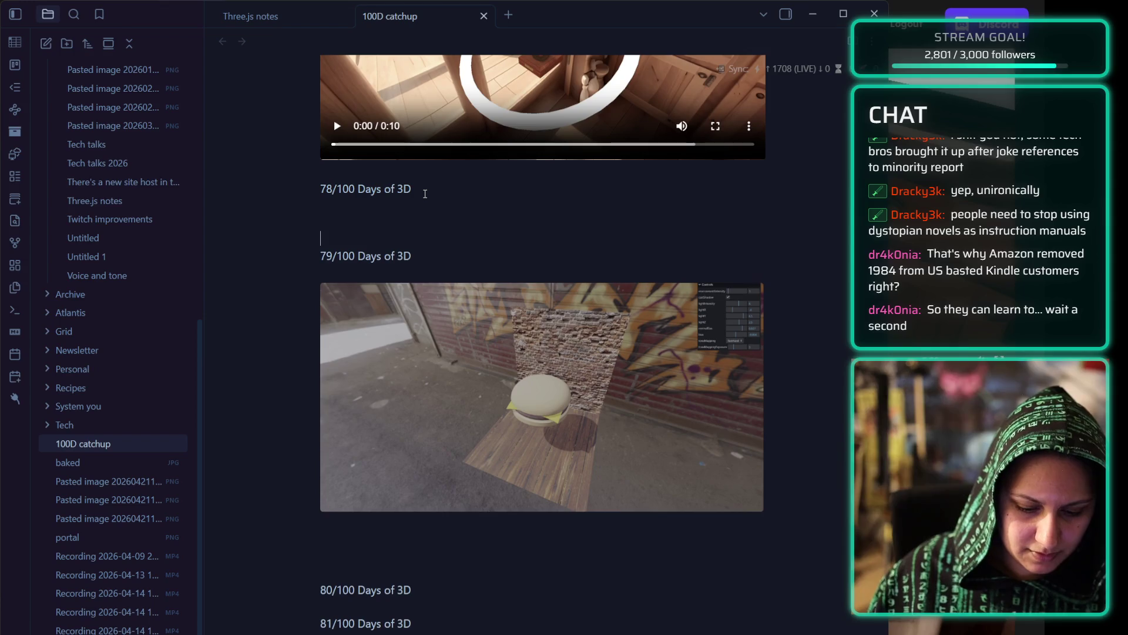
{"action": "type", "text": "Started the rea"}
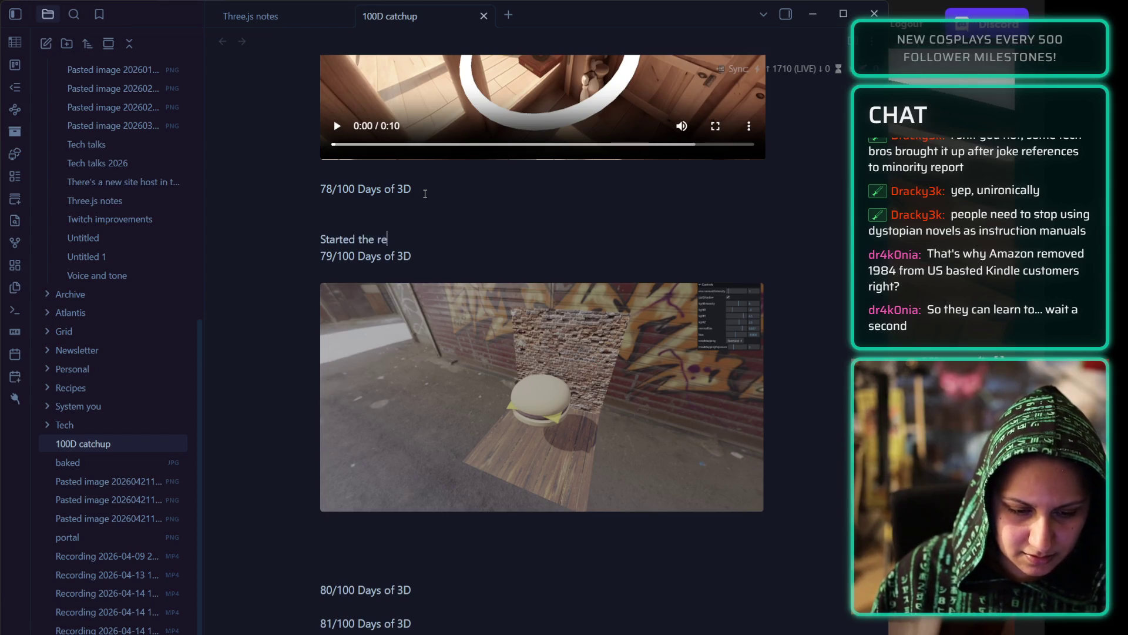
{"action": "type", "text": "listic render chapter~"}
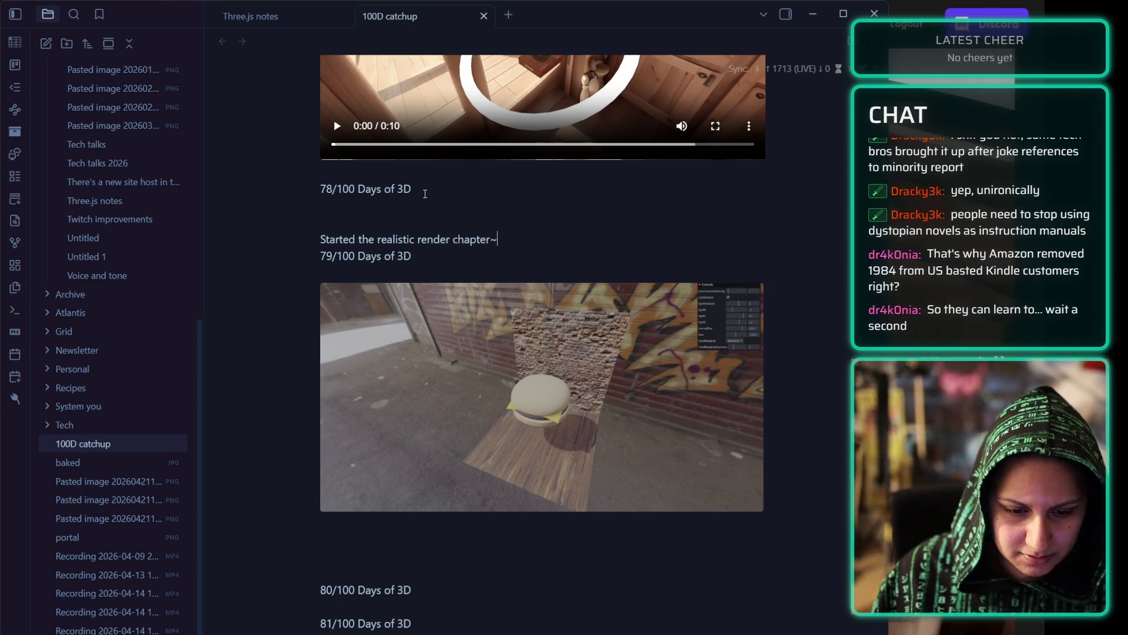
{"action": "scroll", "coordinate": [393, 384], "scroll_direction": "down", "scroll_amount": 3}
{"action": "key", "text": "ctrl+z"}
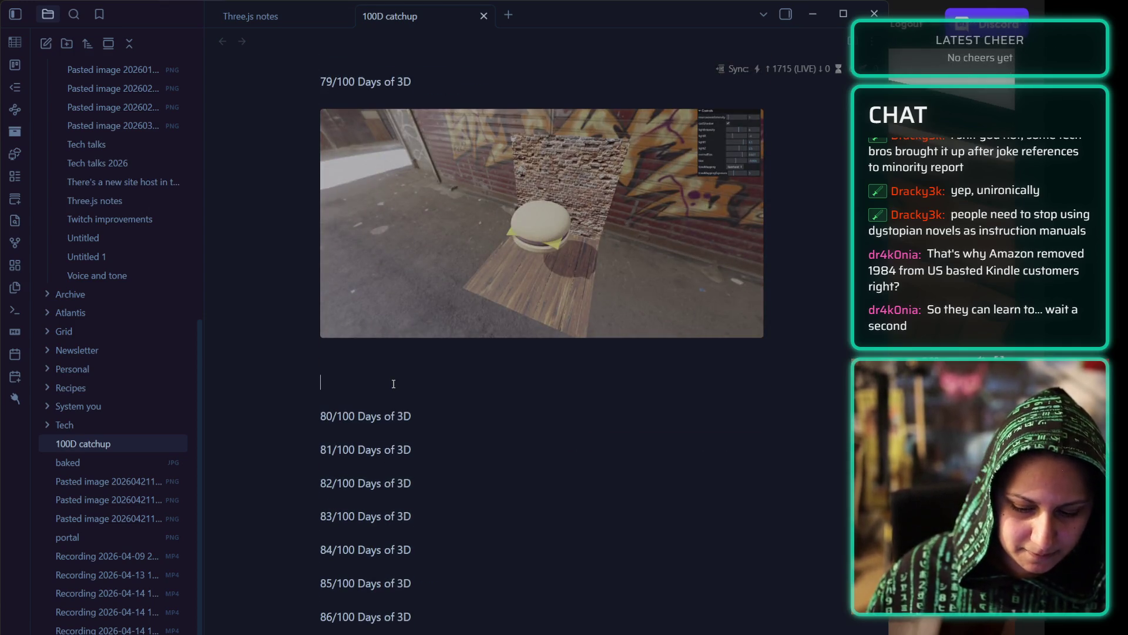
{"action": "key", "text": "BackSpace"}
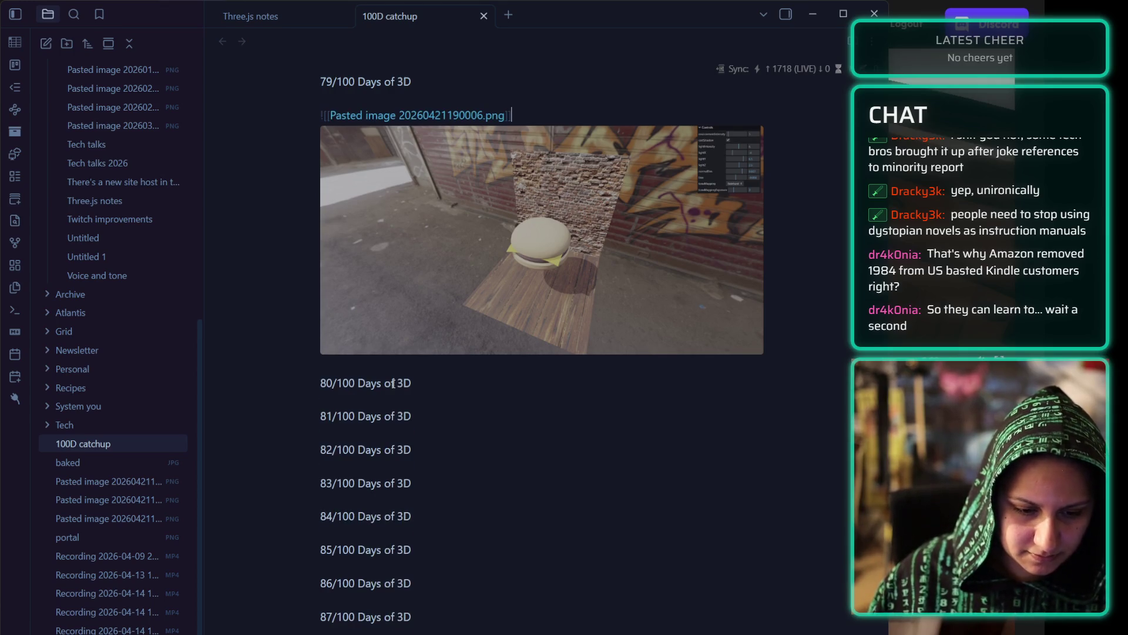
- Add blank lines under 80/100 for its caption
{"action": "scroll", "coordinate": [411, 388], "scroll_direction": "down", "scroll_amount": 3}
{"action": "scroll", "coordinate": [442, 281], "scroll_direction": "down", "scroll_amount": 1}
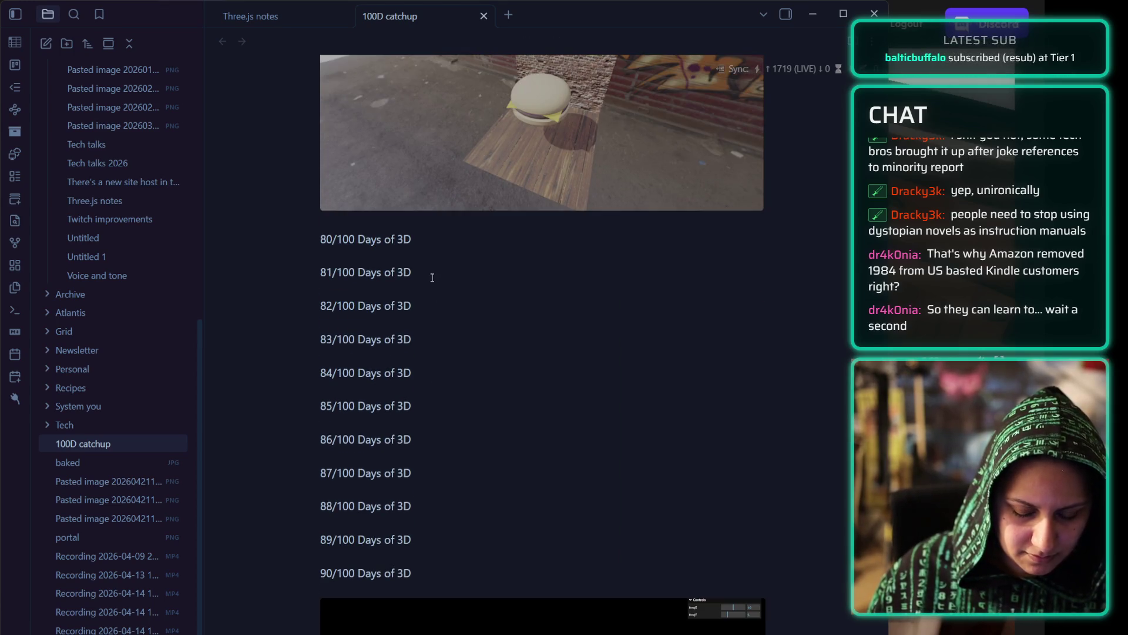
{"action": "key", "text": "Return"}
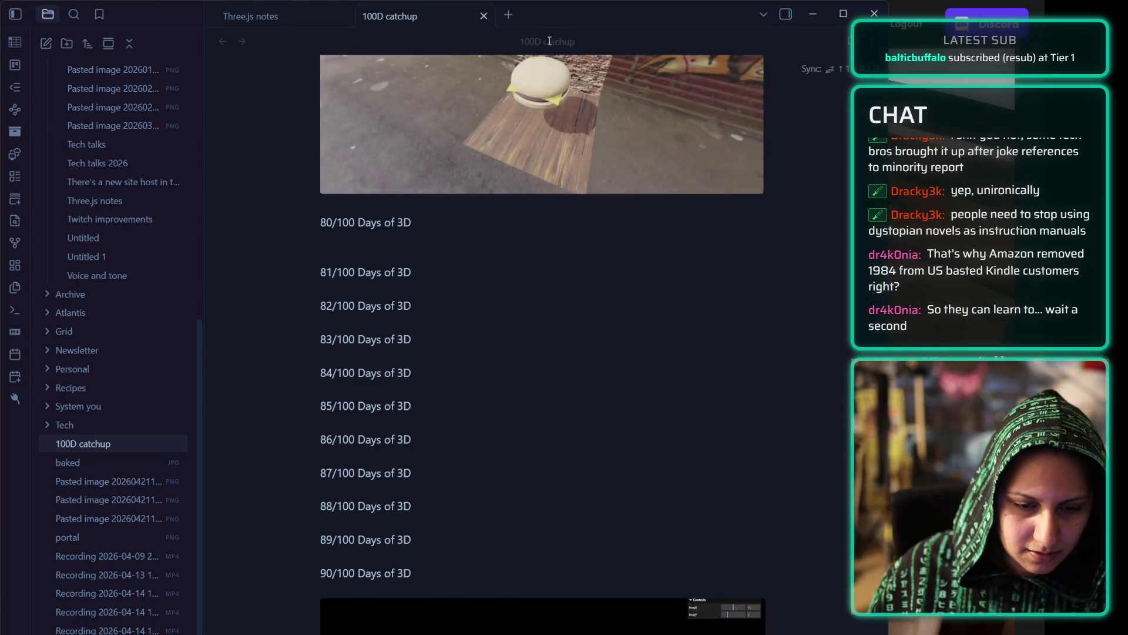
{"action": "key", "text": "Return"}
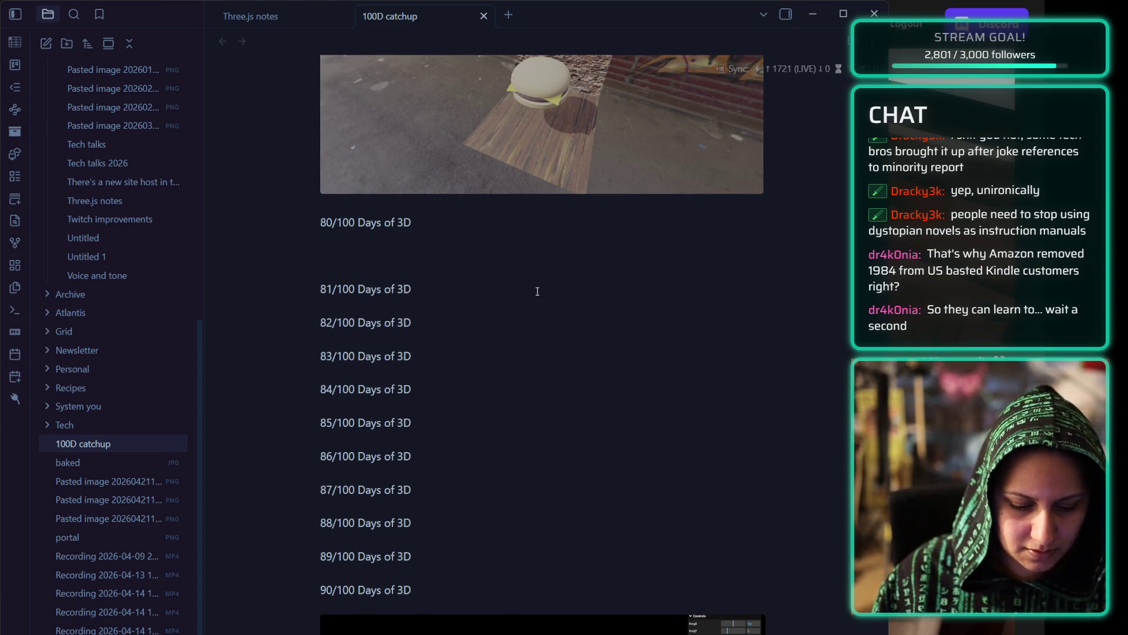
- Caption 80/100: 'Went through Code structuring. Thankfully I'm familiar with most of this already.'
{"action": "type", "text": "Went through Code "}
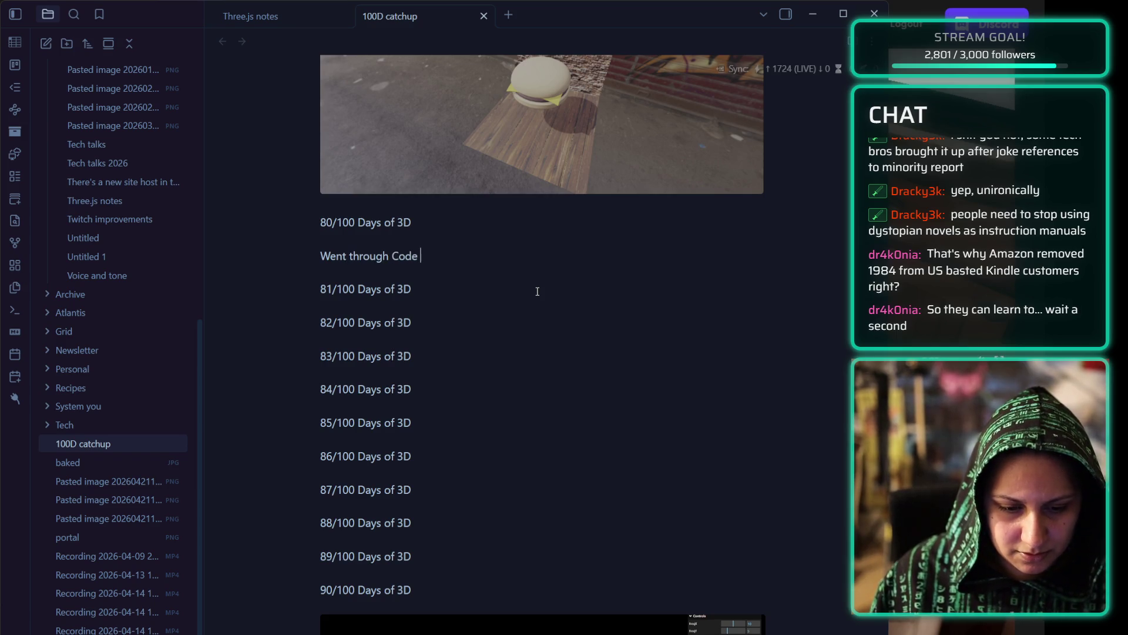
{"action": "type", "text": "sruct"}
{"action": "key", "text": "BackSpace"}
{"action": "key", "text": "BackSpace"}
{"action": "key", "text": "BackSpace"}
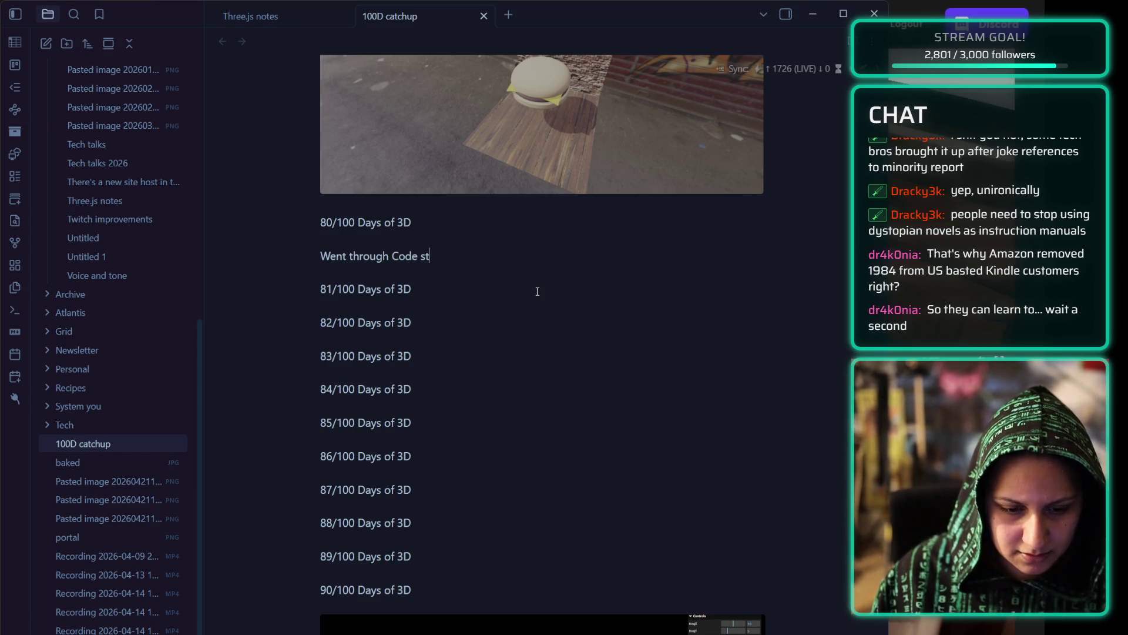
{"action": "type", "text": "t"}
{"action": "type", "text": "turing. Thankfu"}
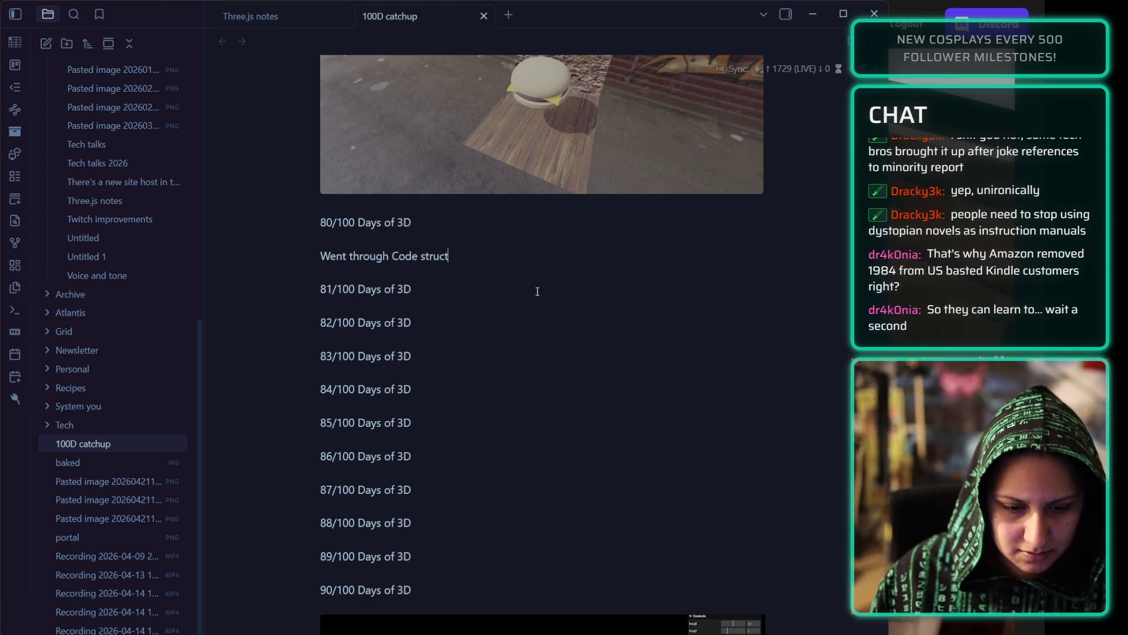
{"action": "type", "text": "lly "}
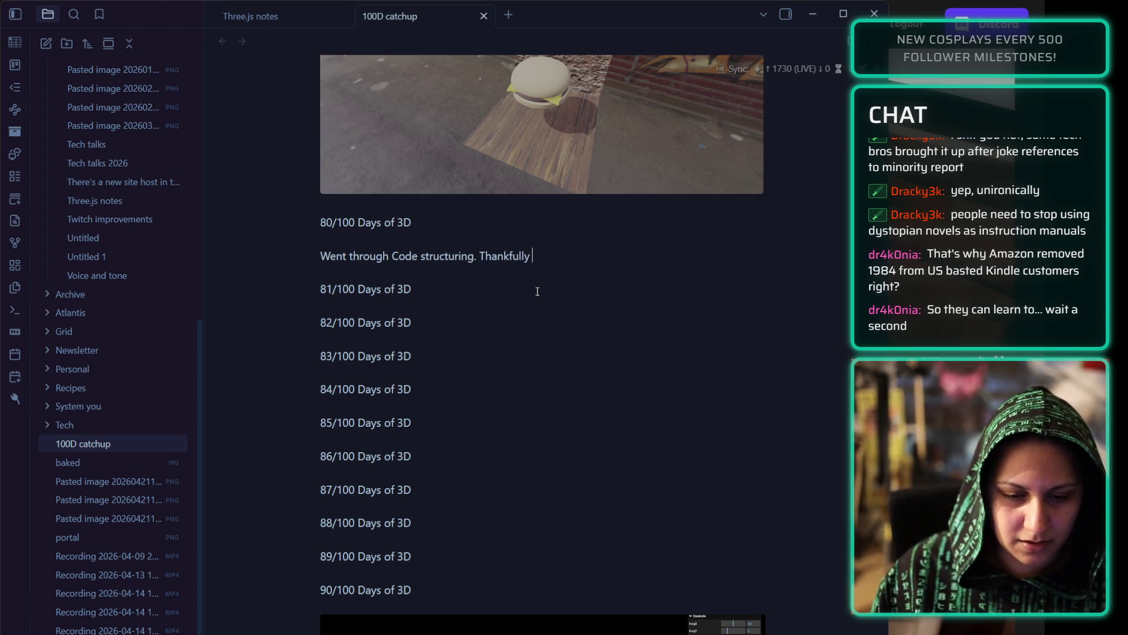
{"action": "type", "text": "I'm familiar w"}
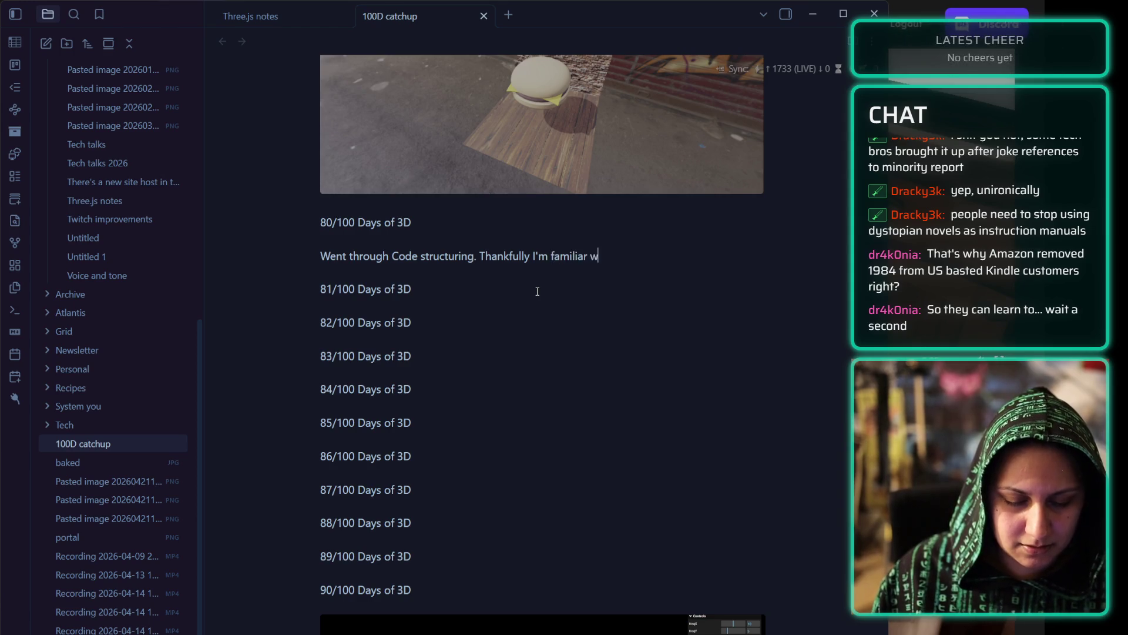
{"action": "type", "text": "ith most of this already."}
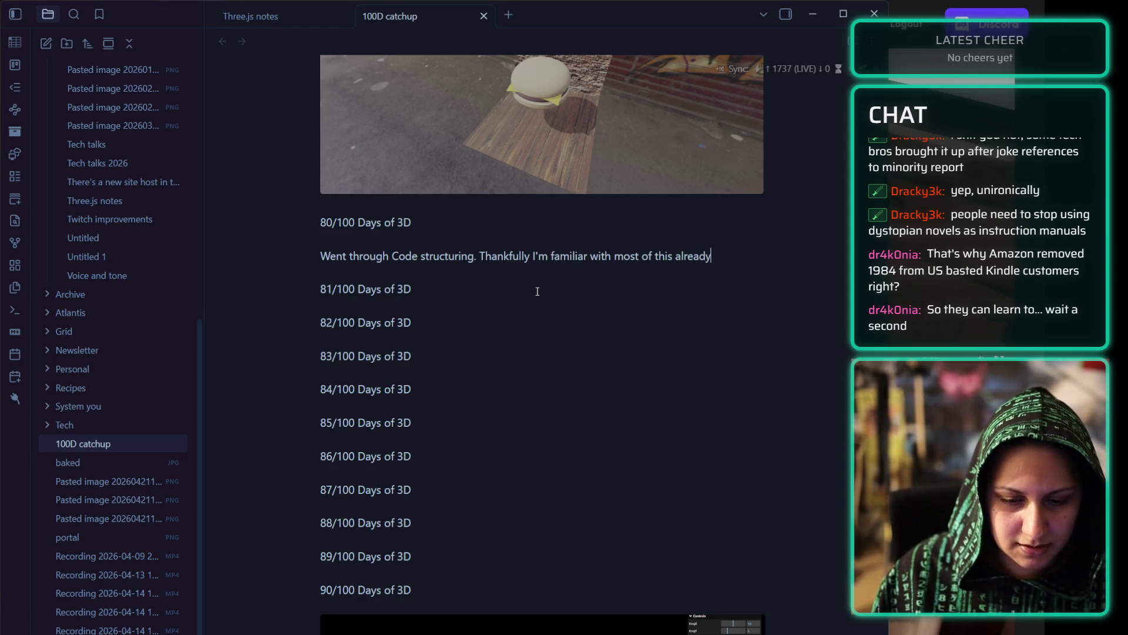
- Caption 81/100 about being familiar with all of it and meeting classes again 'In JAVASCRIPT :D'
{"action": "left_click", "coordinate": [446, 295]}
{"action": "key", "text": "Return"}
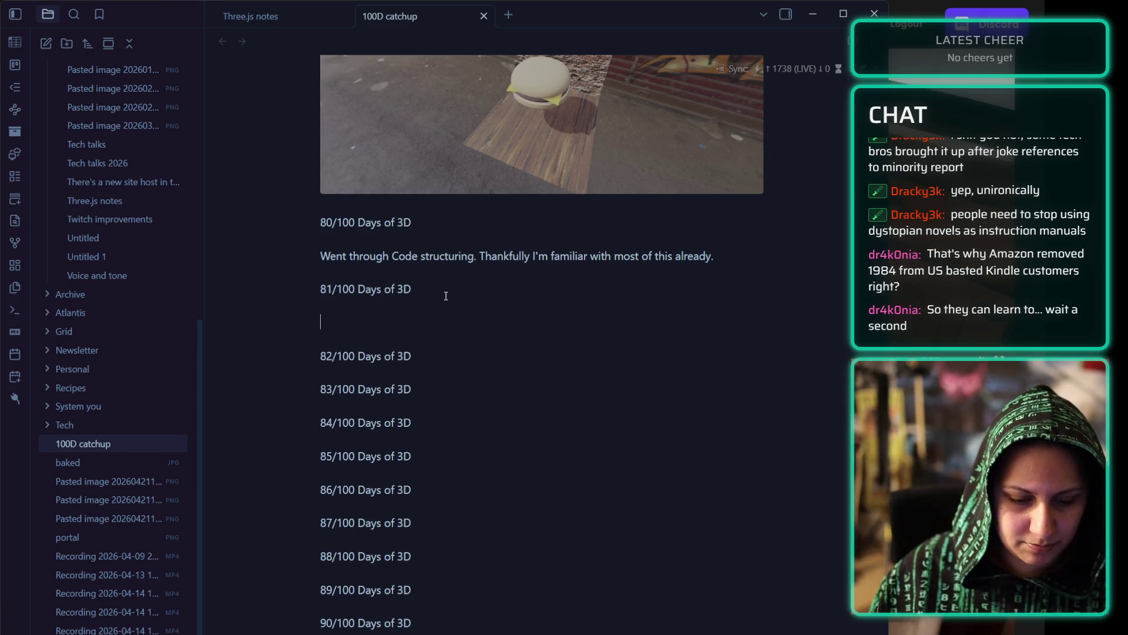
{"action": "type", "text": "Actually, I'm familiar with a"}
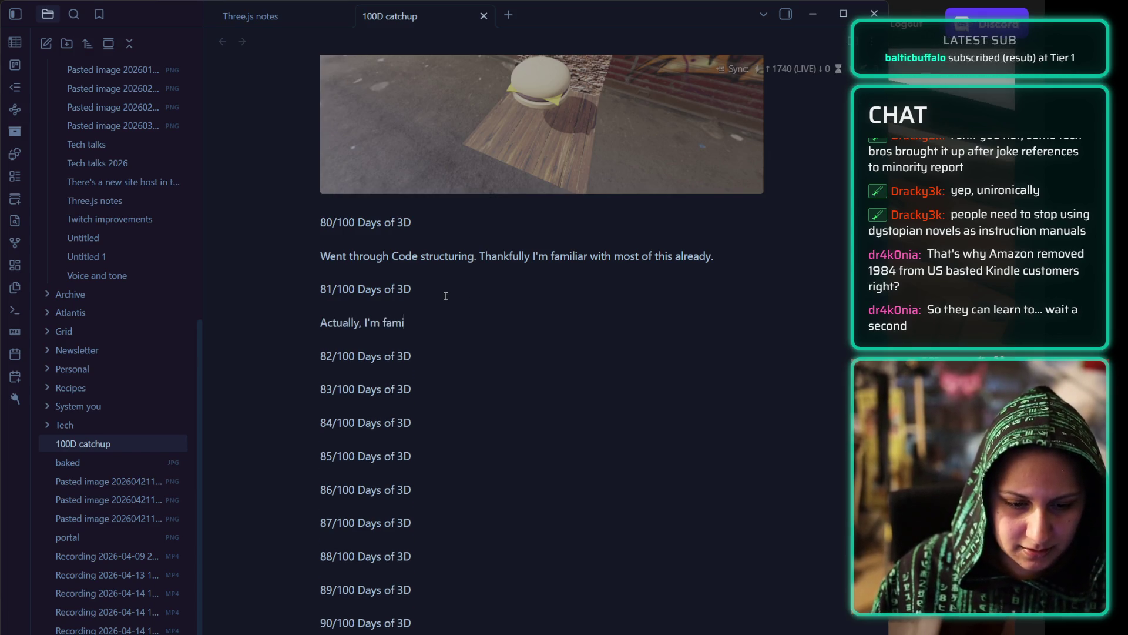
{"action": "type", "text": "ll of this "}
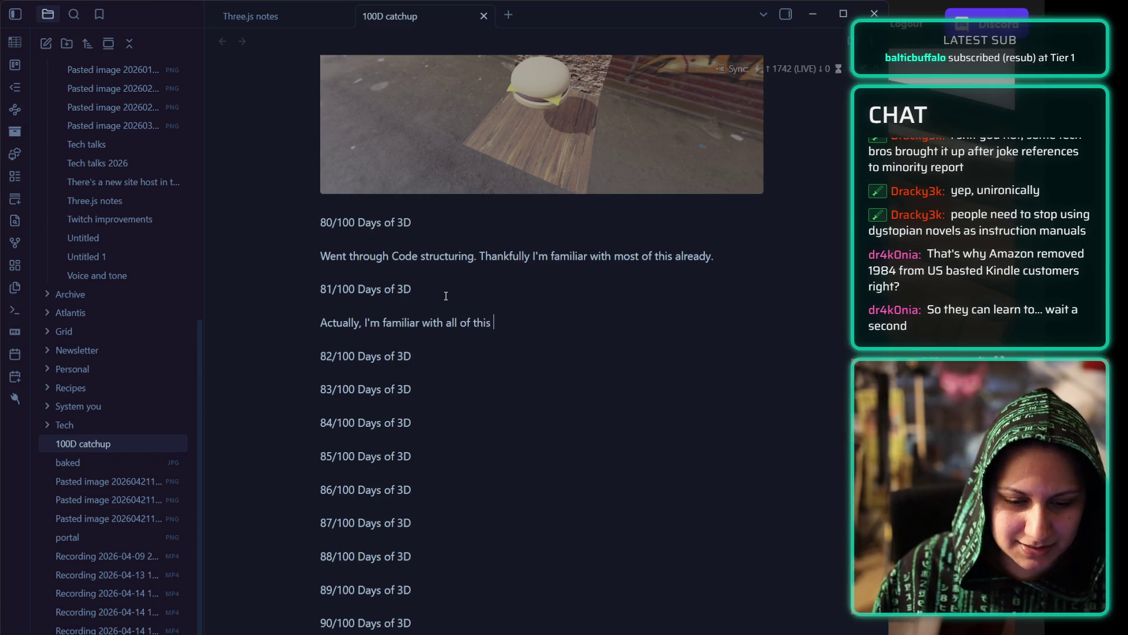
{"action": "type", "text": "already. To thi"}
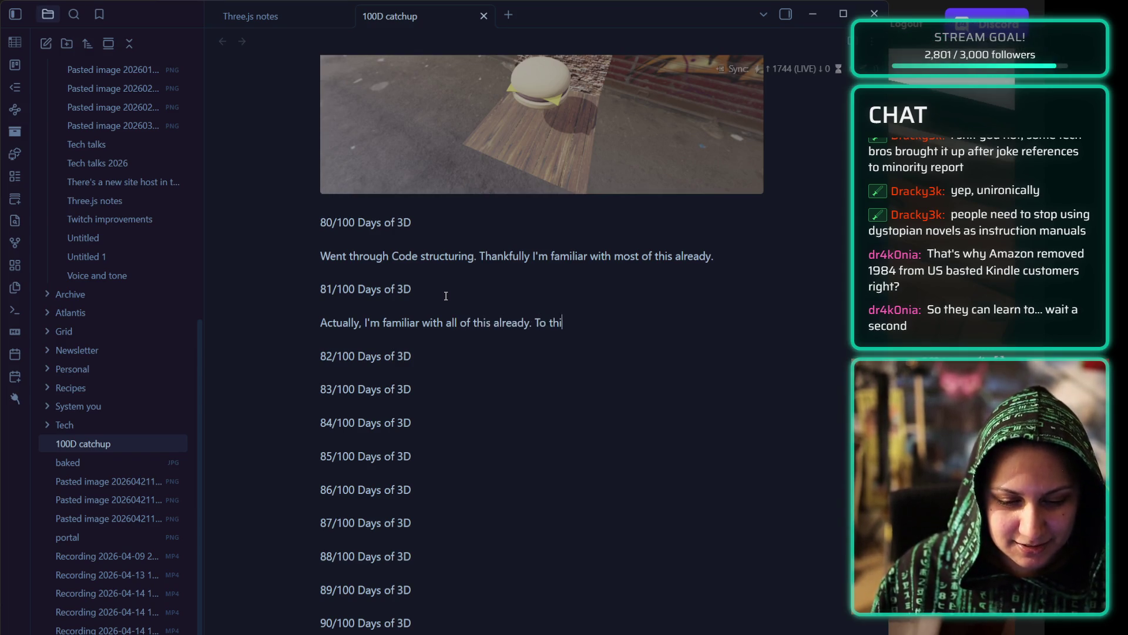
{"action": "type", "text": "nk I'd enco"}
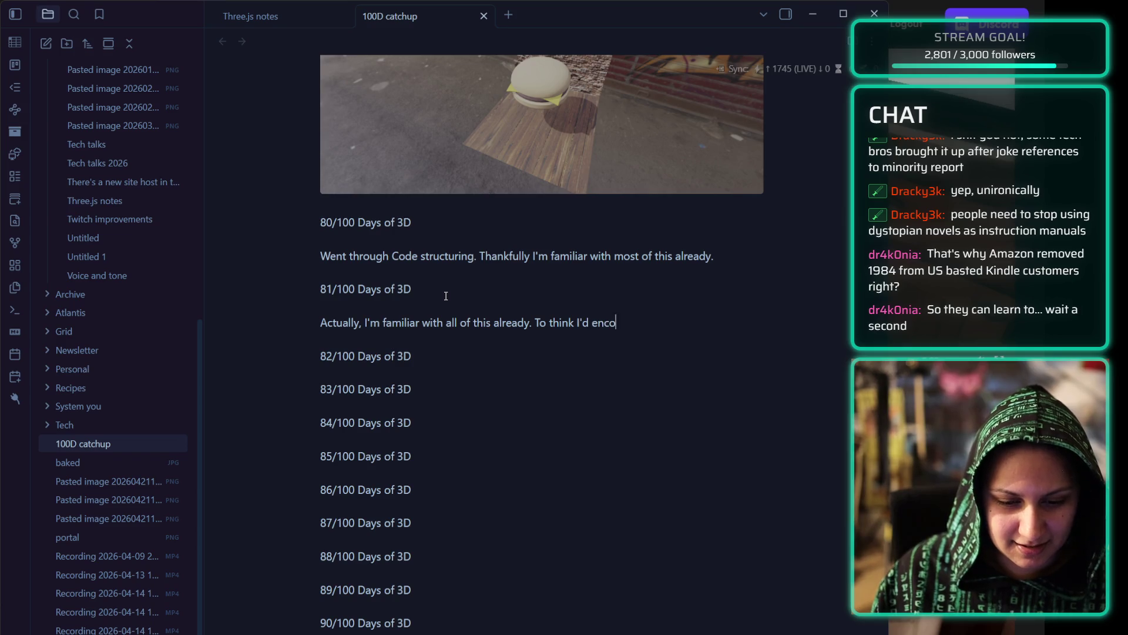
{"action": "type", "text": "unter classes again! :"}
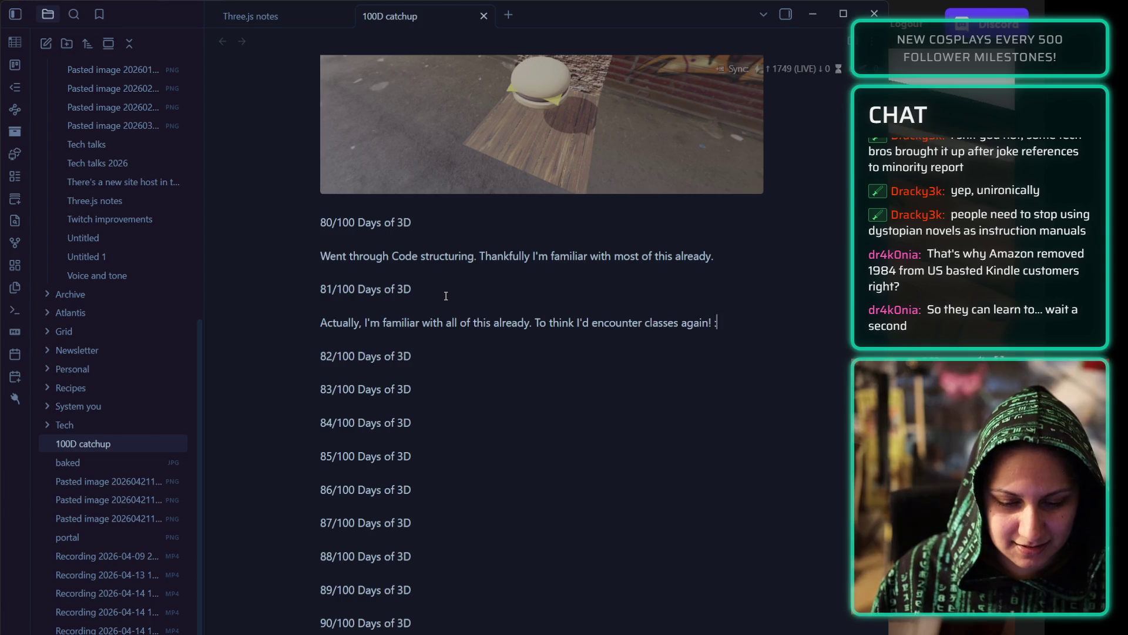
{"action": "key", "text": "BackSpace"}
{"action": "type", "text": "In JAVASCRITP"}
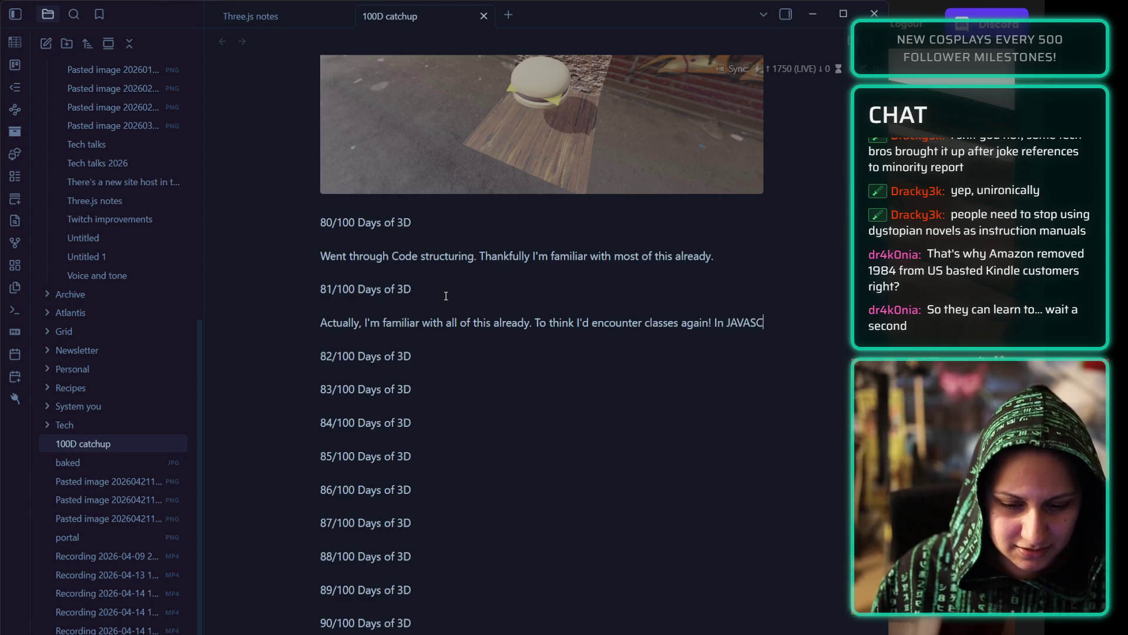
{"action": "key", "text": "BackSpace"}
{"action": "key", "text": "BackSpace"}
{"action": "type", "text": "PT"}
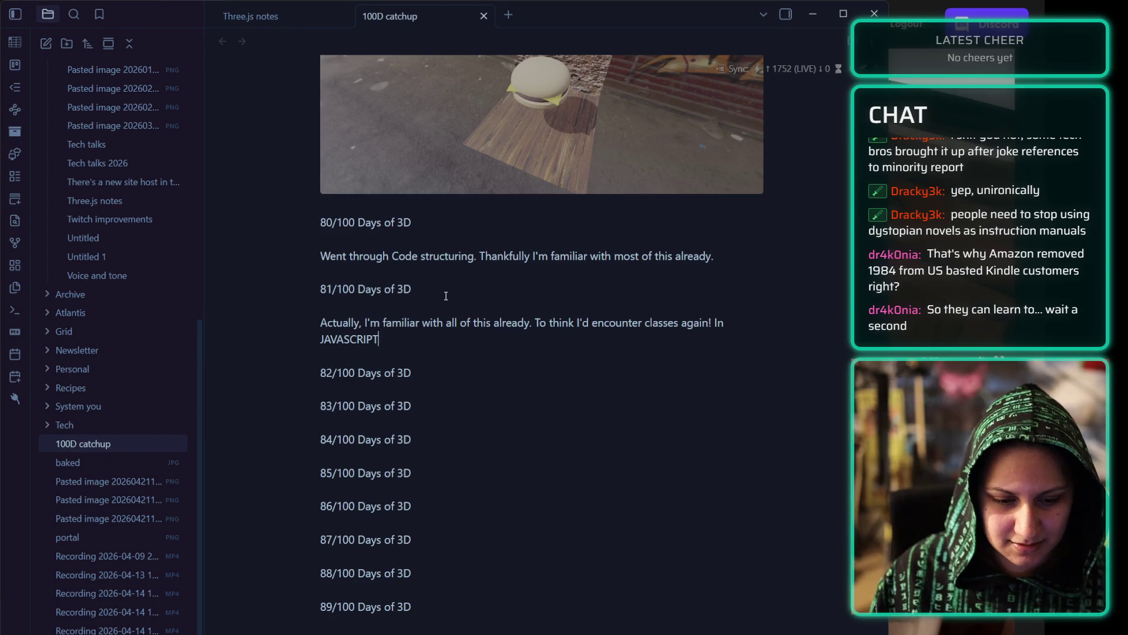
{"action": "type", "text": " :D"}
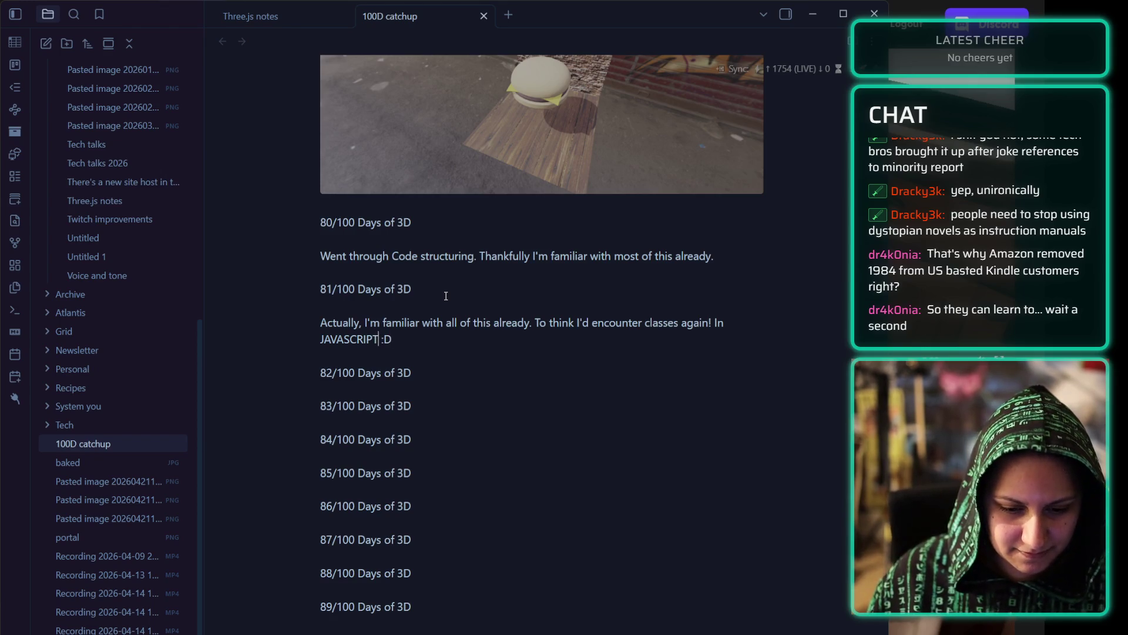
- Add a blank line under the 82/100 heading
{"action": "left_click", "coordinate": [436, 384]}
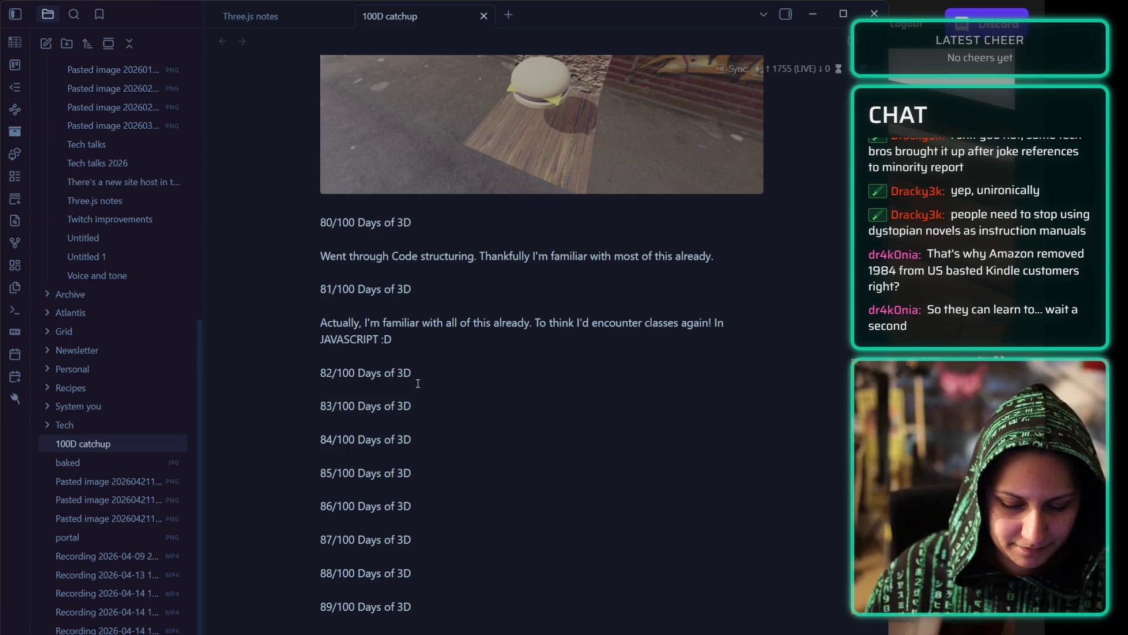
{"action": "key", "text": "Return"}
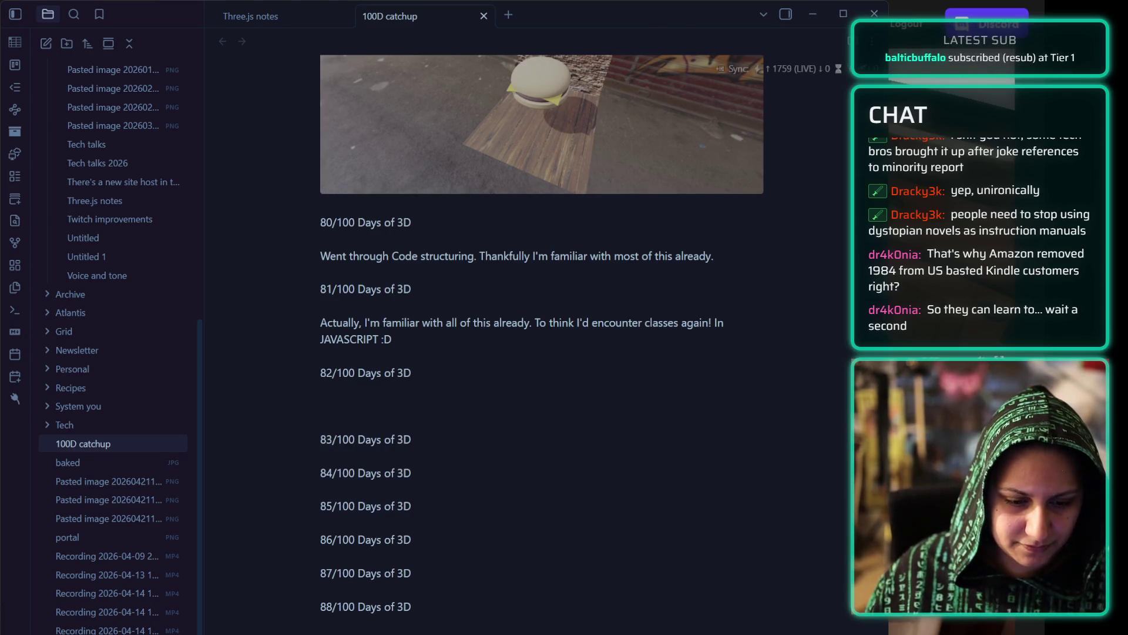
{"action": "scroll", "coordinate": [542, 344], "scroll_direction": "down", "scroll_amount": 5}
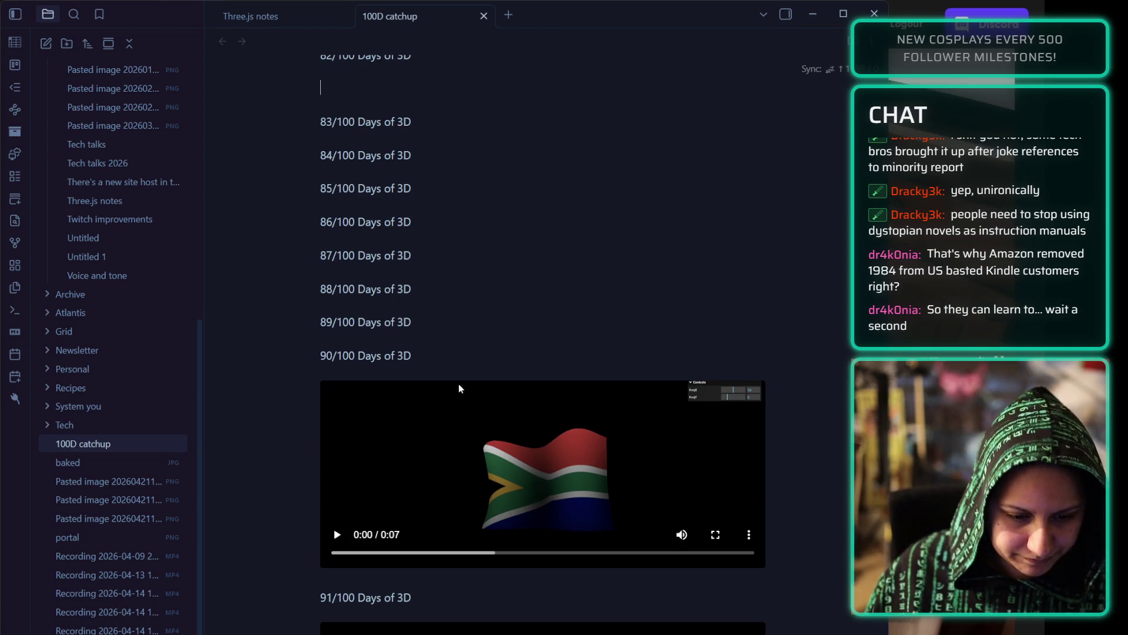
- Paste the purple wavy-line pattern render on a new line under 89/100
{"action": "left_click", "coordinate": [435, 326]}
{"action": "key", "text": "Return"}
{"action": "key", "text": "ctrl+v"}
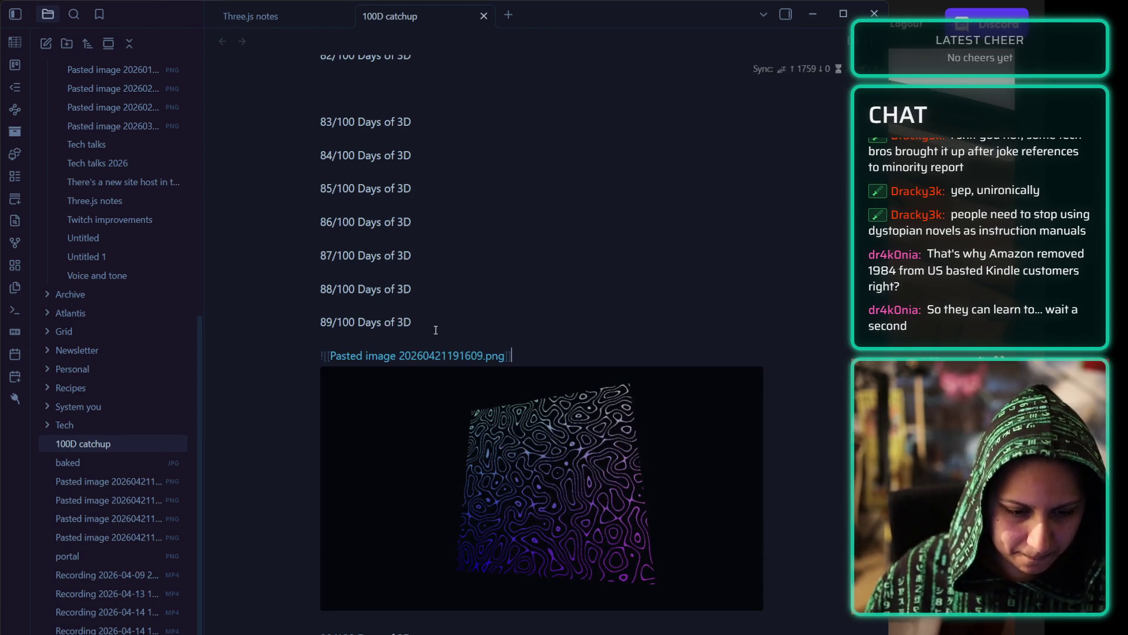
{"action": "left_click", "coordinate": [573, 282]}
{"action": "scroll", "coordinate": [581, 359], "scroll_direction": "up", "scroll_amount": 1}
{"action": "scroll", "coordinate": [581, 359], "scroll_direction": "up", "scroll_amount": 2}
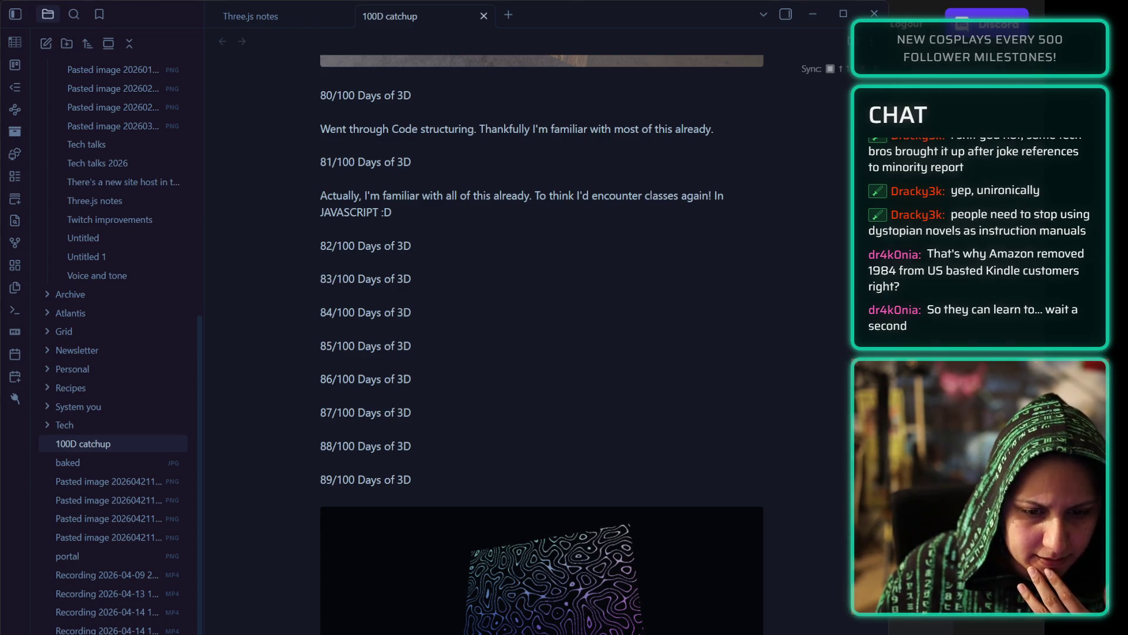
- Caption 76/100 'Finished the Blender intro video :D' and open blank lines above the dark knot-and-bust image
{"action": "scroll", "coordinate": [352, 393], "scroll_direction": "up", "scroll_amount": 10}
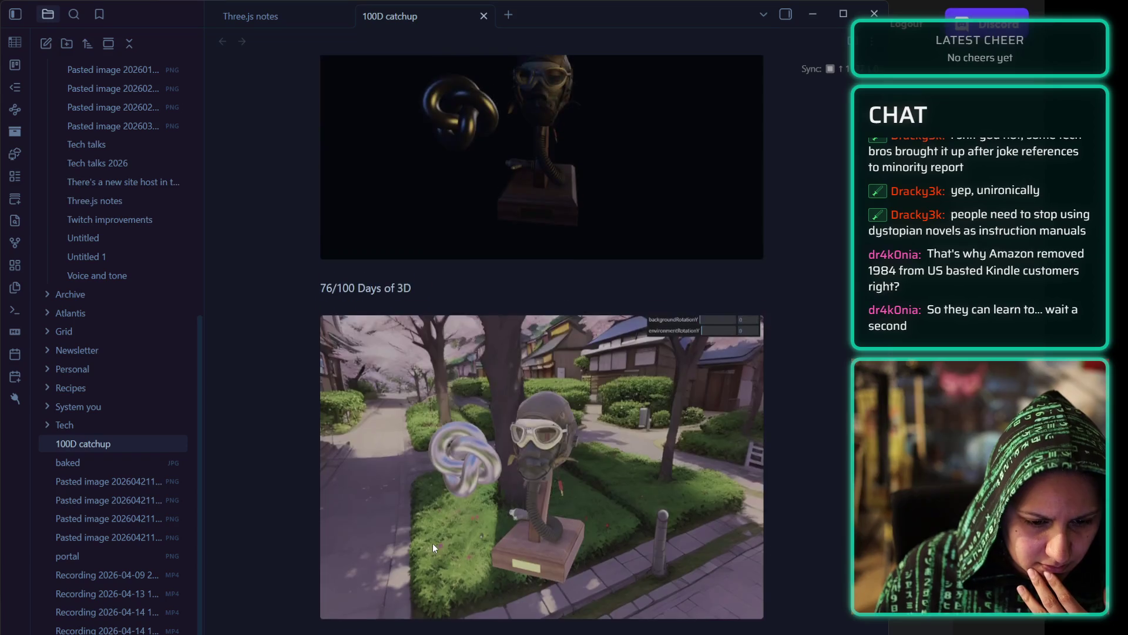
{"action": "scroll", "coordinate": [425, 493], "scroll_direction": "up", "scroll_amount": 2}
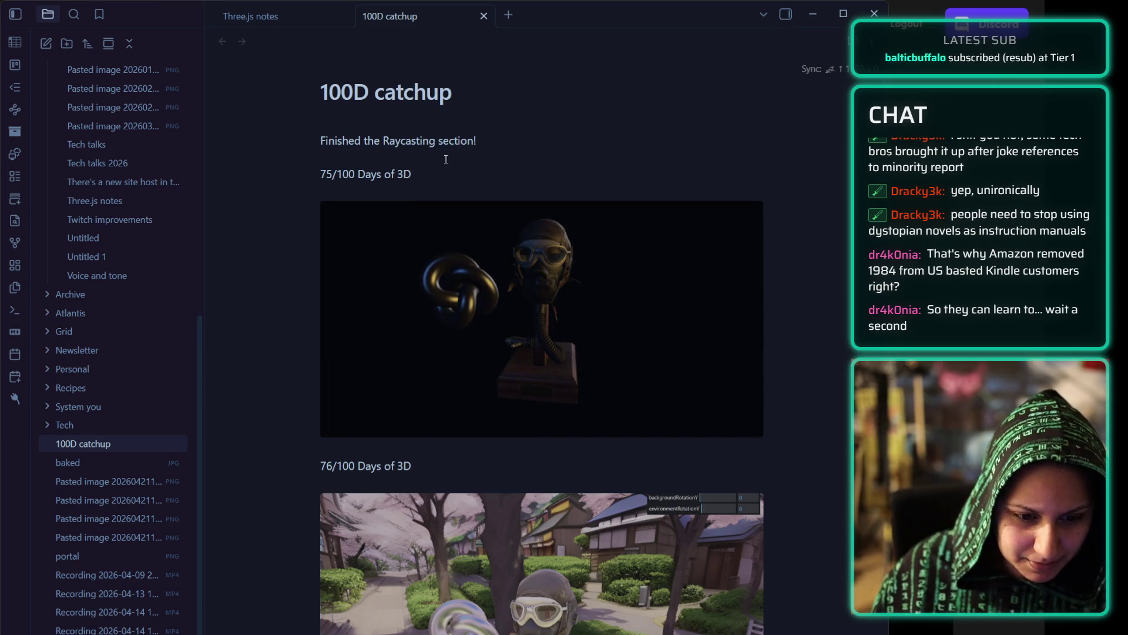
{"action": "key", "text": "ctrl+v"}
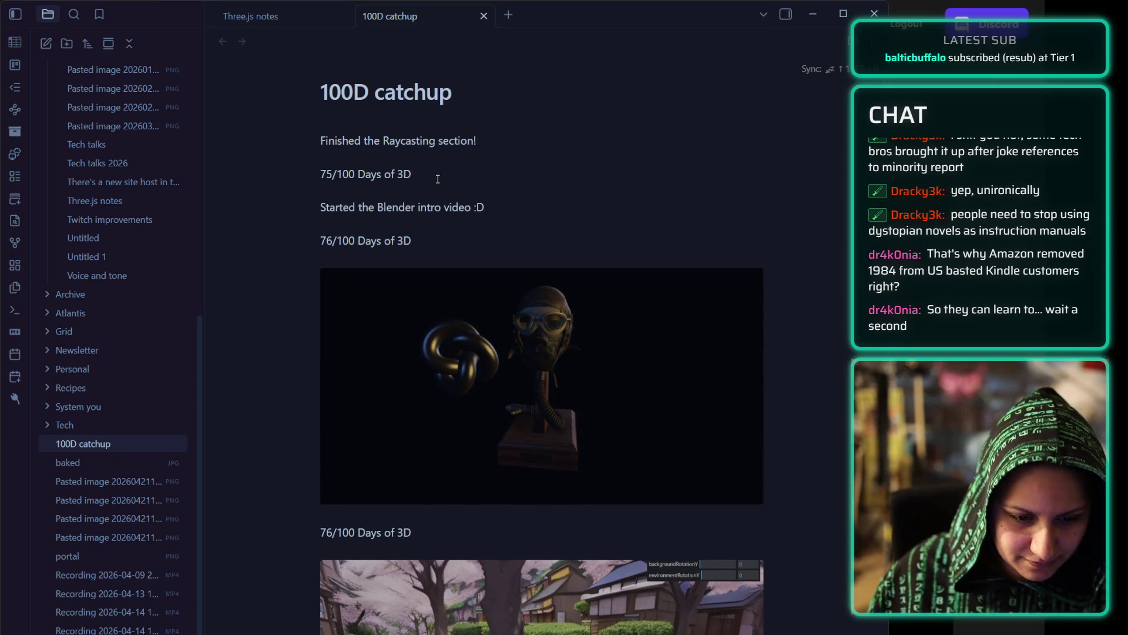
{"action": "key", "text": "Return"}
{"action": "key", "text": "Return"}
{"action": "type", "text": "Finished the Blender intro video :D"}
{"action": "key", "text": "Return"}
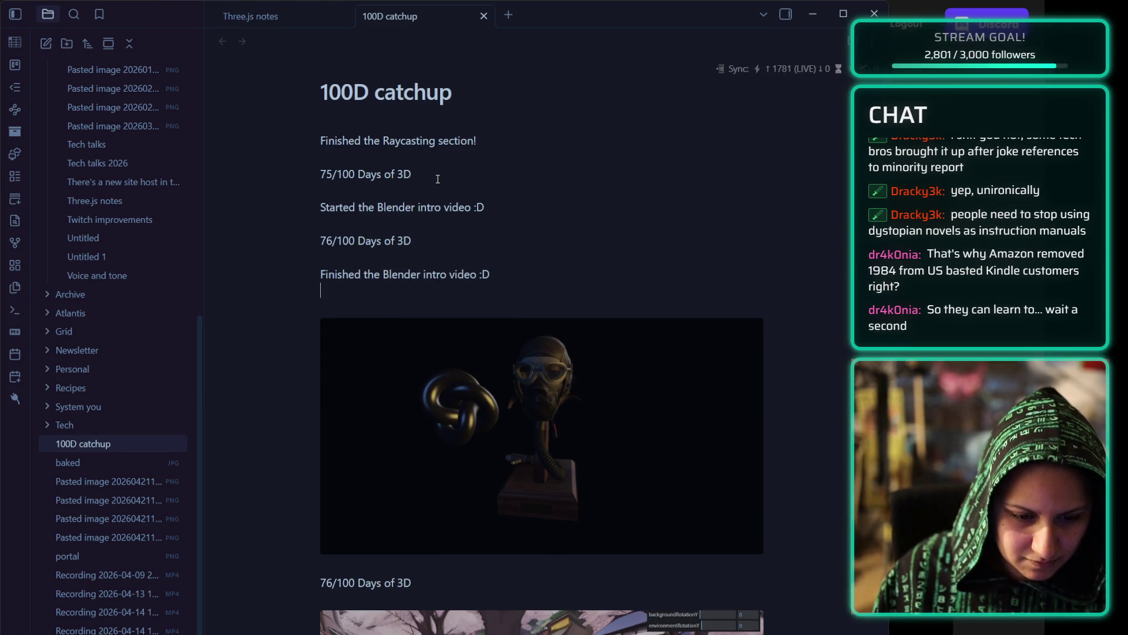
{"action": "key", "text": "Return"}
{"action": "key", "text": "shift+Down"}
{"action": "key", "text": "shift+Down"}
{"action": "key", "text": "shift+Down"}
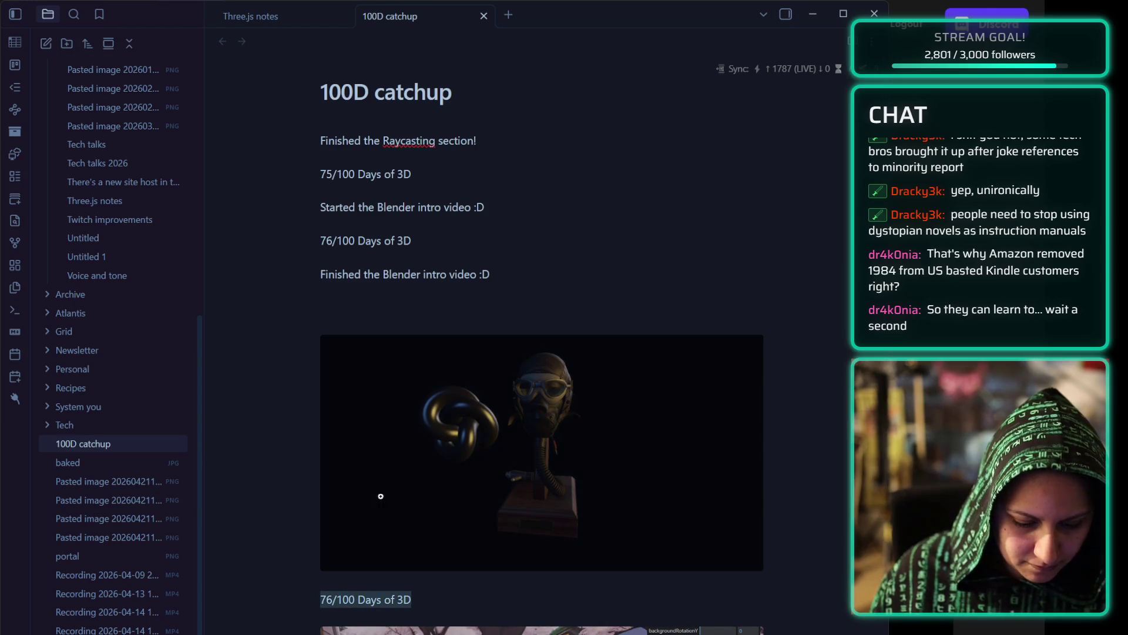
{"action": "left_click", "coordinate": [369, 307]}
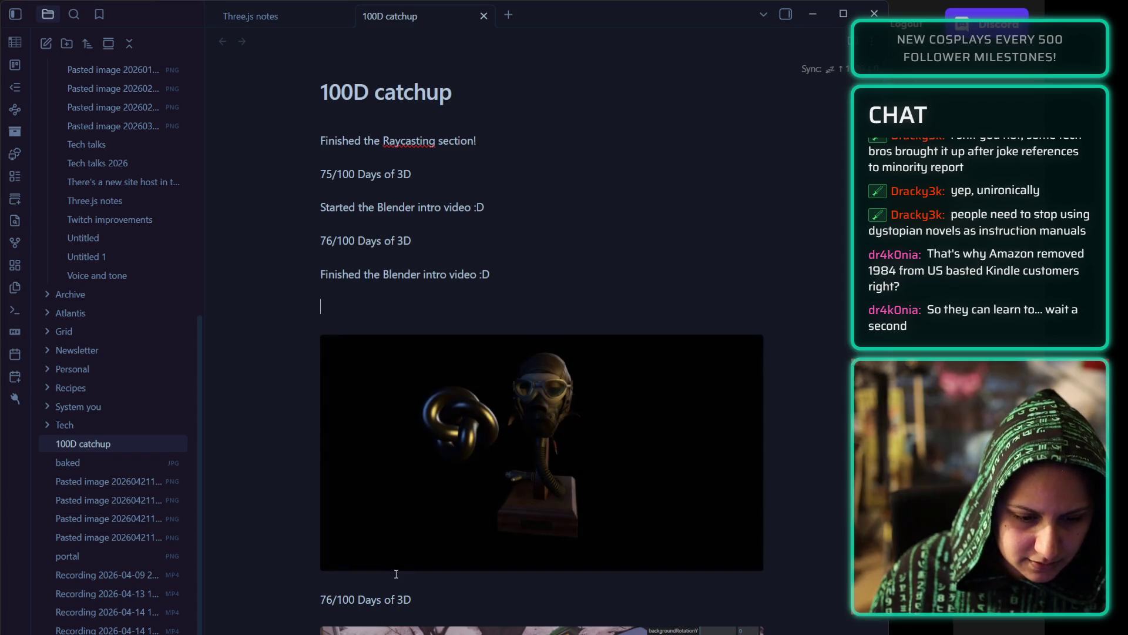
{"action": "scroll", "coordinate": [372, 604], "scroll_direction": "down", "scroll_amount": 8}
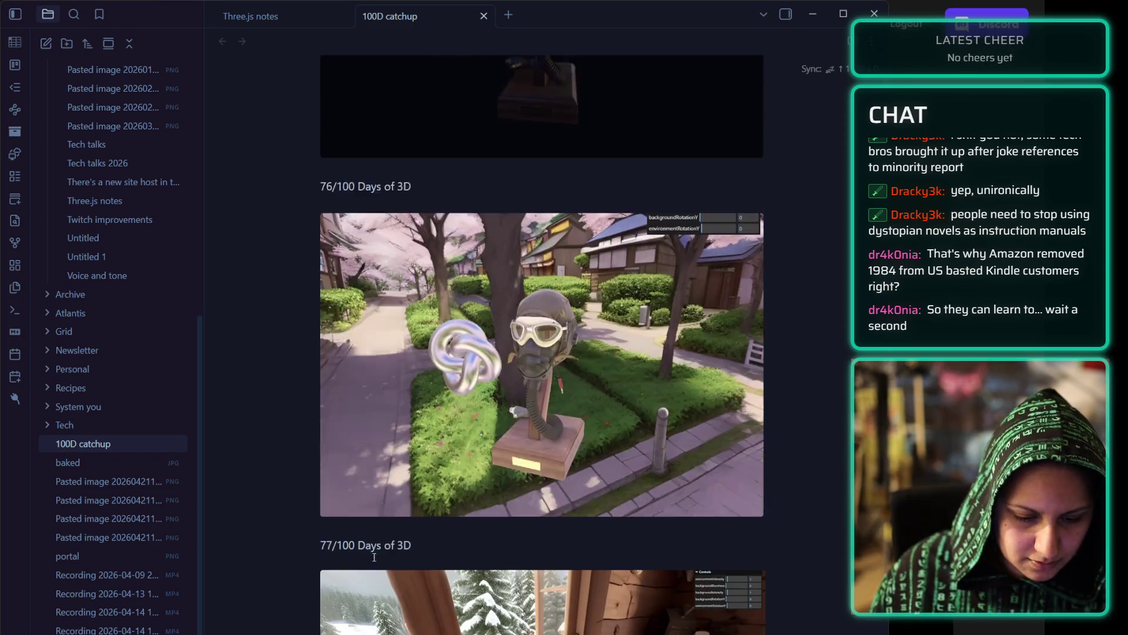
- Copy the 77/100 Days of 3D heading above the dark knot-and-bust image
{"action": "triple_click", "coordinate": [369, 514]}
{"action": "key", "text": "ctrl+c"}
{"action": "scroll", "coordinate": [330, 444], "scroll_direction": "up", "scroll_amount": 8}
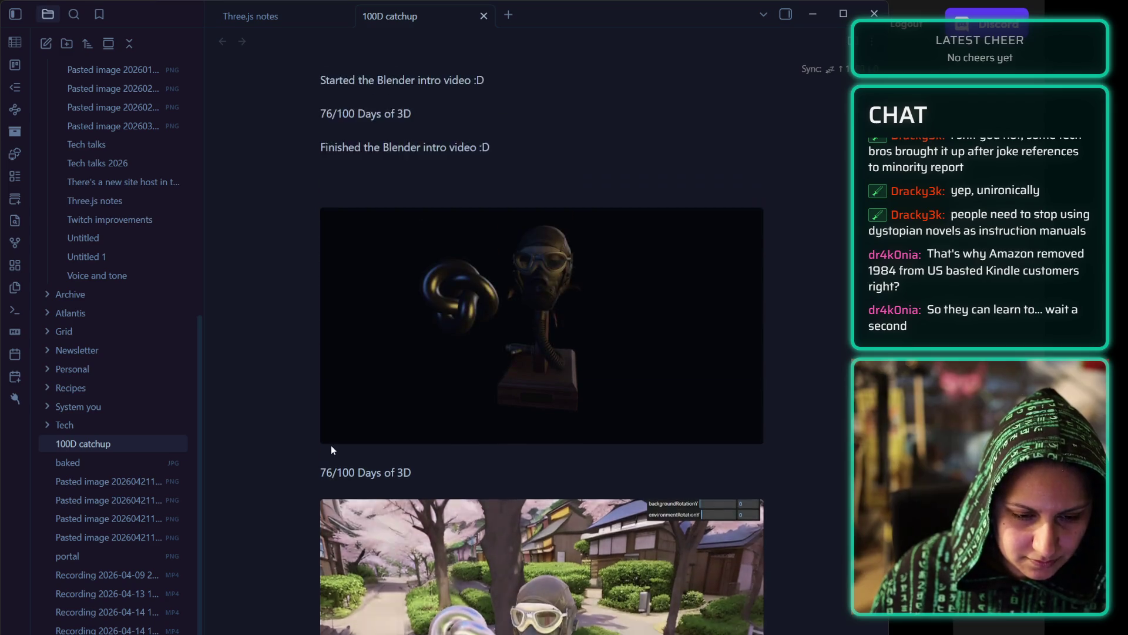
{"action": "left_click", "coordinate": [355, 308]}
{"action": "key", "text": "ctrl+v"}
{"action": "scroll", "coordinate": [356, 310], "scroll_direction": "down", "scroll_amount": 10}
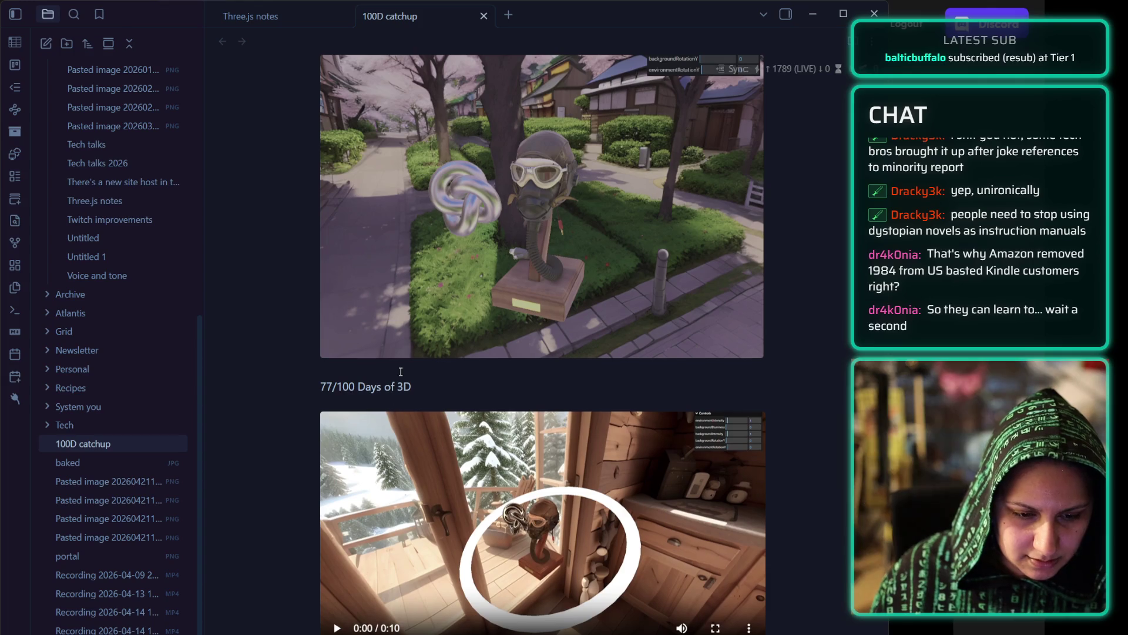
{"action": "scroll", "coordinate": [401, 372], "scroll_direction": "up", "scroll_amount": 5}
{"action": "triple_click", "coordinate": [357, 345]}
{"action": "scroll", "coordinate": [413, 388], "scroll_direction": "up", "scroll_amount": 1}
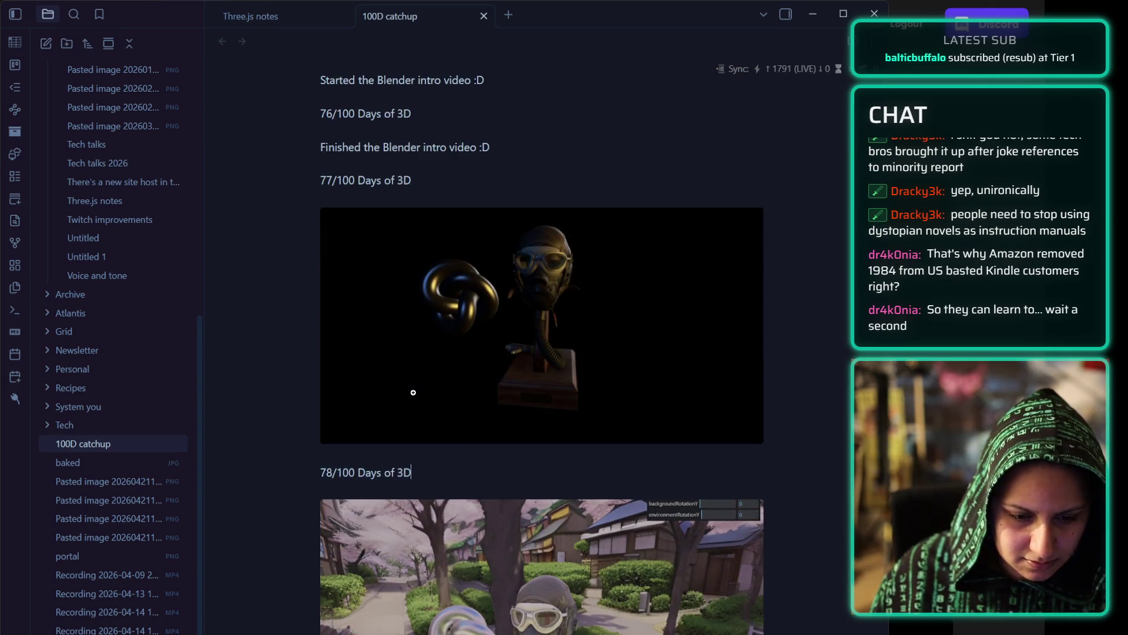
{"action": "scroll", "coordinate": [412, 389], "scroll_direction": "down", "scroll_amount": 10}
- Replace the 79/100 heading above the burger image with 81/100 Days of 3D
{"action": "triple_click", "coordinate": [367, 377]}
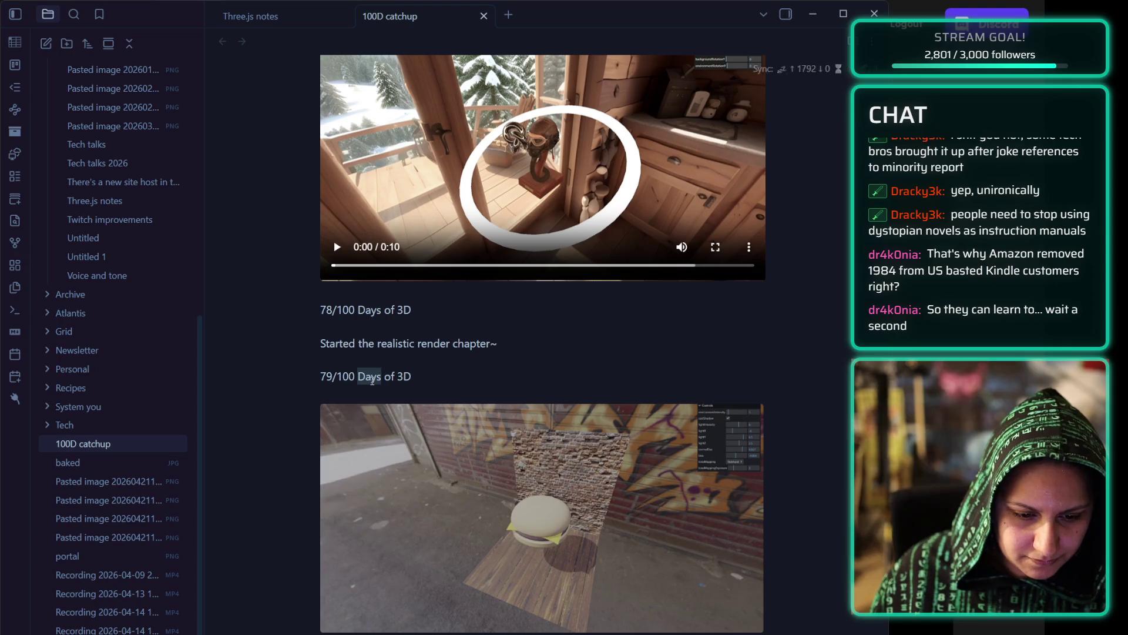
{"action": "scroll", "coordinate": [370, 370], "scroll_direction": "up", "scroll_amount": 6}
{"action": "scroll", "coordinate": [373, 363], "scroll_direction": "up", "scroll_amount": 5}
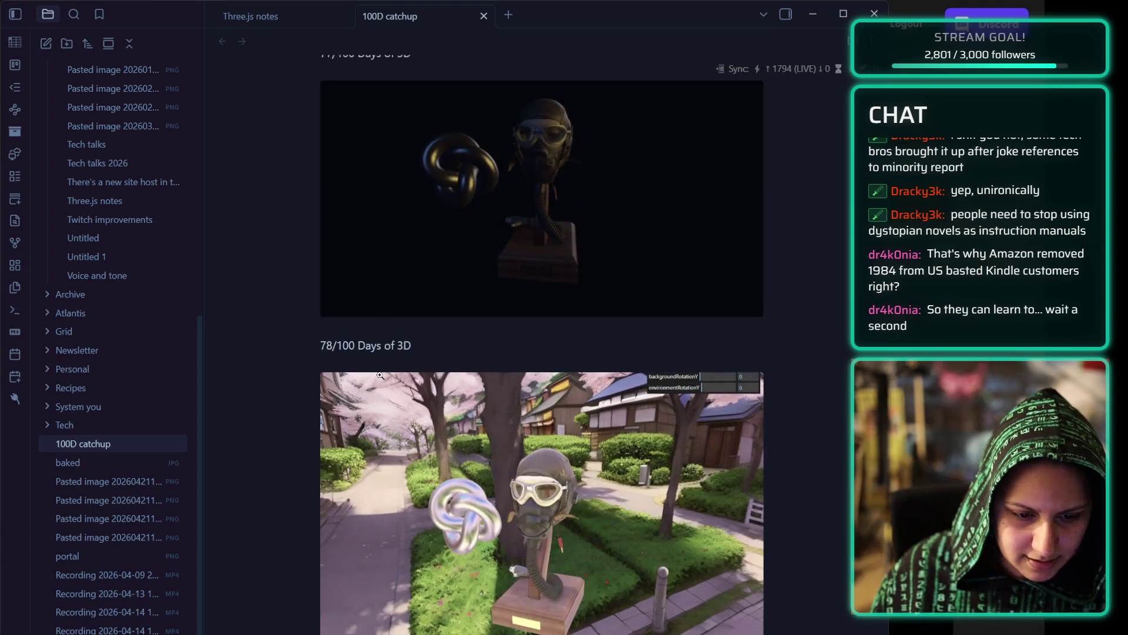
{"action": "scroll", "coordinate": [361, 500], "scroll_direction": "down", "scroll_amount": 3}
{"action": "triple_click", "coordinate": [358, 514]}
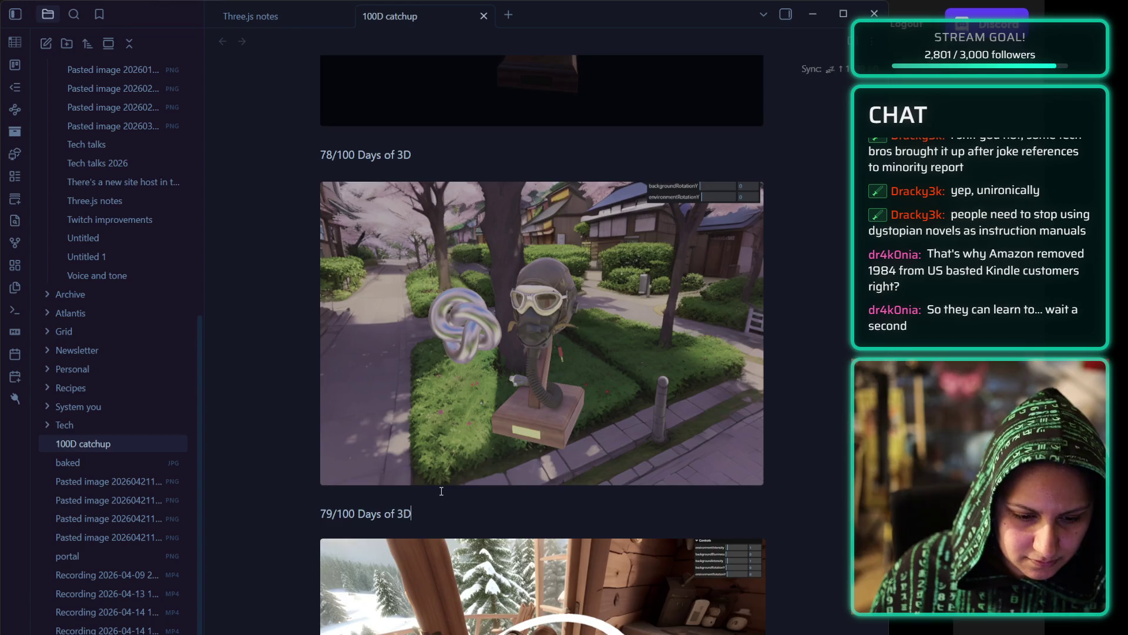
{"action": "scroll", "coordinate": [423, 500], "scroll_direction": "down", "scroll_amount": 10}
{"action": "triple_click", "coordinate": [391, 595]}
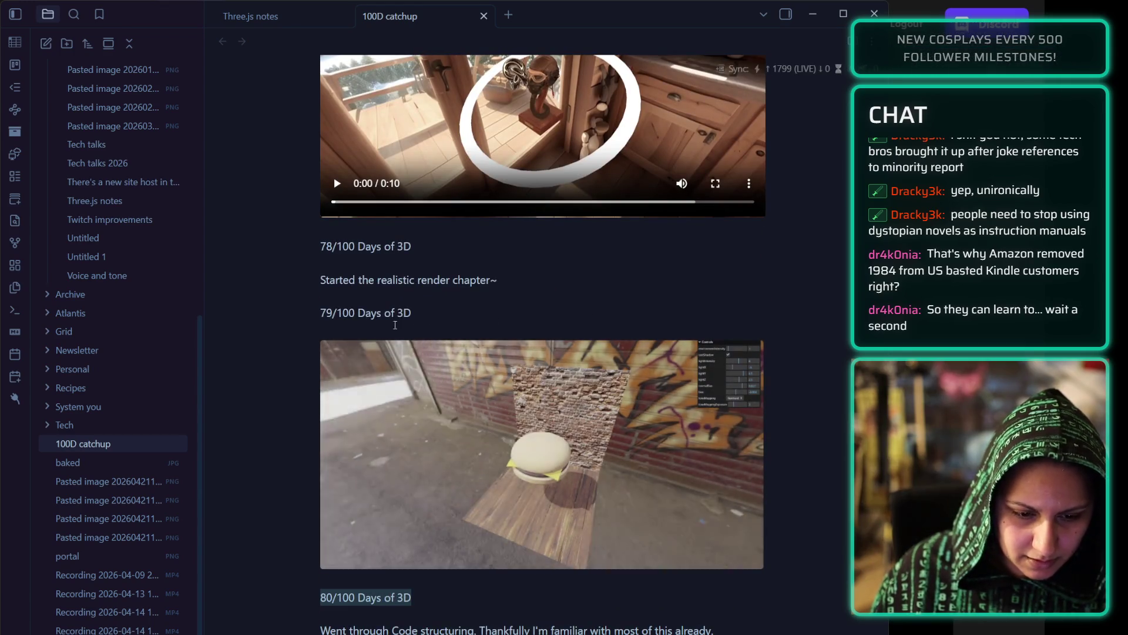
{"action": "scroll", "coordinate": [429, 442], "scroll_direction": "up", "scroll_amount": 5}
{"action": "scroll", "coordinate": [429, 442], "scroll_direction": "down", "scroll_amount": 1}
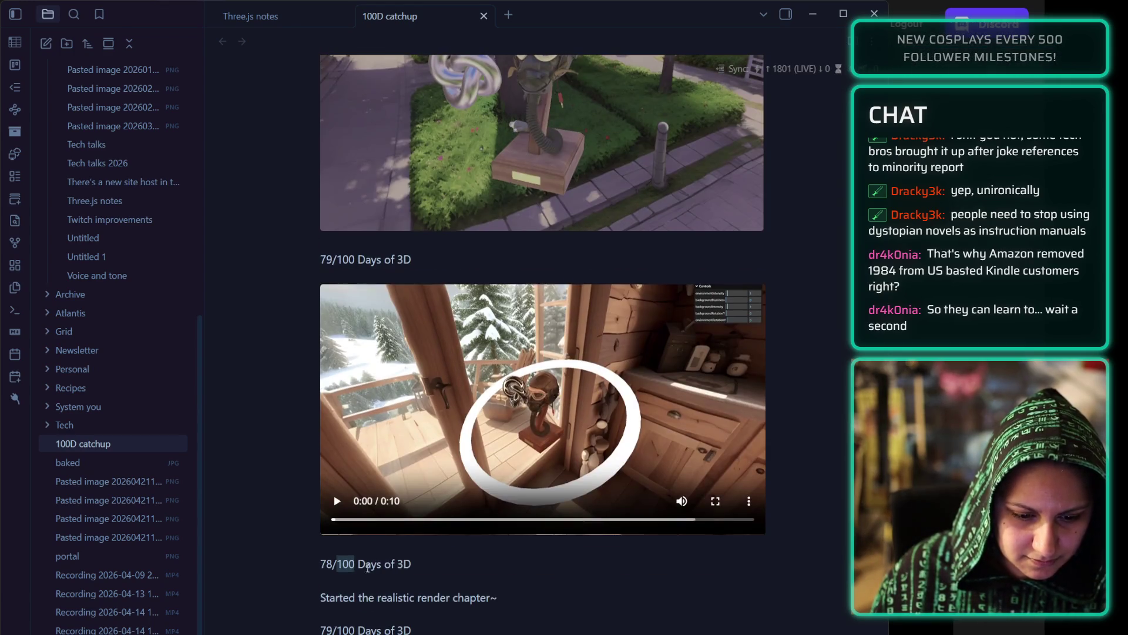
{"action": "scroll", "coordinate": [427, 517], "scroll_direction": "down", "scroll_amount": 7}
{"action": "scroll", "coordinate": [425, 593], "scroll_direction": "down", "scroll_amount": 1}
{"action": "triple_click", "coordinate": [347, 536]}
{"action": "key", "text": "ctrl+c"}
{"action": "triple_click", "coordinate": [376, 179]}
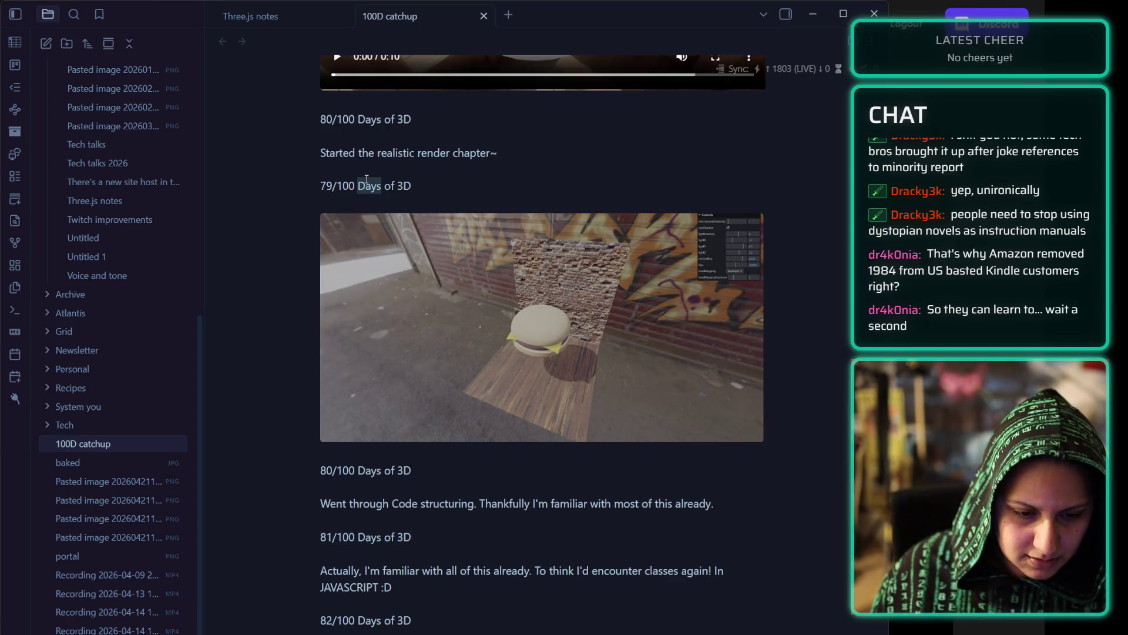
{"action": "key", "text": "ctrl+v"}
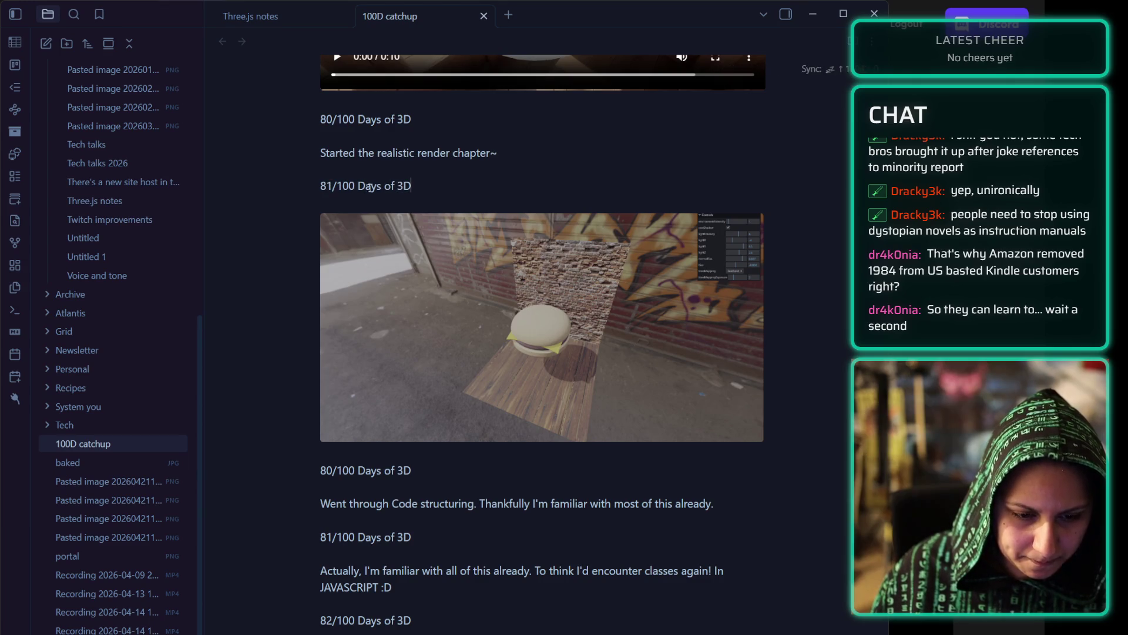
- Renumber the heading above the Code structuring caption to 82/100
{"action": "double_click", "coordinate": [347, 620]}
{"action": "triple_click", "coordinate": [351, 620]}
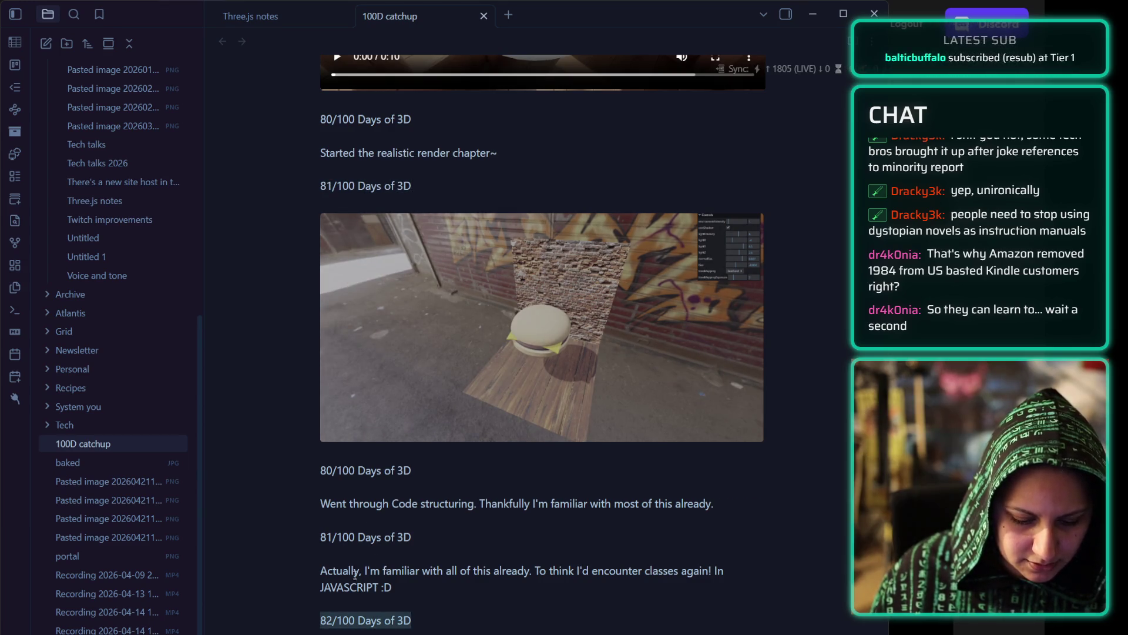
{"action": "key", "text": "ctrl+c"}
{"action": "triple_click", "coordinate": [366, 471]}
{"action": "key", "text": "ctrl+v"}
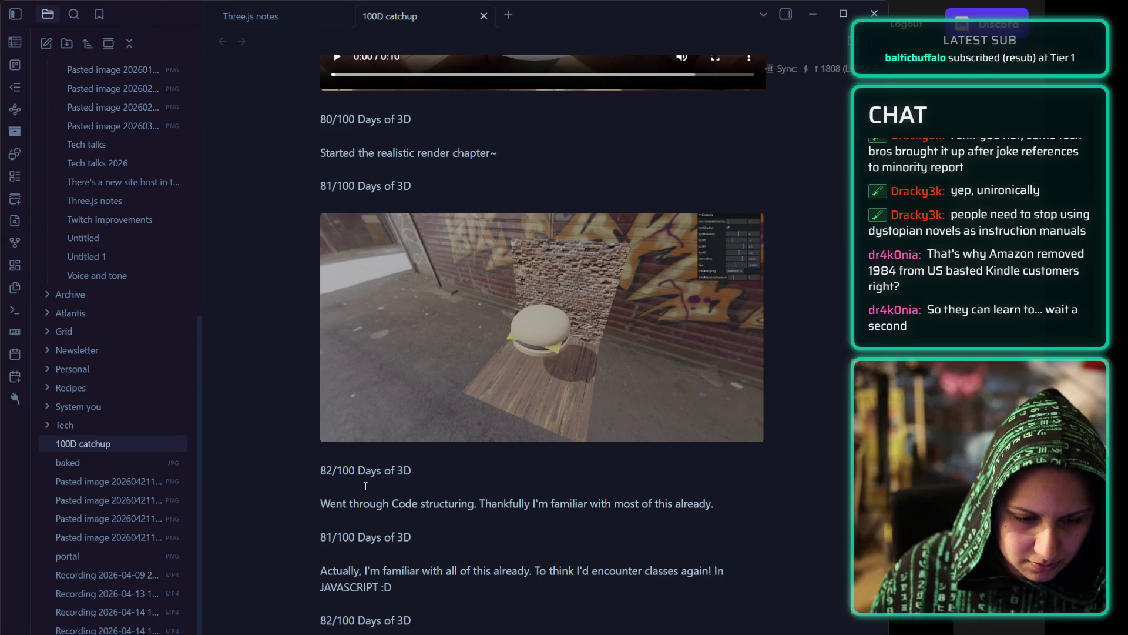
- Renumber the heading above the classes caption to 83/100
{"action": "scroll", "coordinate": [379, 489], "scroll_direction": "down", "scroll_amount": 2}
{"action": "scroll", "coordinate": [379, 489], "scroll_direction": "down", "scroll_amount": 1}
{"action": "triple_click", "coordinate": [358, 525]}
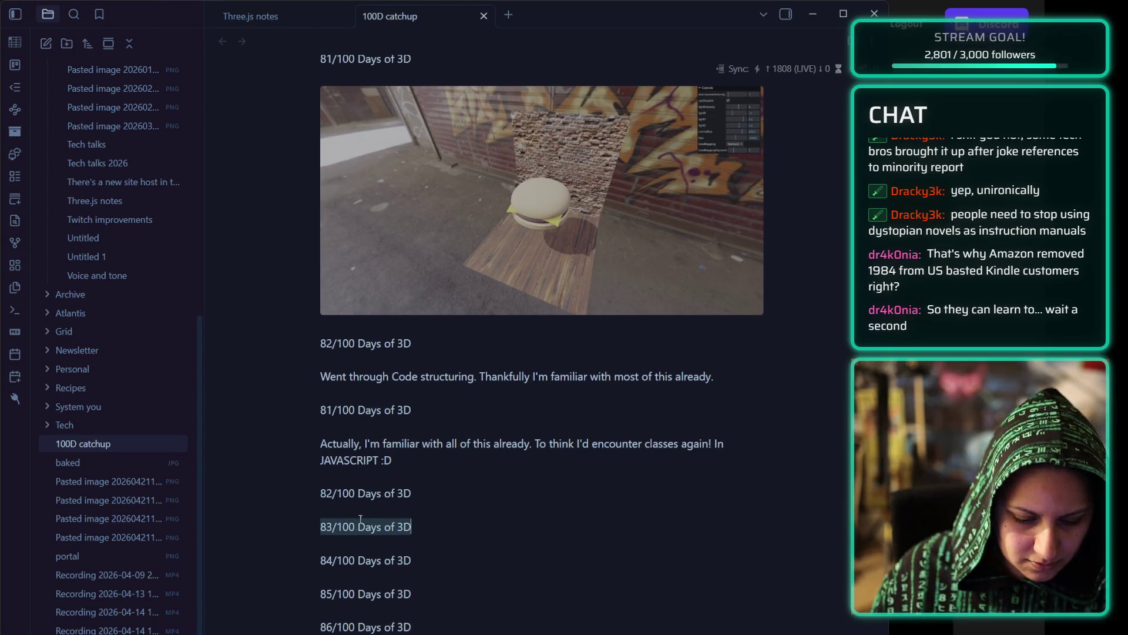
{"action": "triple_click", "coordinate": [381, 409]}
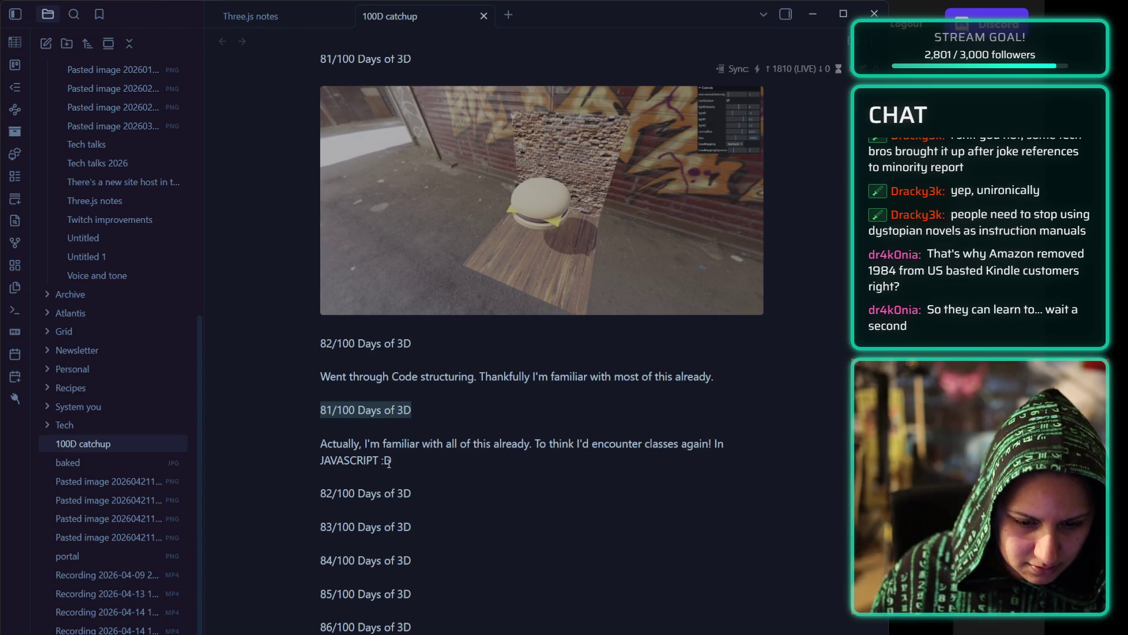
{"action": "key", "text": "ctrl+v"}
- Delete the duplicate 83/100 and 84/100 headings so later days follow in order
{"action": "triple_click", "coordinate": [356, 560]}
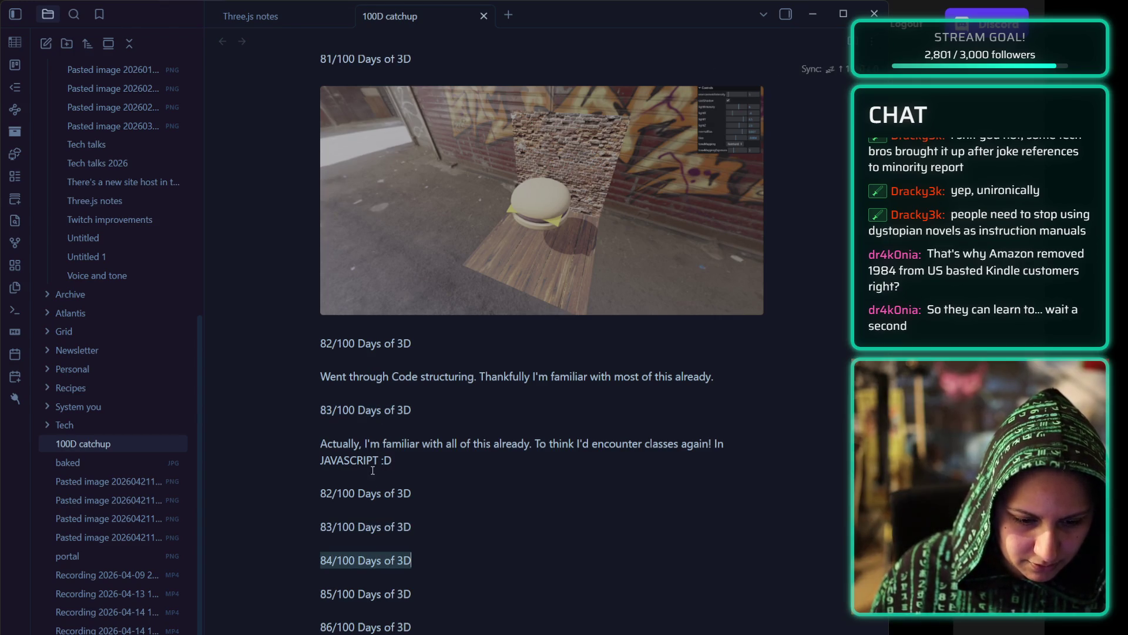
{"action": "triple_click", "coordinate": [359, 499]}
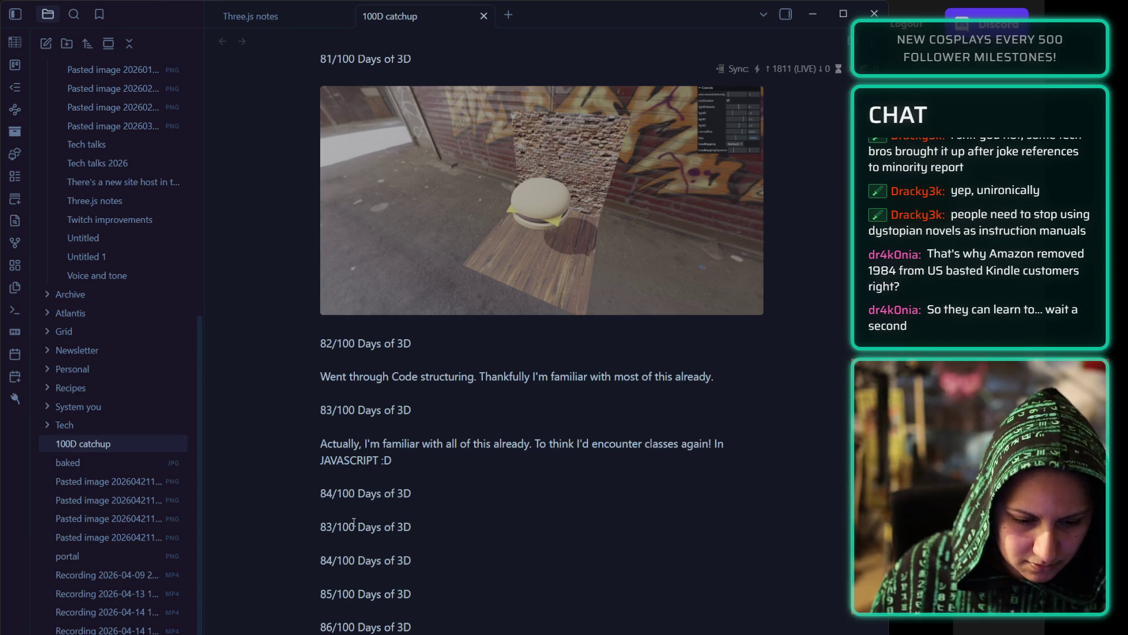
{"action": "mouse_move", "coordinate": [321, 527]}
{"action": "left_mouse_down"}
{"action": "mouse_move", "coordinate": [405, 528]}
{"action": "mouse_move", "coordinate": [439, 561]}
{"action": "left_mouse_up"}
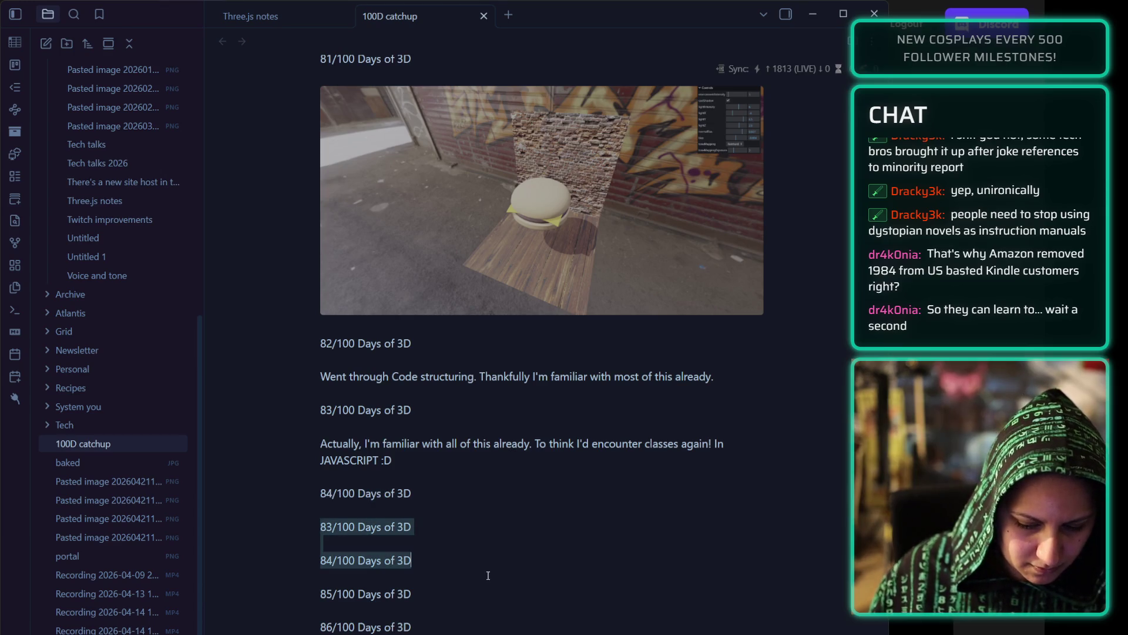
{"action": "key", "text": "BackSpace"}
{"action": "key", "text": "BackSpace"}
{"action": "key", "text": "BackSpace"}
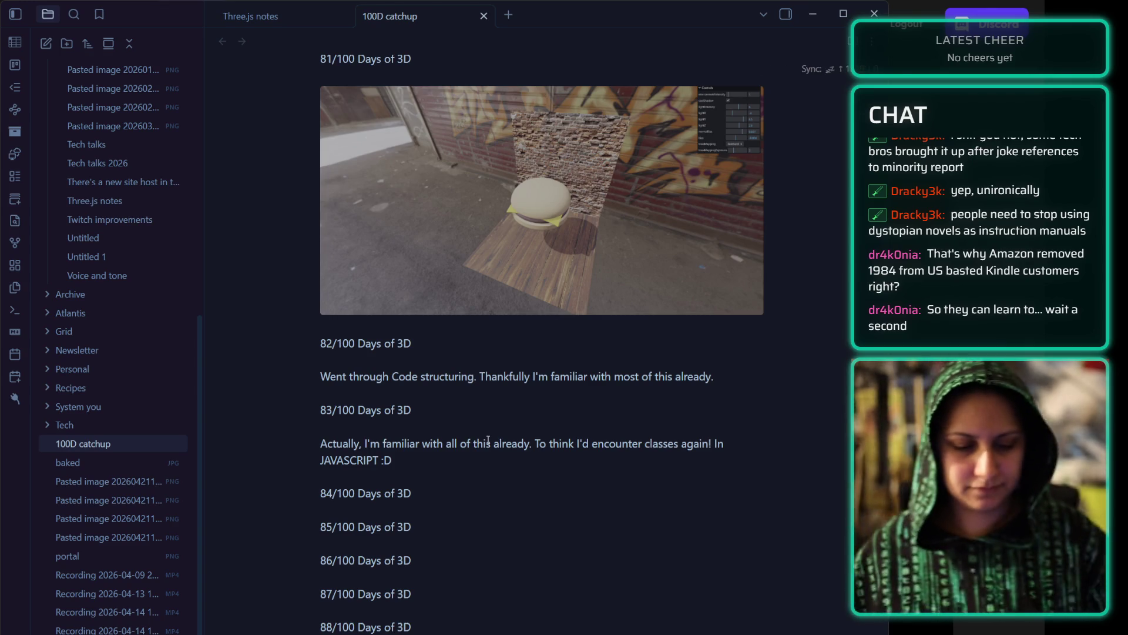
- Move the 'Recording 2026-04-13 122526.mp4' flag video embed from 90/100 to under 88/100
{"action": "scroll", "coordinate": [488, 440], "scroll_direction": "down", "scroll_amount": 8}
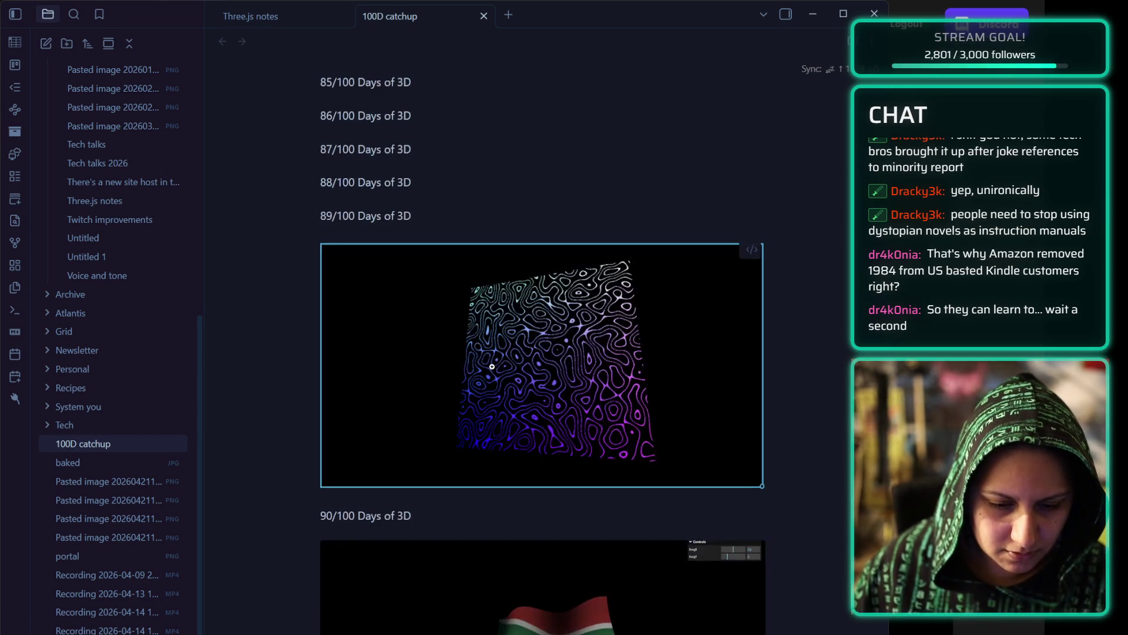
{"action": "left_click", "coordinate": [403, 225]}
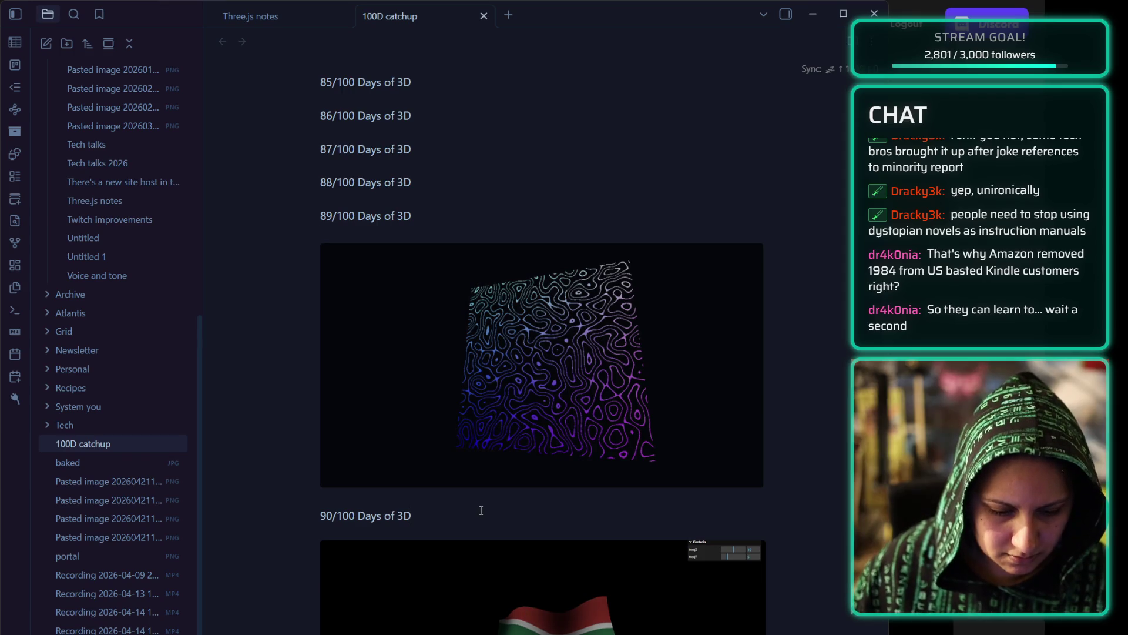
{"action": "key", "text": "Down"}
{"action": "key", "text": "Down"}
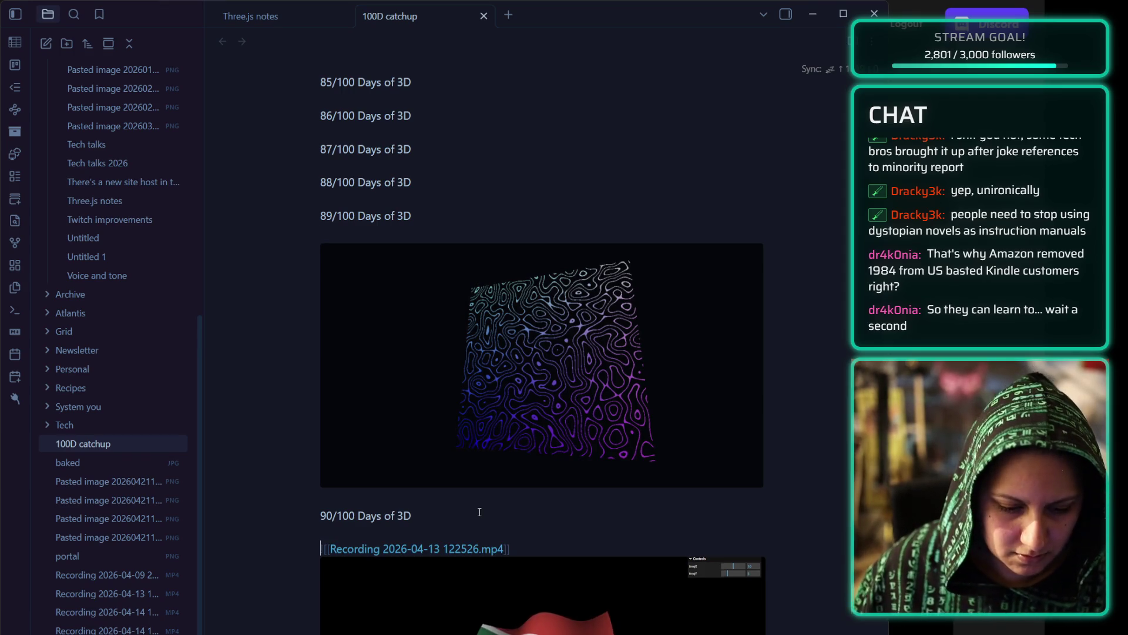
{"action": "key", "text": "shift+End"}
{"action": "key", "text": "Delete"}
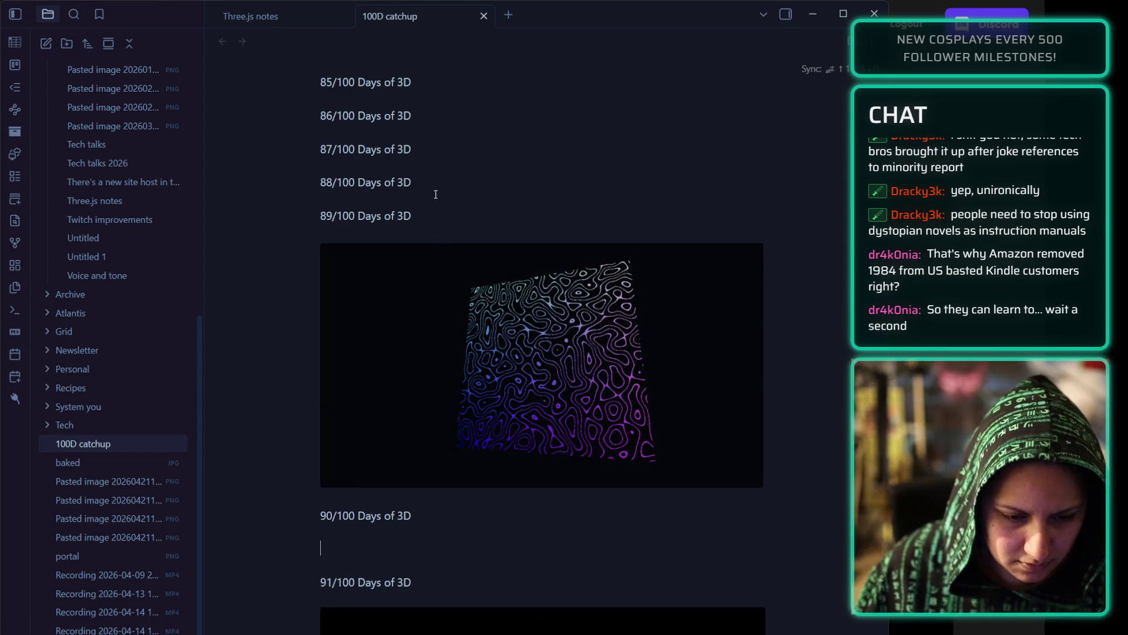
{"action": "left_click", "coordinate": [437, 188]}
{"action": "key", "text": "Return"}
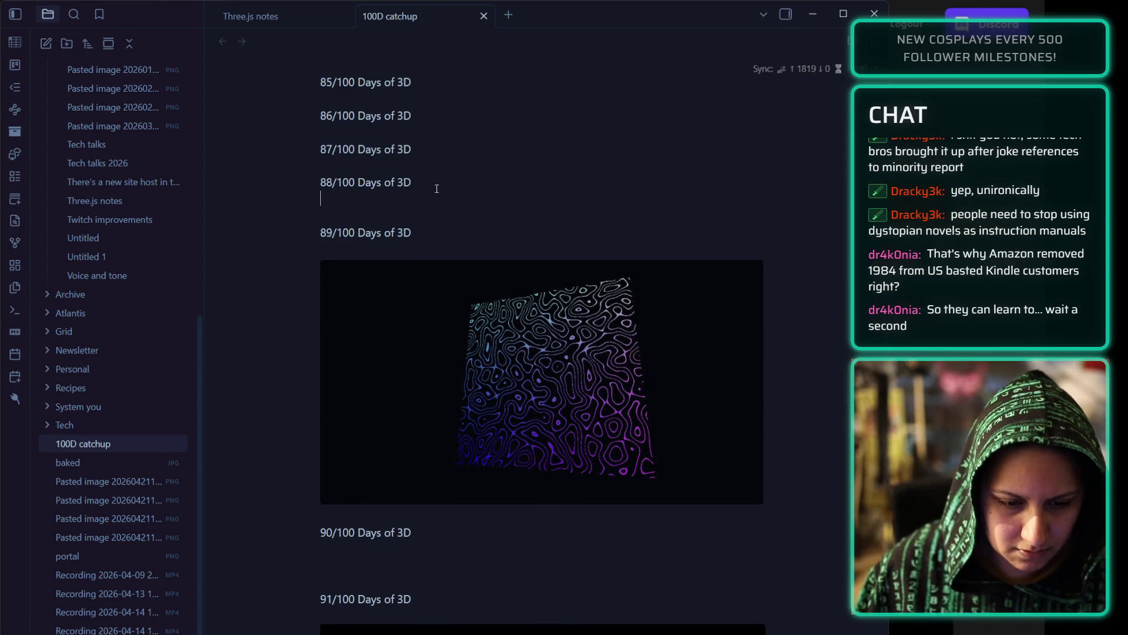
{"action": "key", "text": "Return"}
{"action": "key", "text": "ctrl+v"}
{"action": "left_click", "coordinate": [452, 180]}
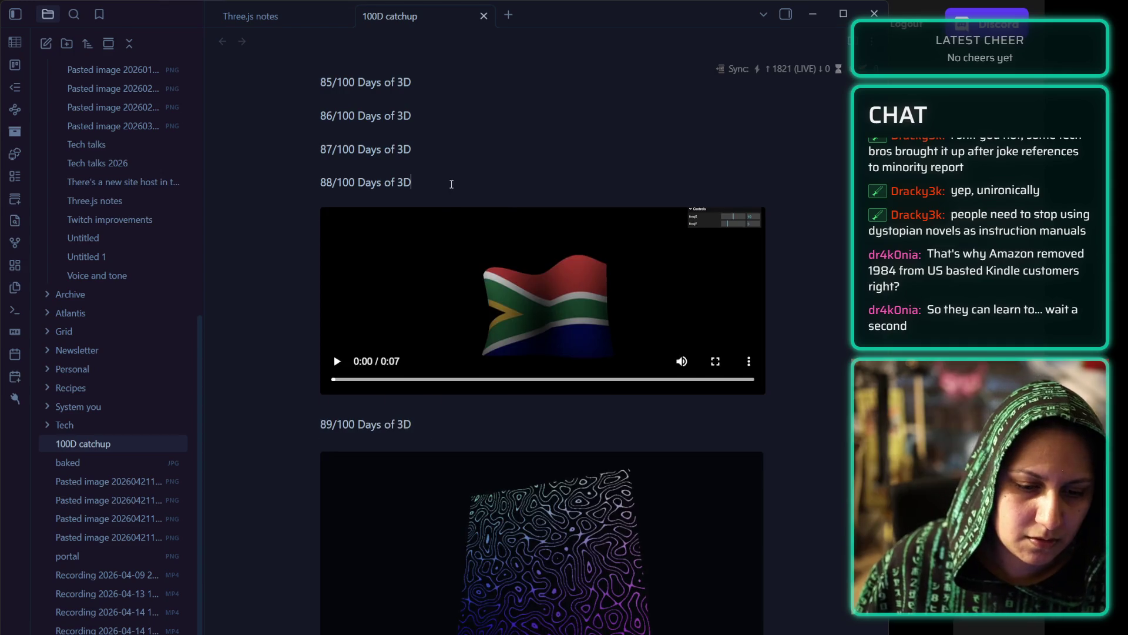